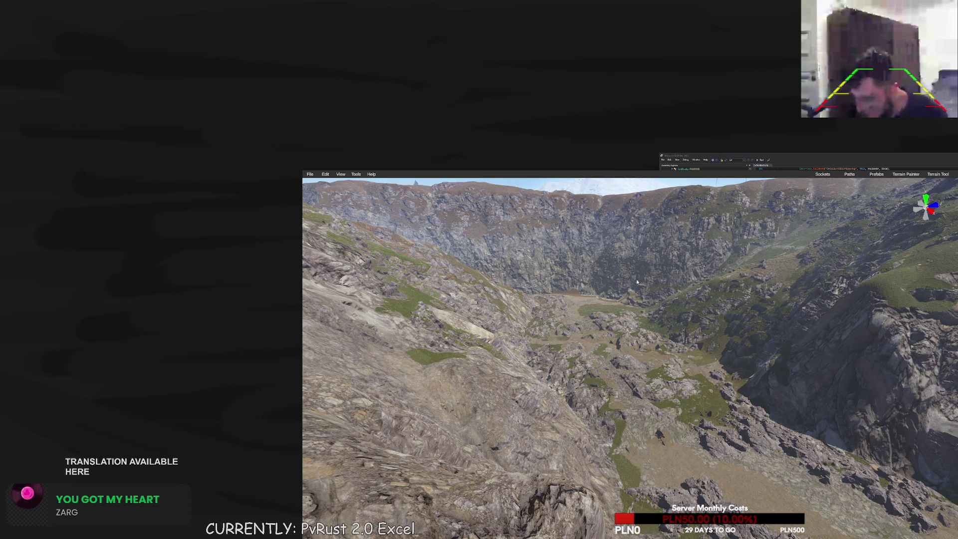
Check the whole-map overview, then bring up the Resize Map dialog showing the 4000 map size
key("m")
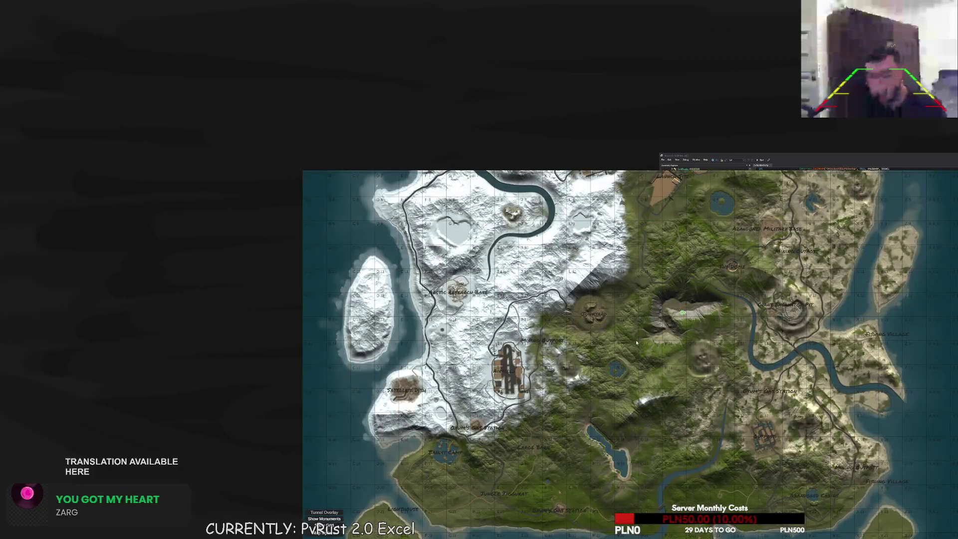
key("m")
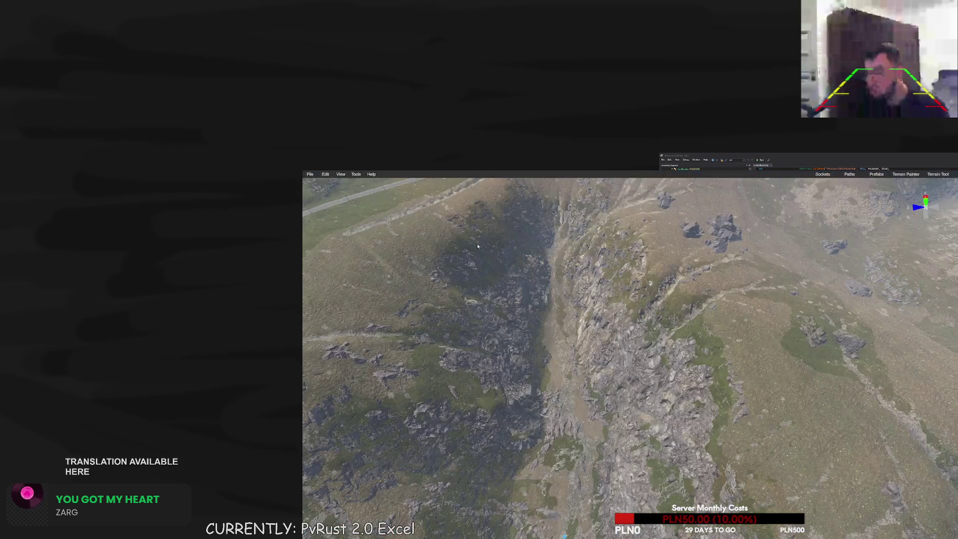
left_click(340, 174)
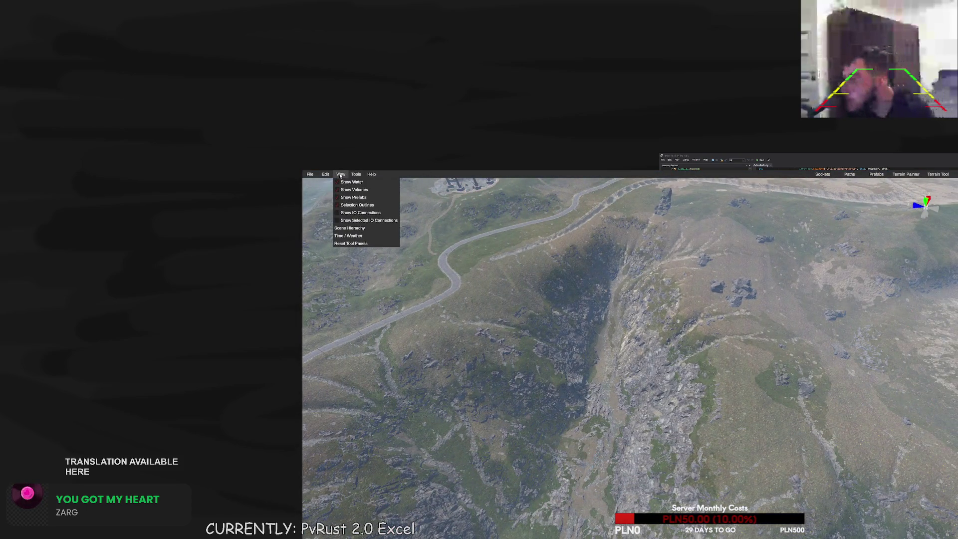
mouse_move(356, 175)
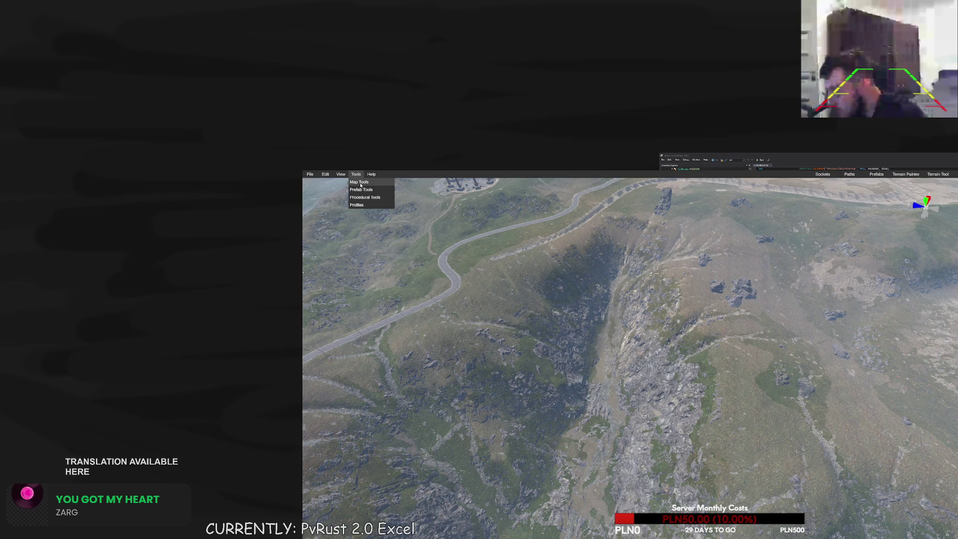
left_click(410, 189)
Resize the map from 4000 to 4500 in Extend Edges mode, confirming the change
left_click(634, 300)
type("4500")
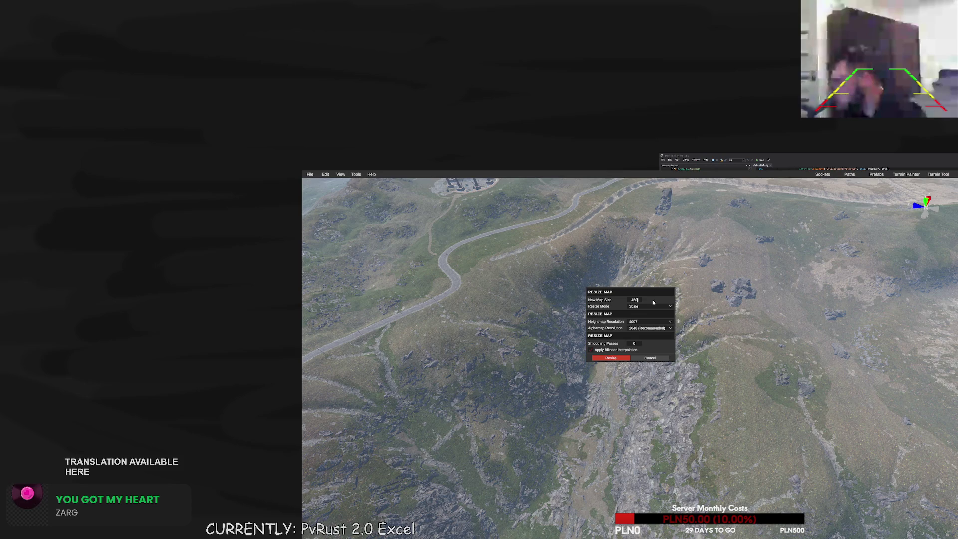
left_click(651, 307)
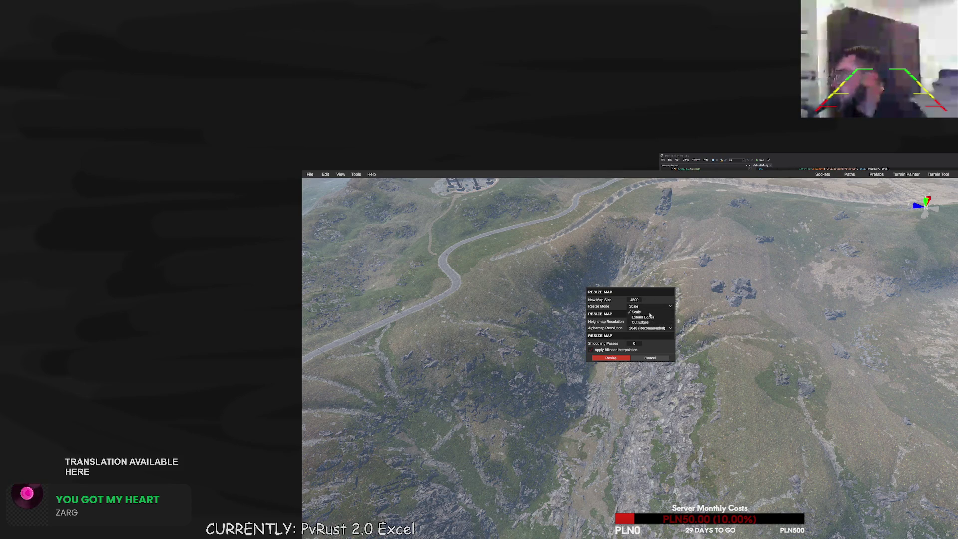
left_click(647, 318)
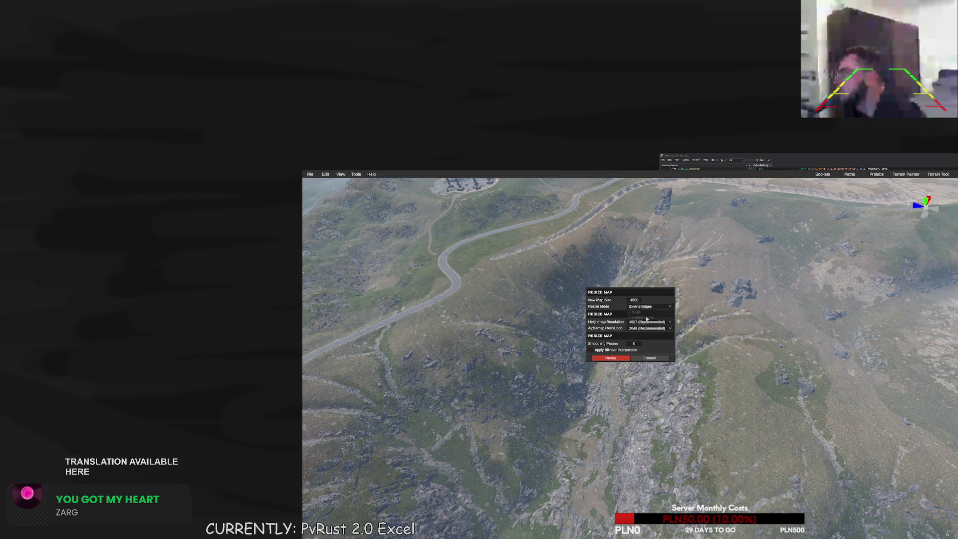
left_click(613, 357)
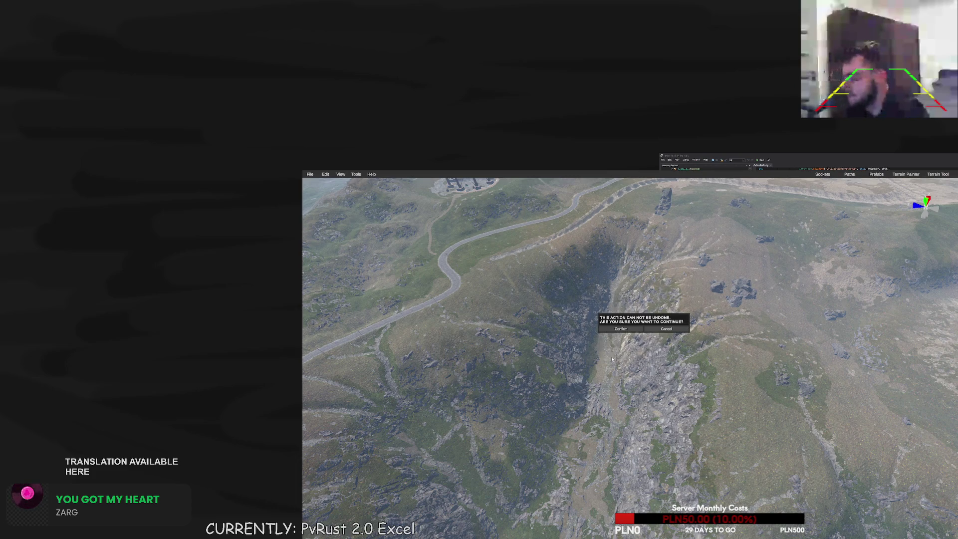
left_click(636, 330)
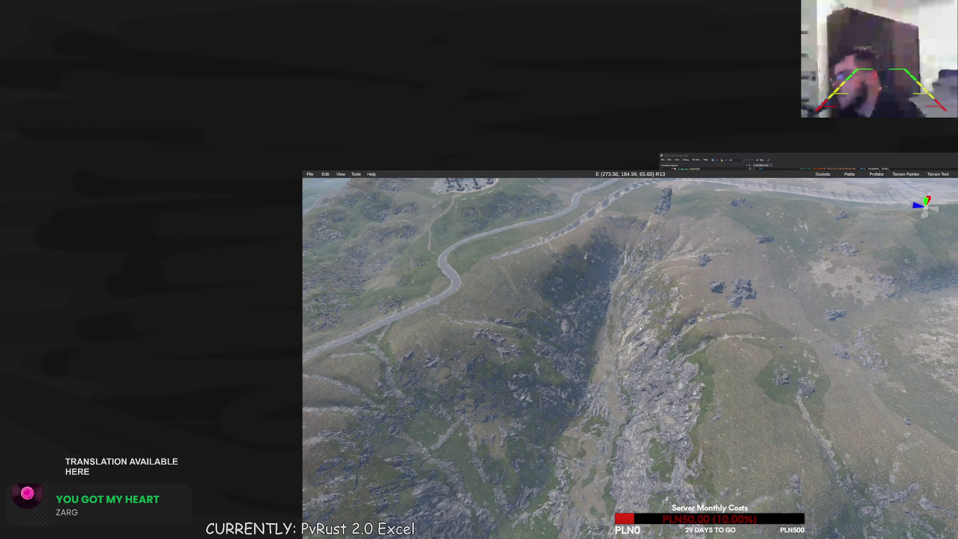
key("m")
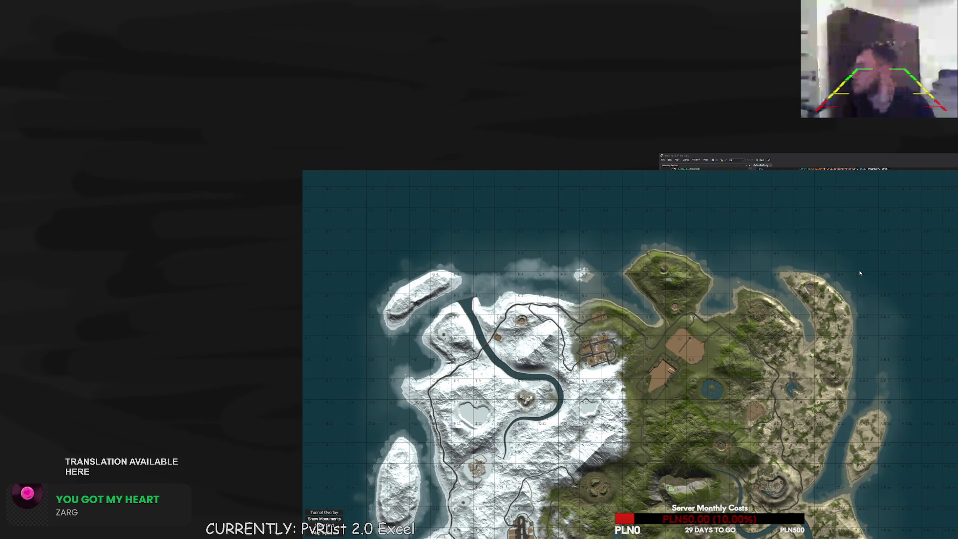
Search the prefab list for 'island' and drag Big Island onto the new sand area
left_click(859, 272)
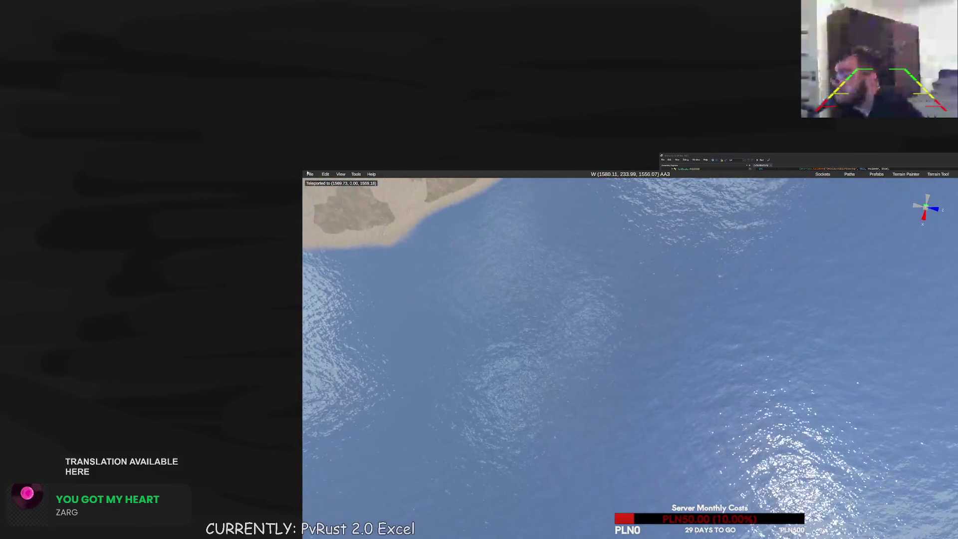
left_click(340, 174)
left_click(576, 301)
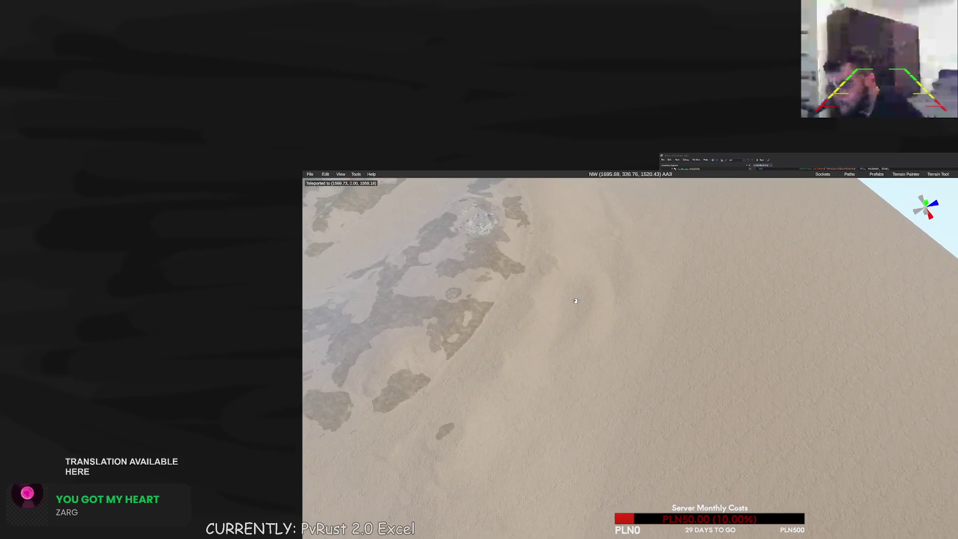
left_click(876, 173)
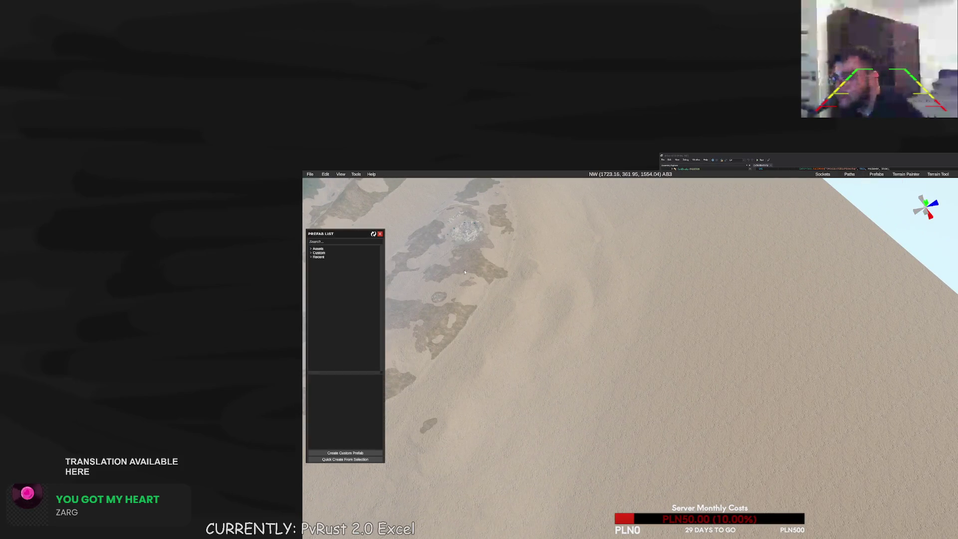
left_click(330, 242)
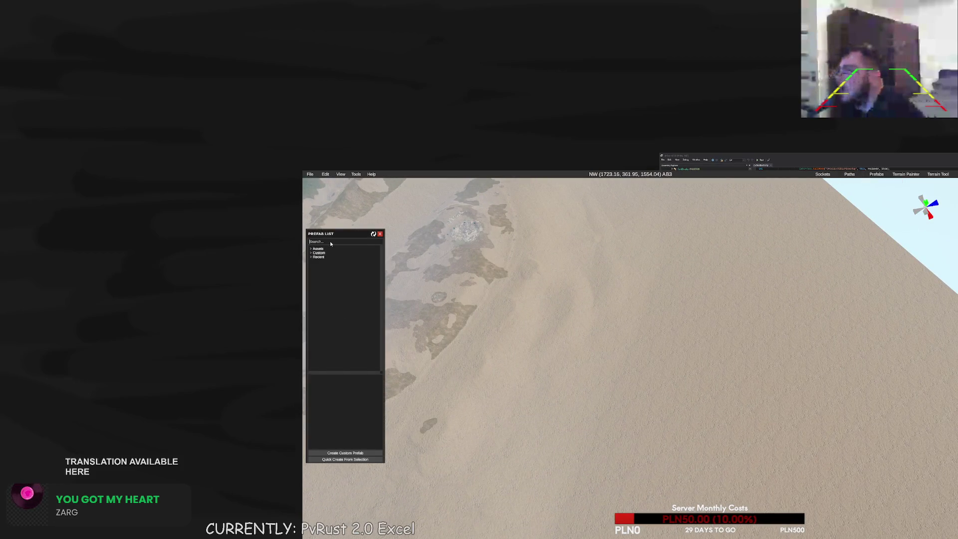
type("island")
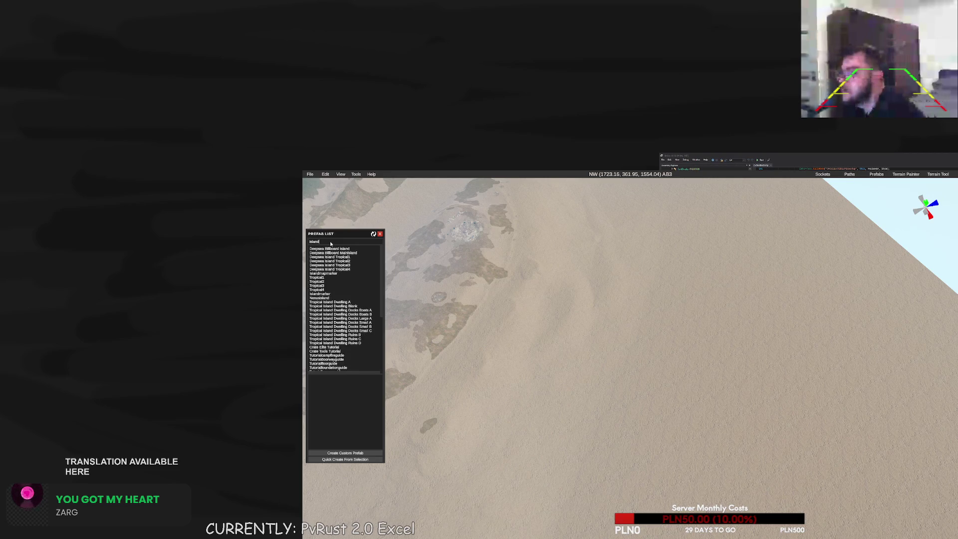
scroll(335, 279, "down", 5)
left_click(317, 347)
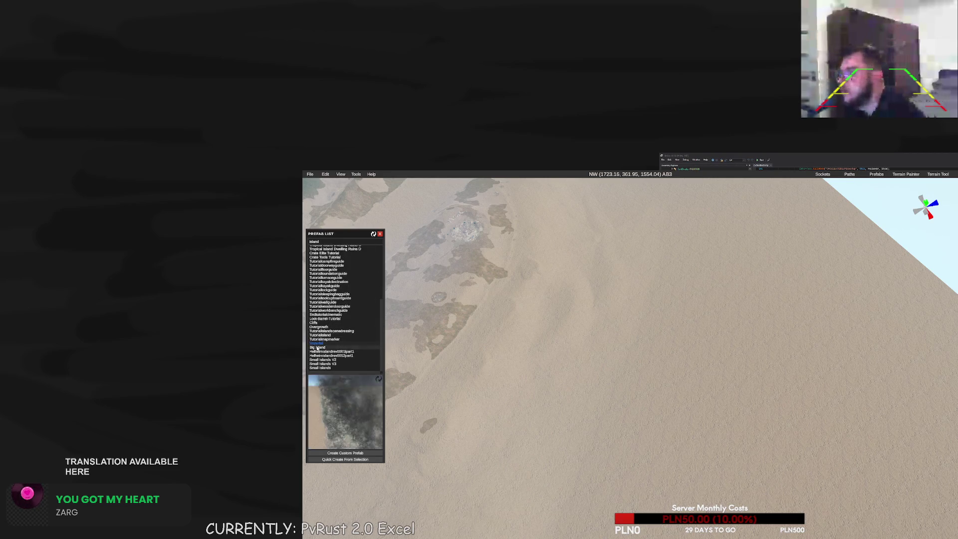
mouse_move(318, 348)
left_mouse_down()
mouse_move(633, 333)
mouse_move(621, 326)
mouse_move(633, 349)
left_mouse_up()
Raise Big Island along its vertical axis and show the full-map overview
scroll(628, 364, "down", 5)
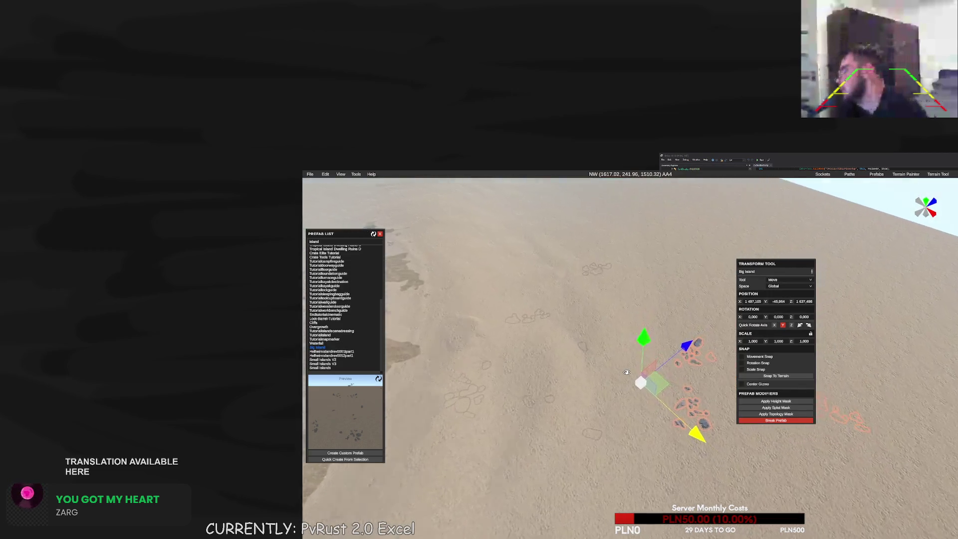
mouse_move(635, 328)
left_mouse_down()
mouse_move(638, 316)
mouse_move(635, 324)
left_mouse_up()
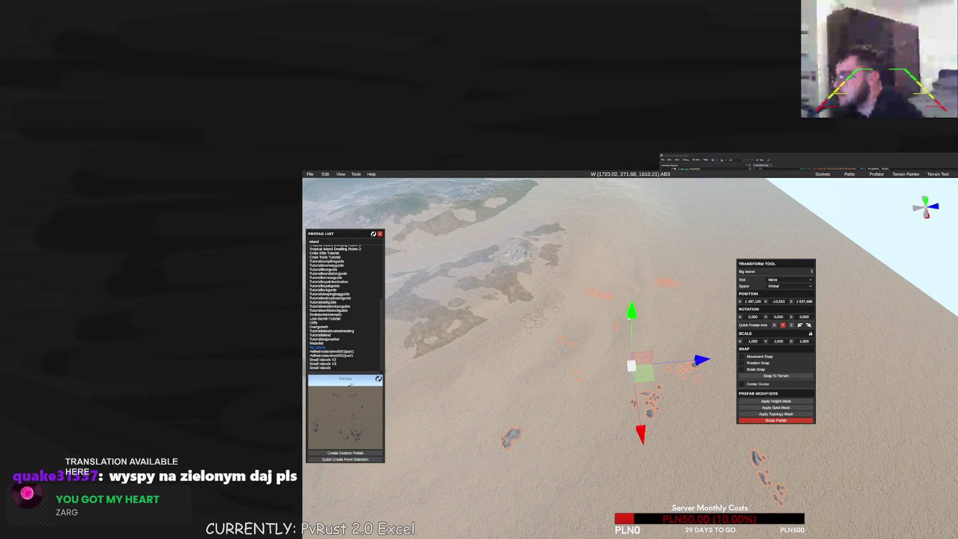
key("m")
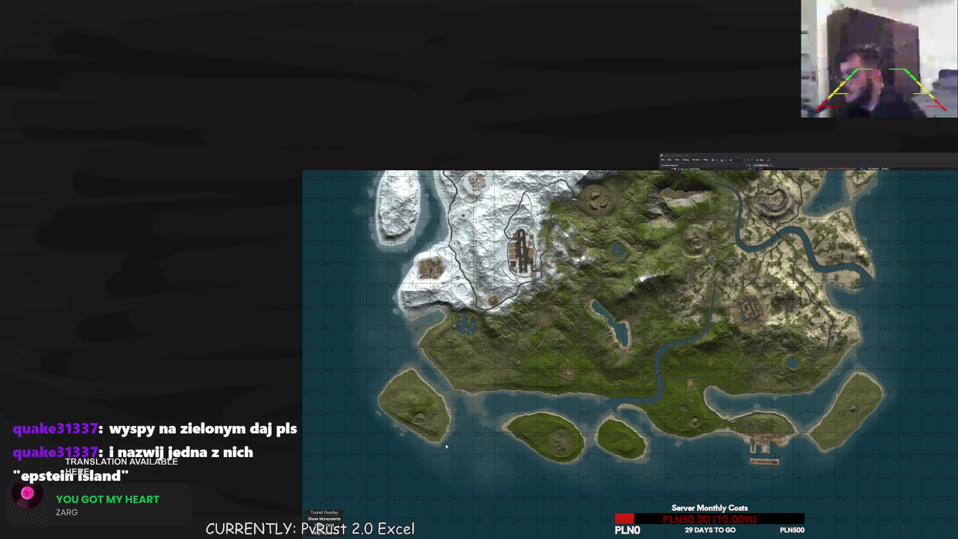
Zoom and pan the overview map to the southern islands, then return to the 3D view
key("m")
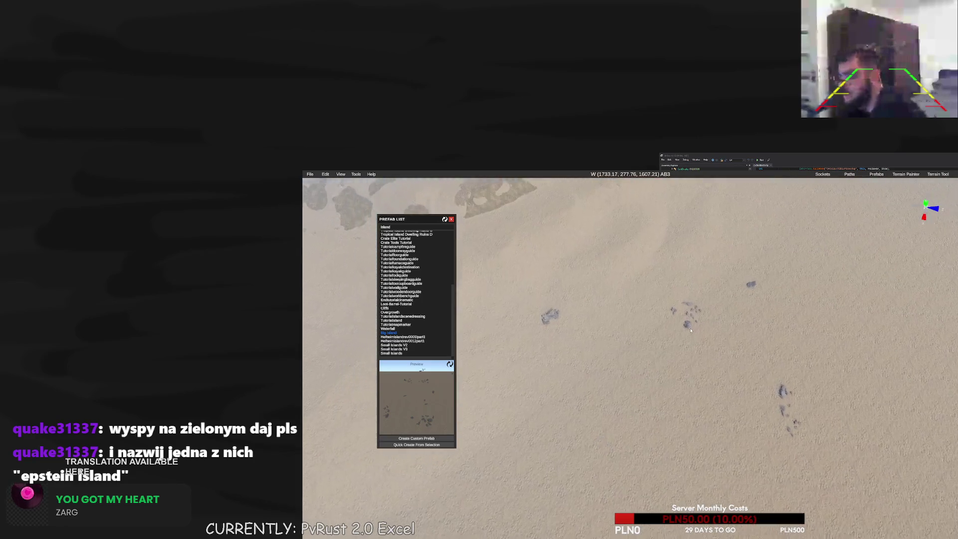
key("m")
scroll(732, 358, "up", 5)
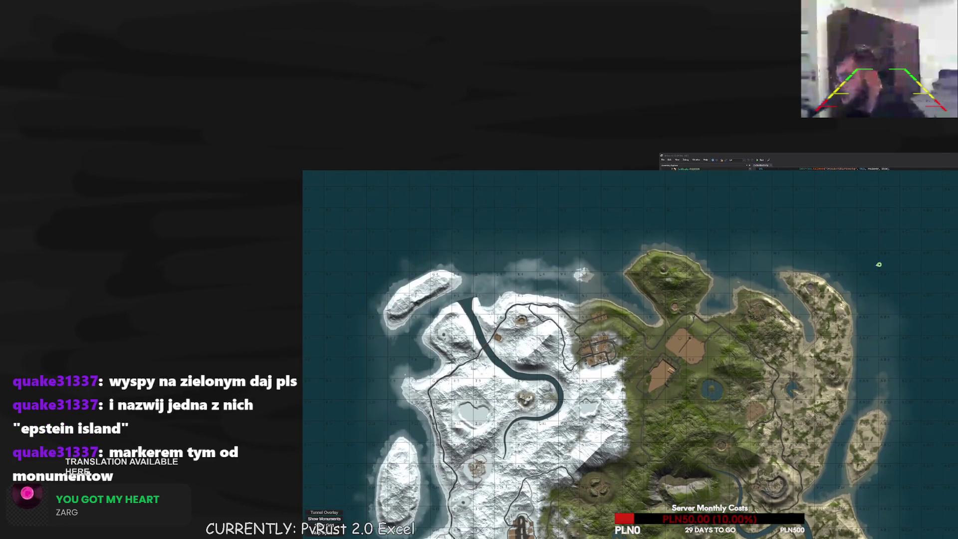
key("m")
key("m")
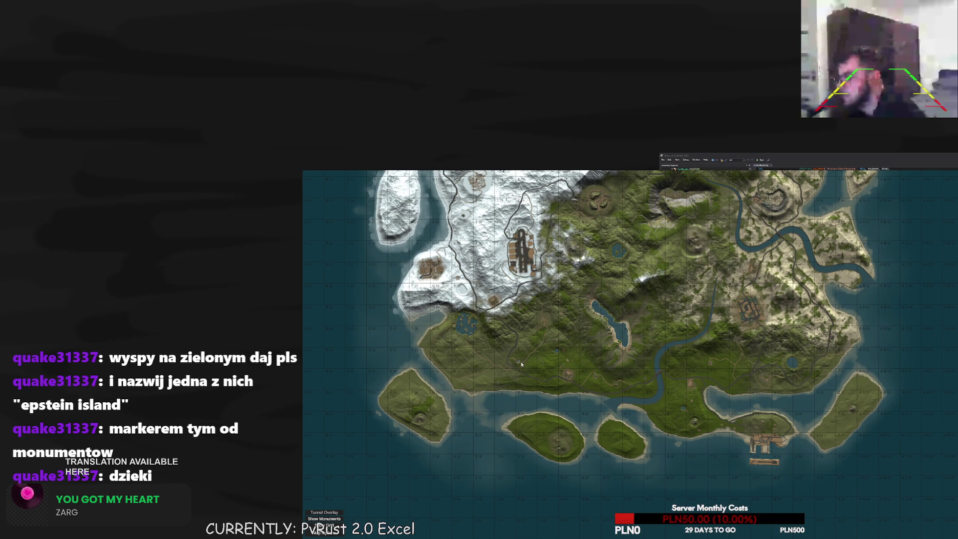
key("m")
scroll(606, 366, "up", 1)
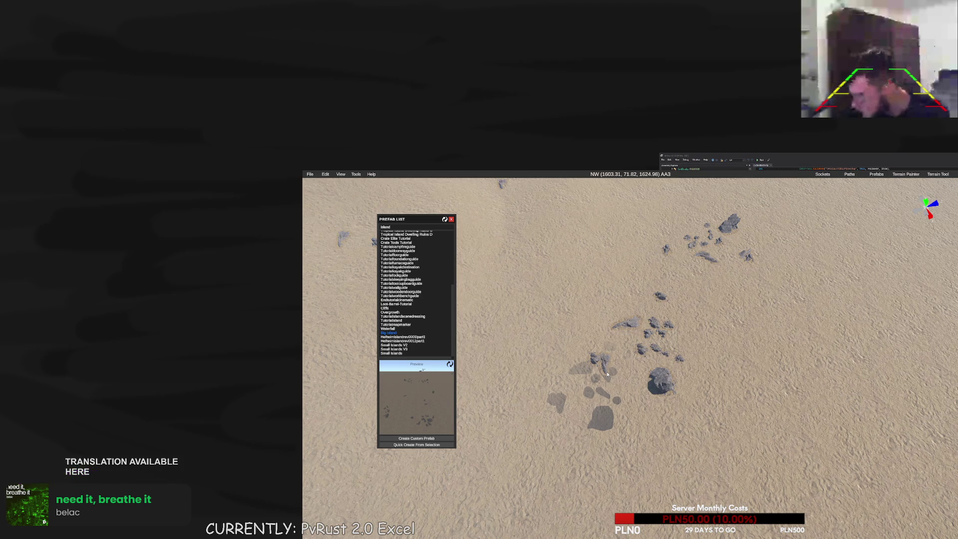
Place another Big Island prefab on the extended sand
left_click(623, 362)
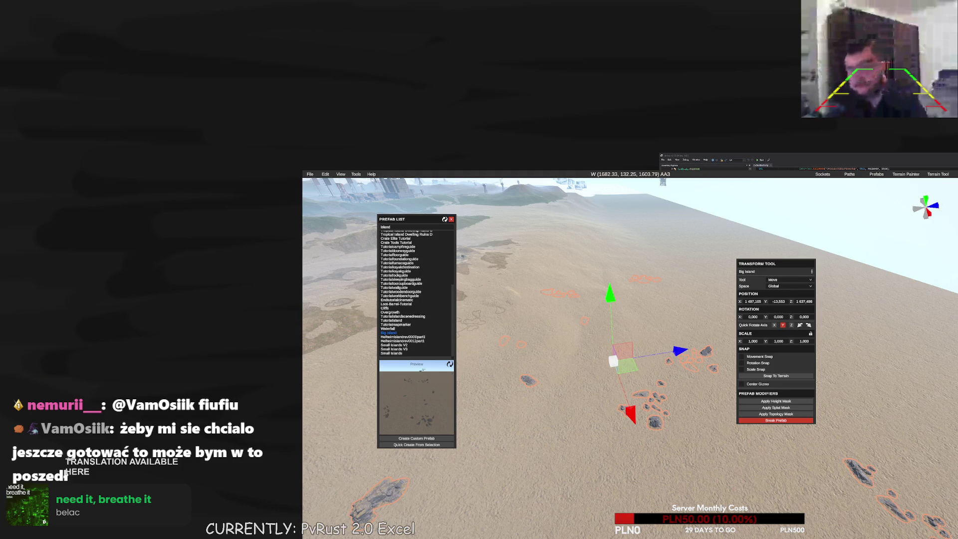
Slide Big Island along its blue and X axes and set its height to 1,200
left_click(650, 373)
left_click(651, 373)
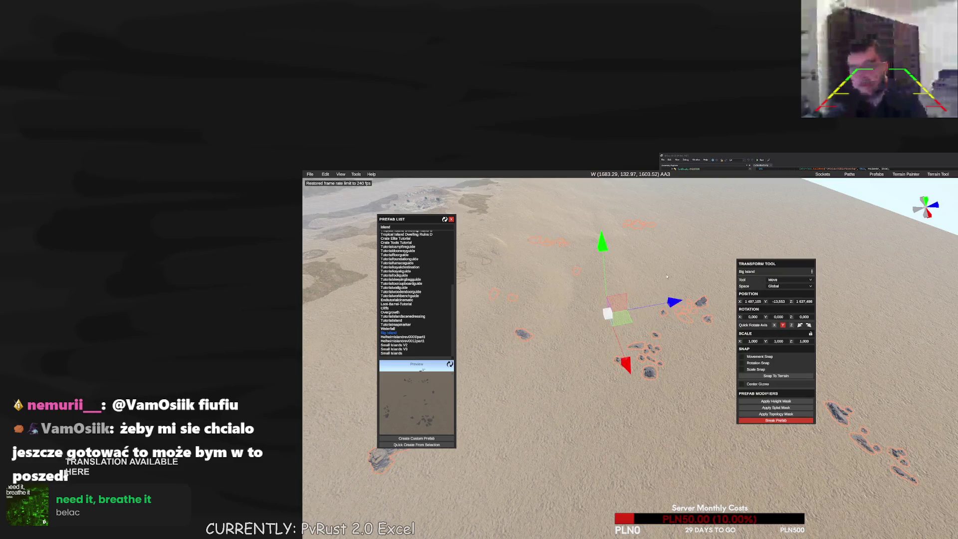
left_click_drag(648, 342, 724, 347)
left_click_drag(668, 398, 672, 417)
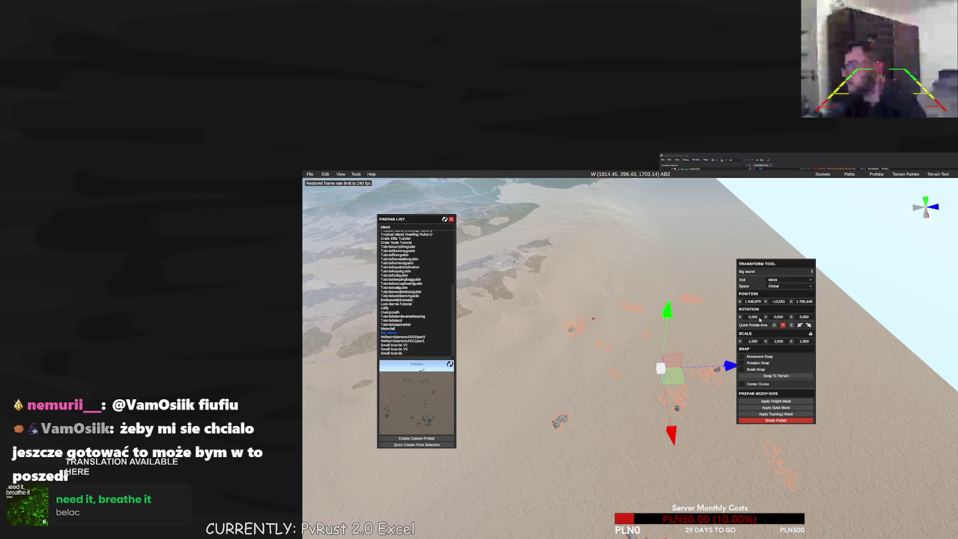
left_click(778, 302)
type("1,2")
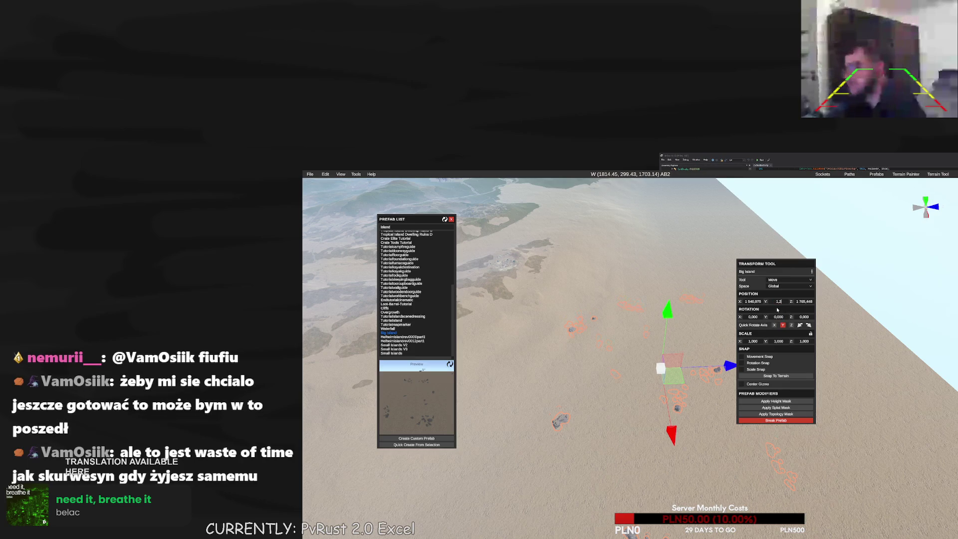
key("Return")
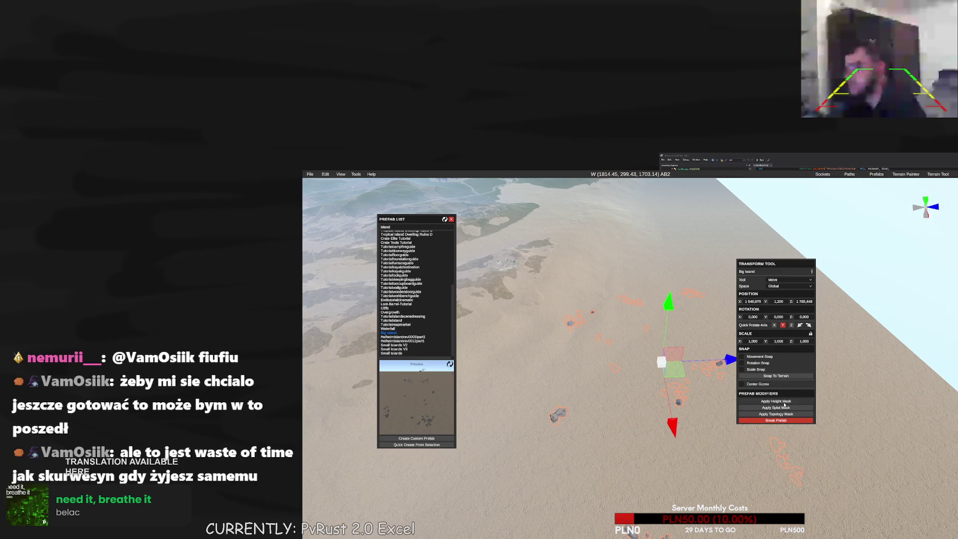
Try Big Island's height mask on the terrain twice, undoing each, and nudge it along X
left_click(775, 401)
key("ctrl+z")
mouse_move(775, 401)
left_mouse_down()
mouse_move(656, 351)
mouse_move(654, 396)
mouse_move(668, 401)
left_mouse_up()
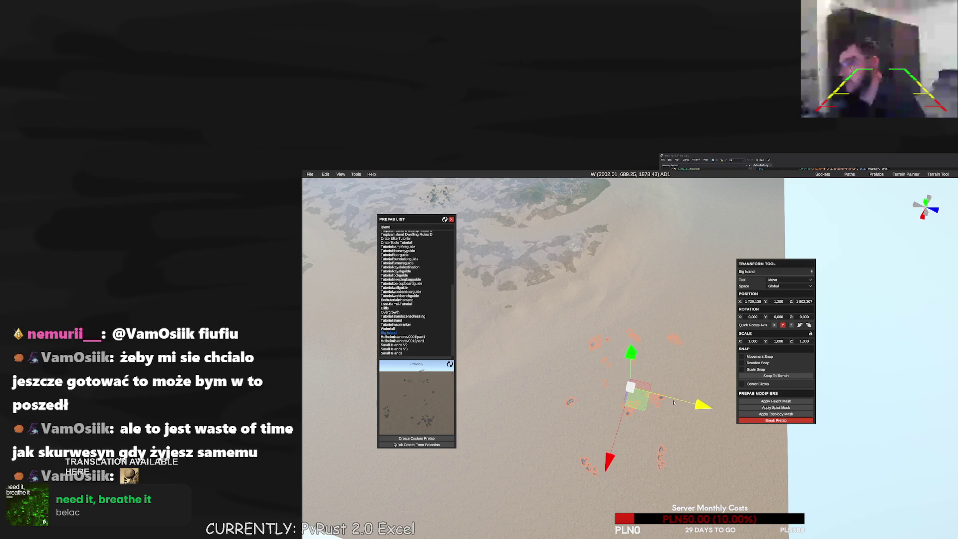
left_click(772, 402)
key("ctrl+z")
left_click_drag(610, 452, 603, 472)
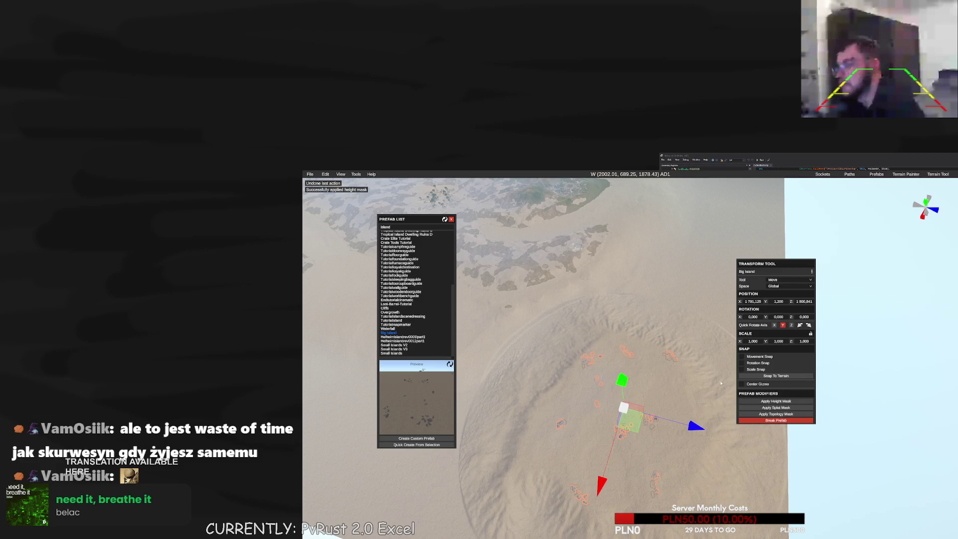
left_click_drag(618, 339, 600, 331)
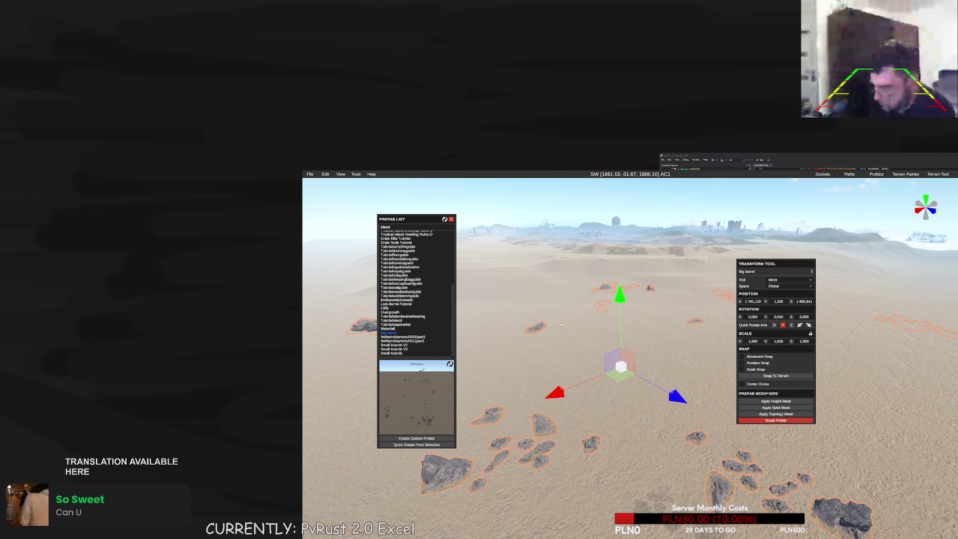
Lift Big Island to height 1,799 and turn on Show Water
left_click_drag(566, 356, 576, 359)
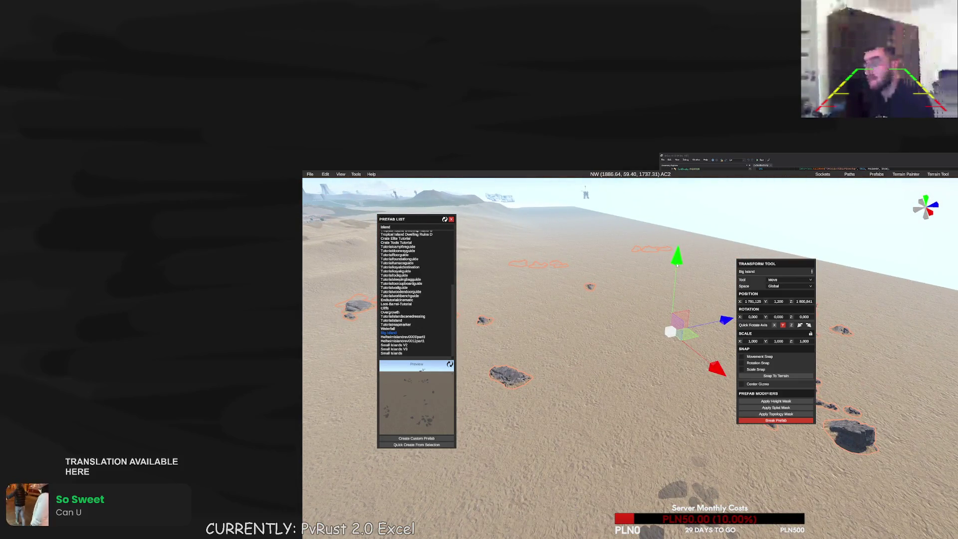
left_click_drag(678, 263, 679, 262)
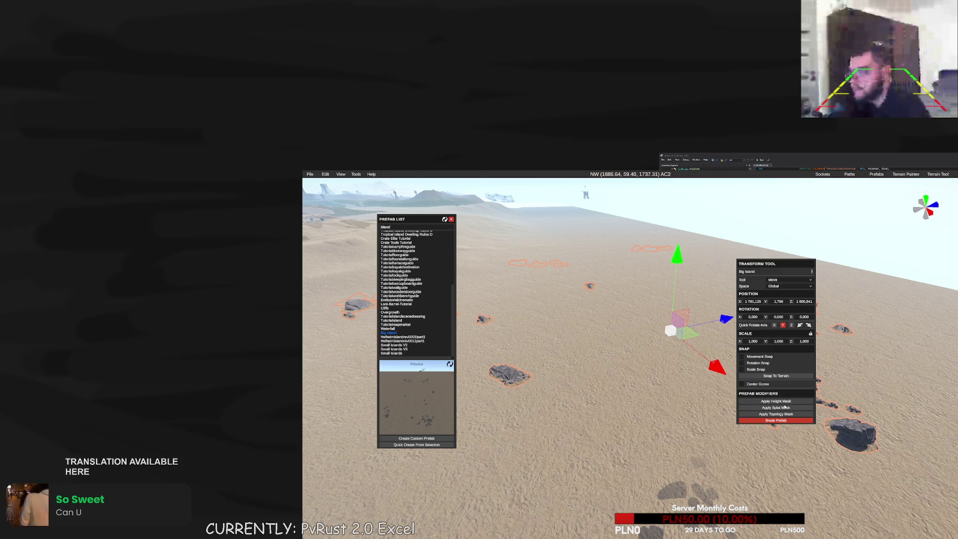
left_click(341, 174)
left_click(349, 184)
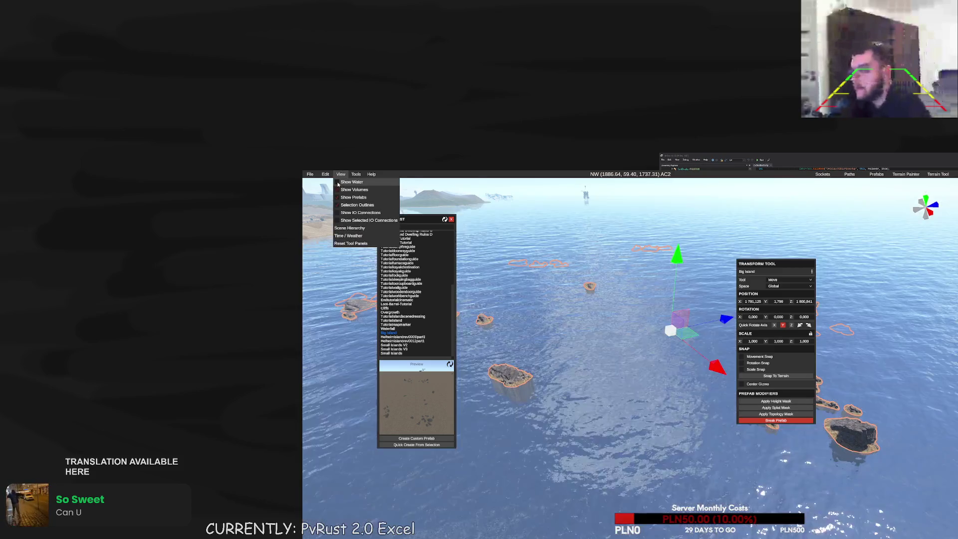
Select Big Island and frame the view on the retextured island
left_click(785, 403)
mouse_move(636, 387)
left_mouse_down()
mouse_move(586, 389)
mouse_move(689, 345)
mouse_move(728, 379)
left_mouse_up()
left_click(768, 408)
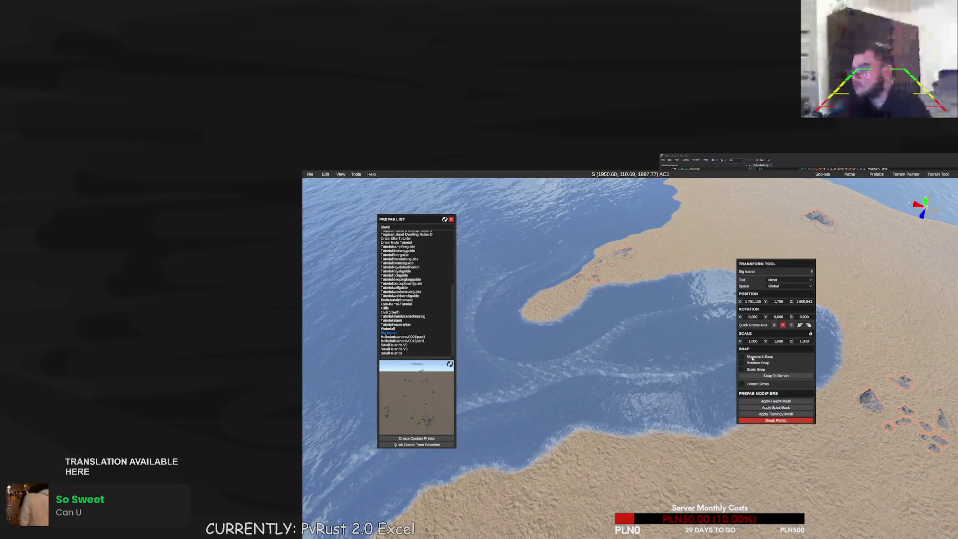
left_click_drag(718, 405, 646, 398)
key("f")
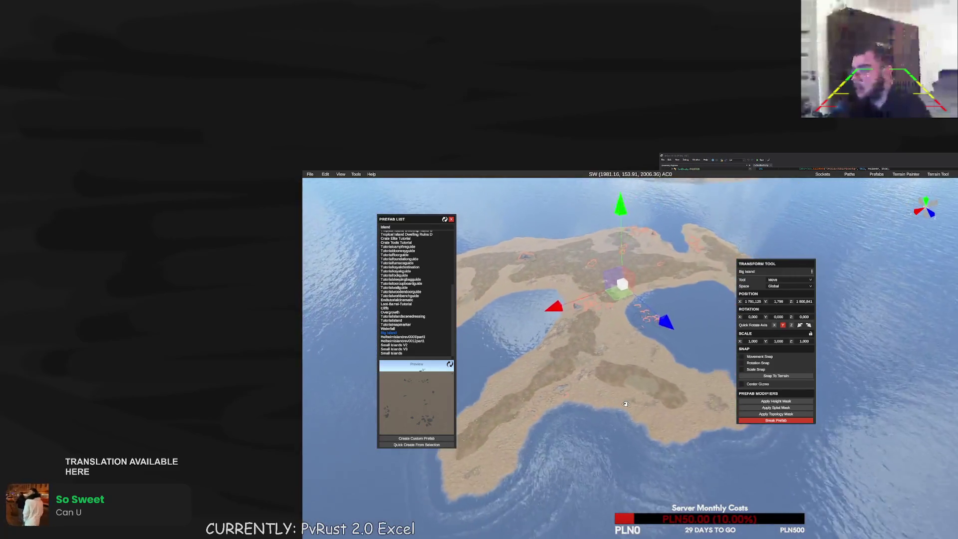
scroll(628, 376, "up", 5)
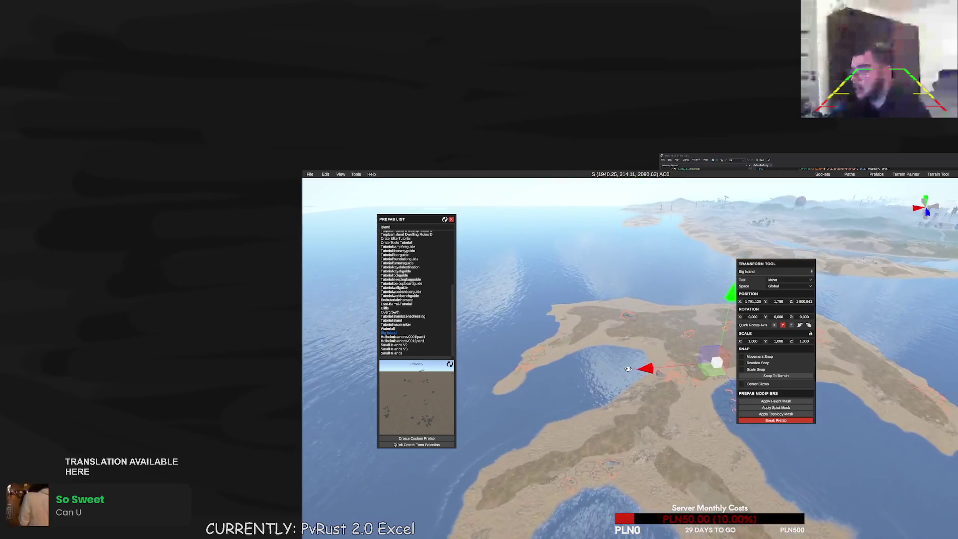
Apply Big Island's topology mask, break the prefab into pieces, and open the world map
left_click(771, 413)
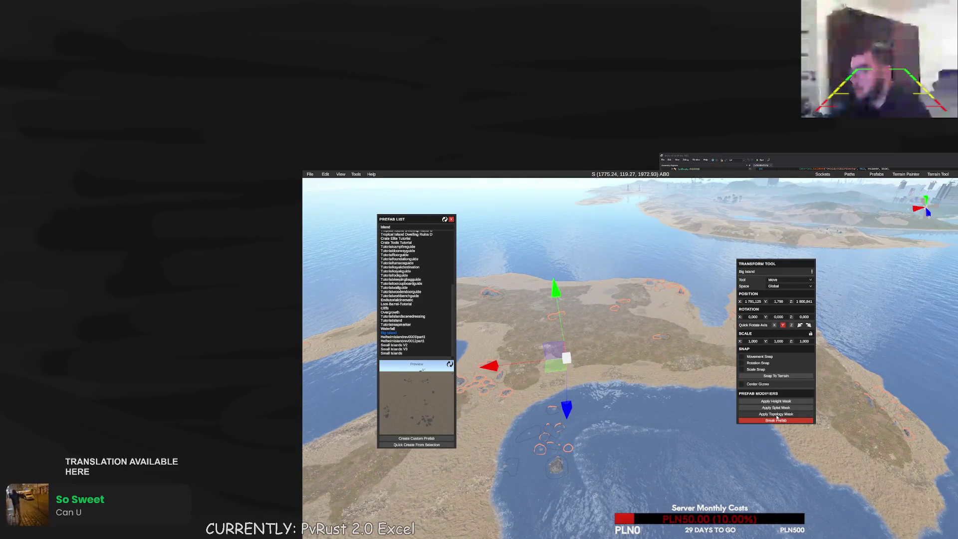
left_click(773, 421)
key("m")
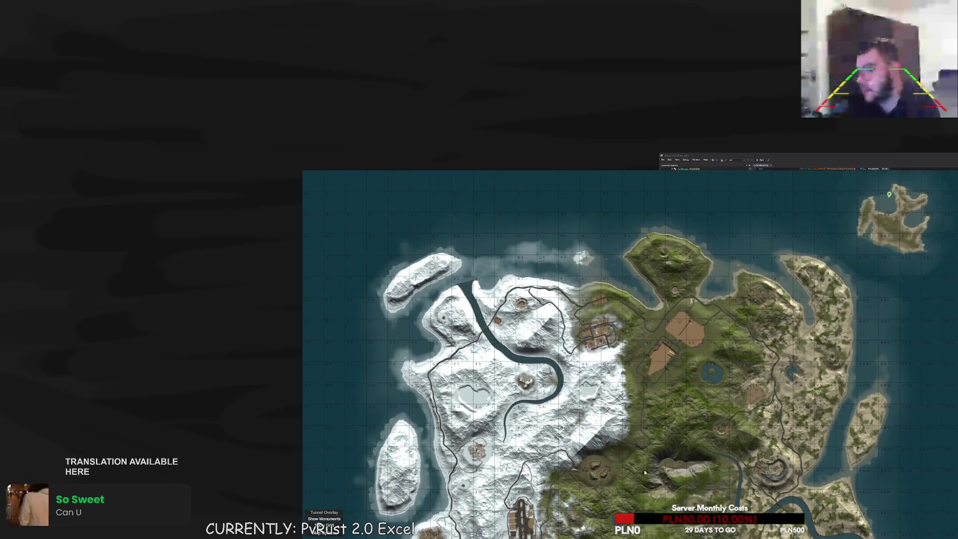
Teleport to the empty south-west sand at about (-1734.96, 0.00, -1764.84)
key("m")
key("m")
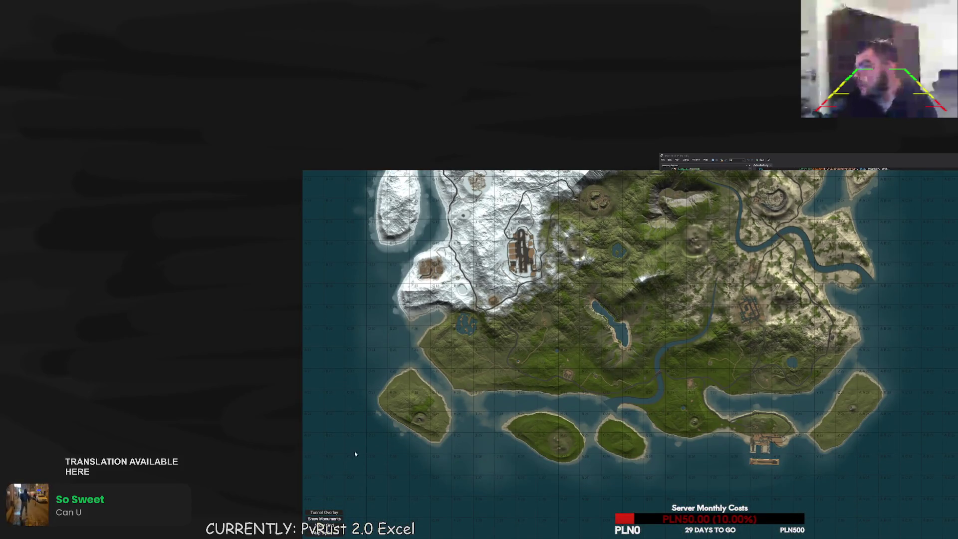
left_click(357, 452)
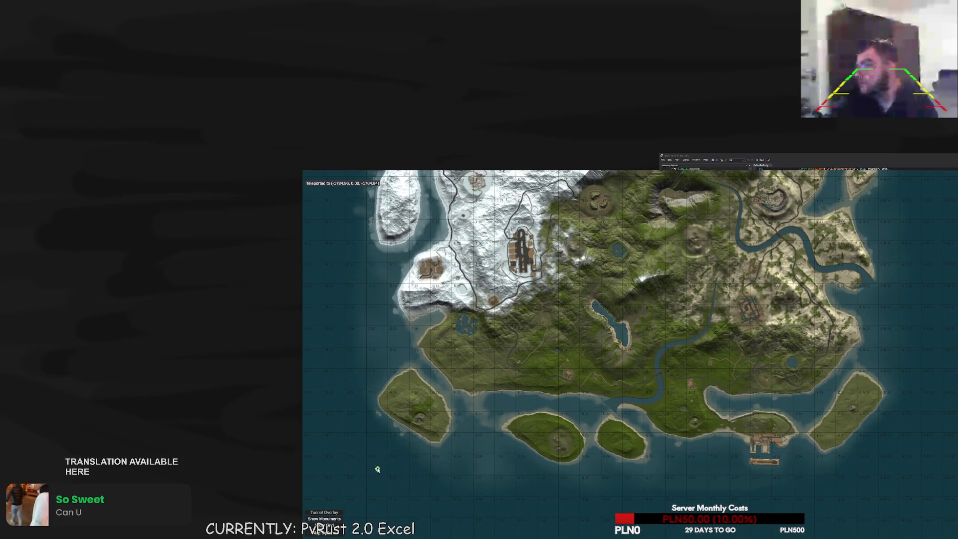
left_click(341, 174)
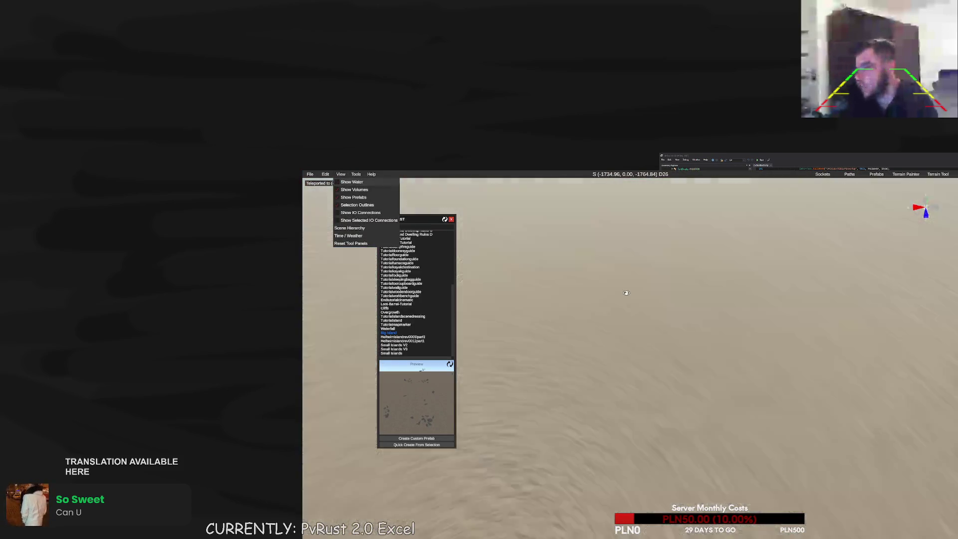
Place a Big Island prefab on the south-west sand near X/Z -1,780 and frame it
left_click(626, 292)
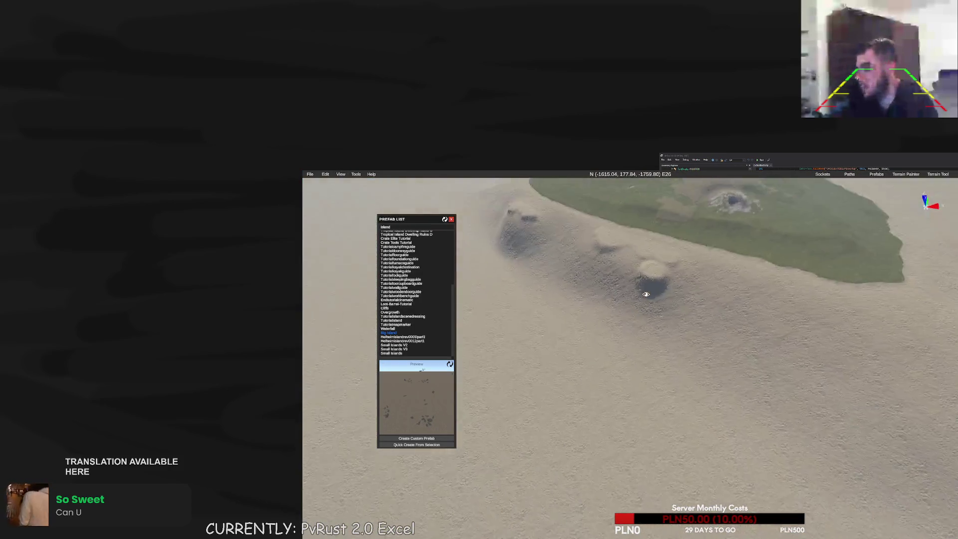
scroll(641, 294, "down", 5)
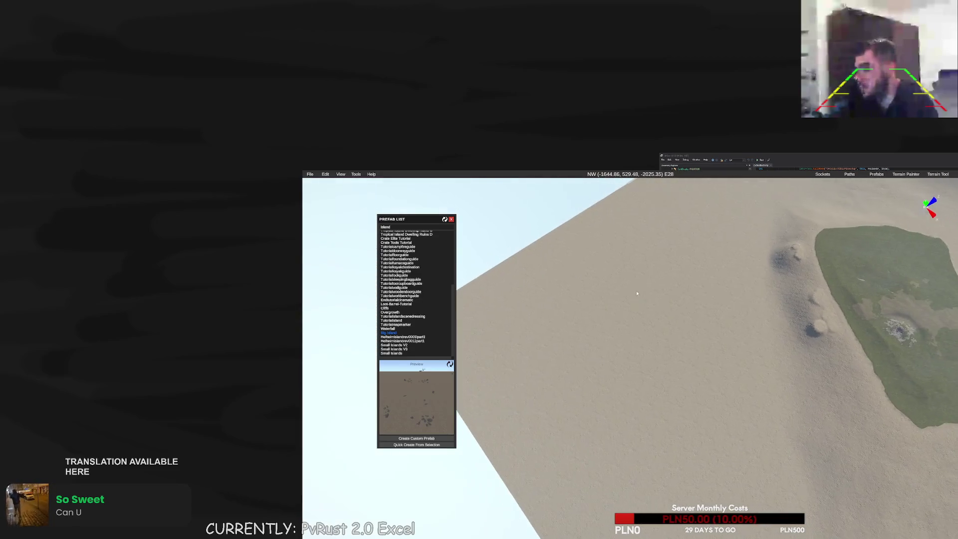
left_click(385, 333)
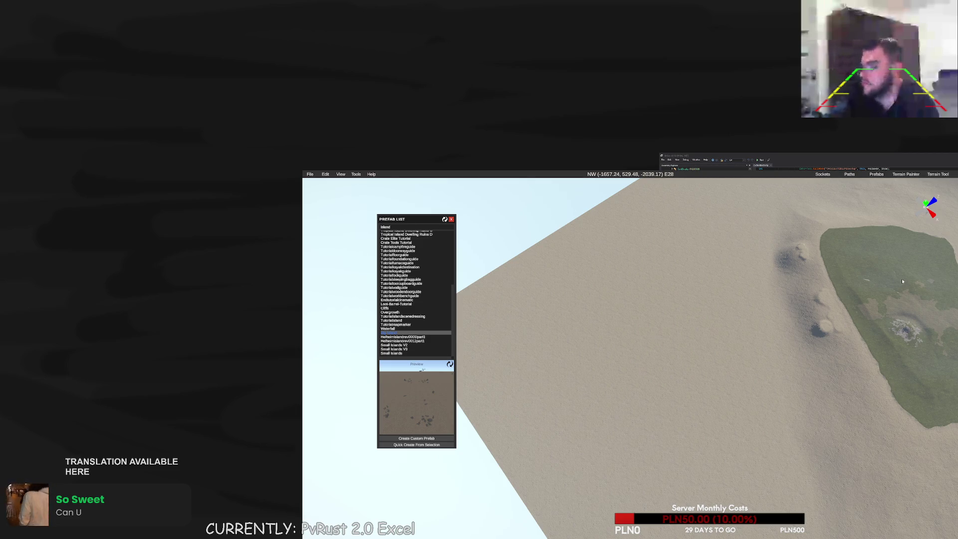
left_click(667, 328)
key("ctrl+z")
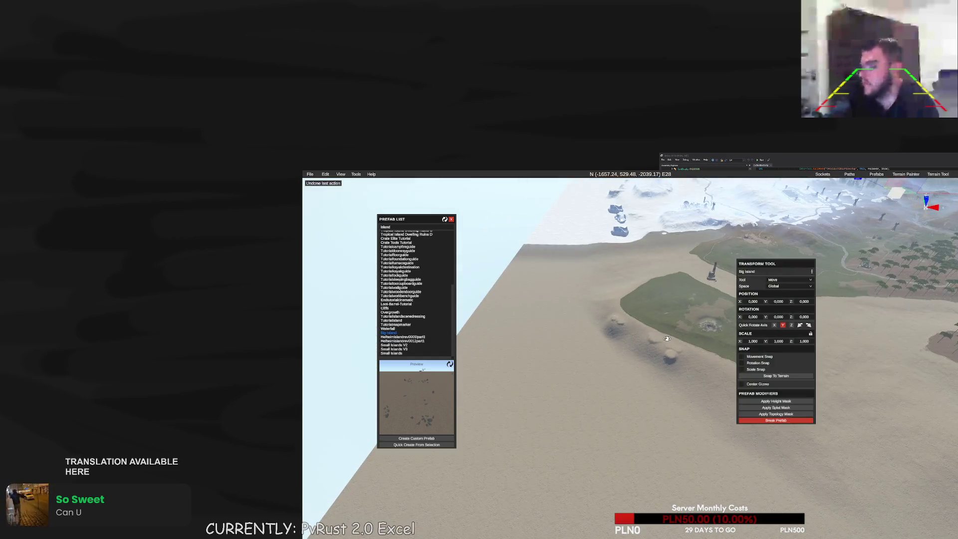
key("w")
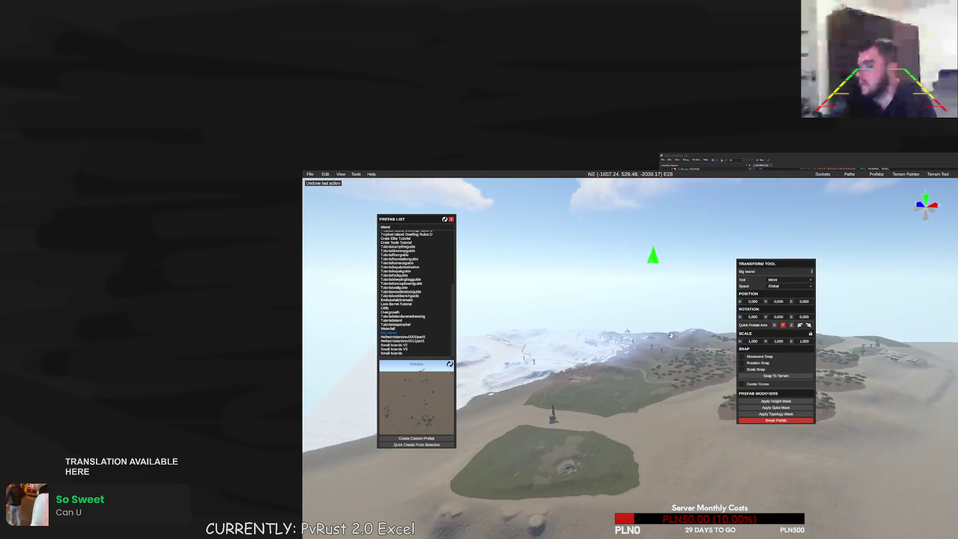
mouse_move(742, 220)
left_mouse_down()
mouse_move(604, 351)
mouse_move(531, 498)
left_mouse_up()
key("f")
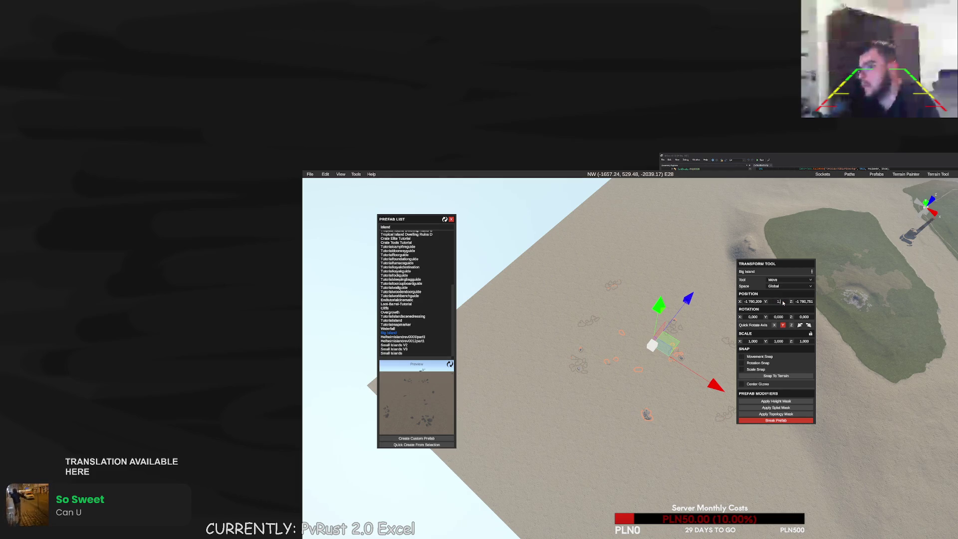
Set the Big Island's Position Y to 1800 and move it left and along Z
type("800")
left_click_drag(681, 298, 664, 320)
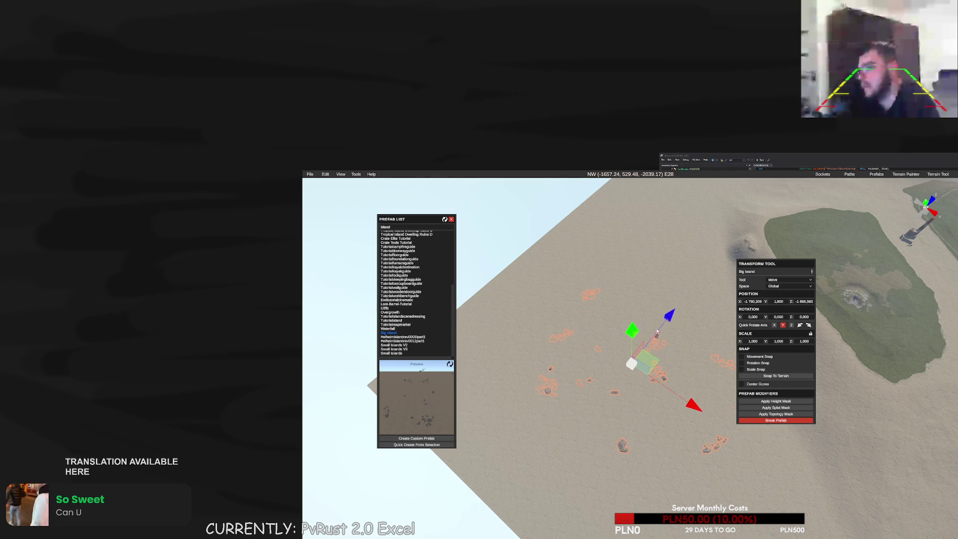
left_click_drag(691, 399, 652, 375)
left_click_drag(624, 306, 600, 312)
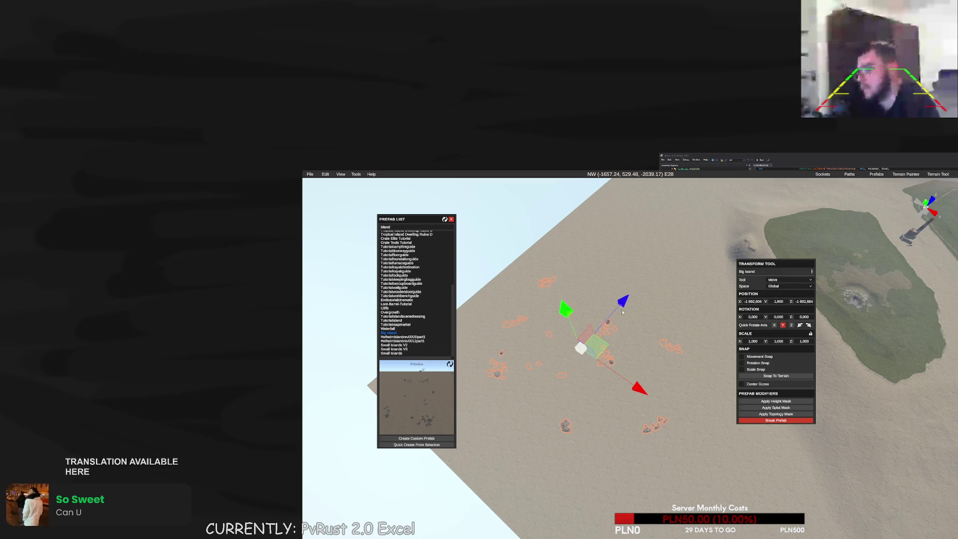
Rotate the Big Island to about 97.6° and test its height mask, undoing the stamps
left_click(772, 401)
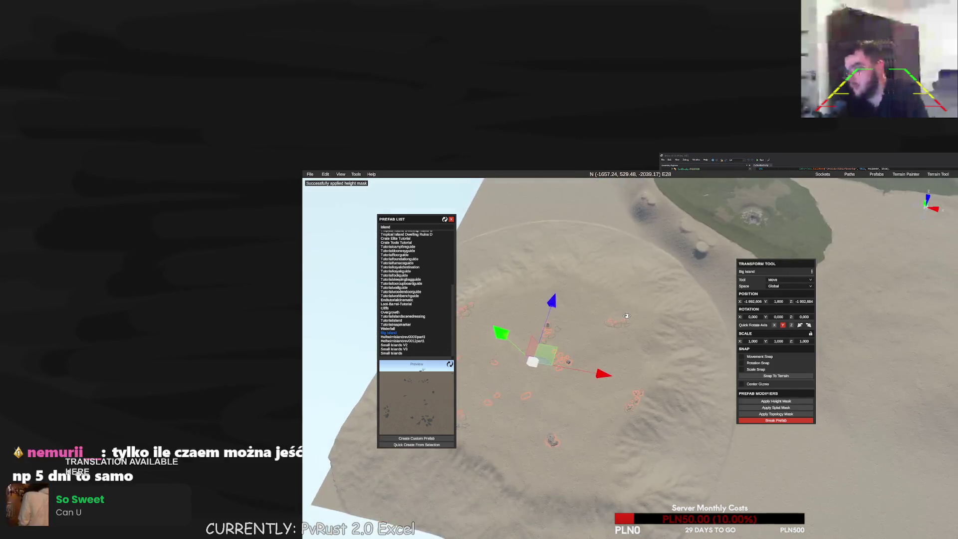
key("ctrl+z")
key("ctrl+z")
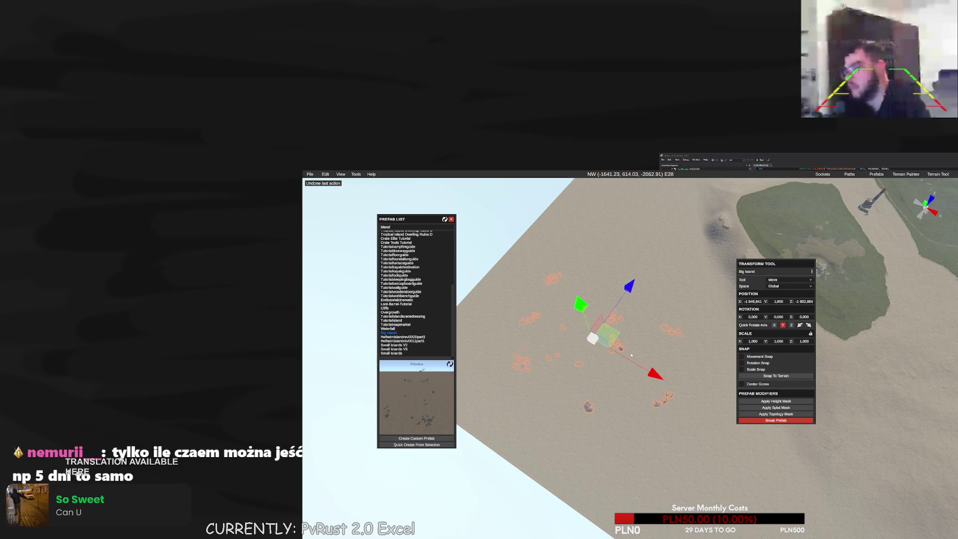
key("ctrl+z")
key("e")
left_click_drag(593, 330, 376, 368)
left_click(794, 401)
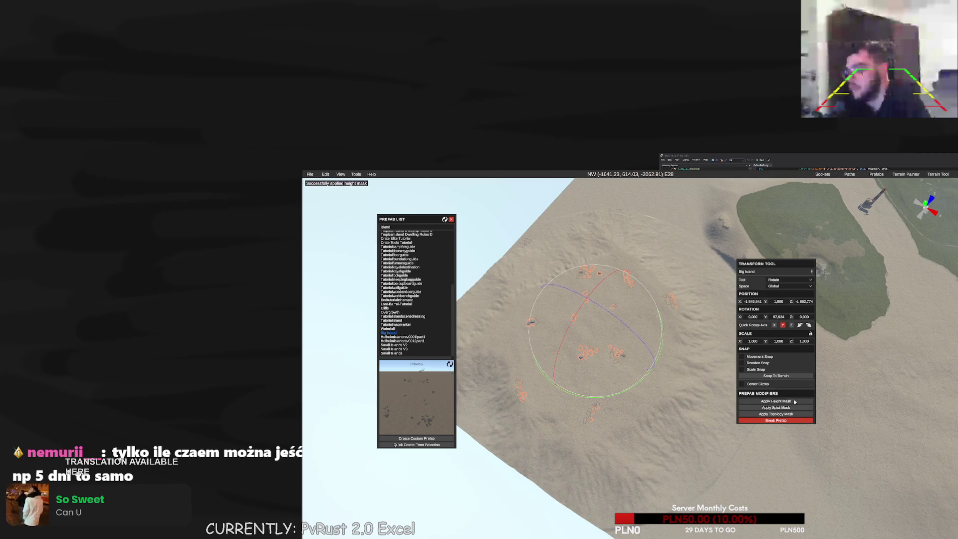
key("ctrl+z")
key("ctrl+z")
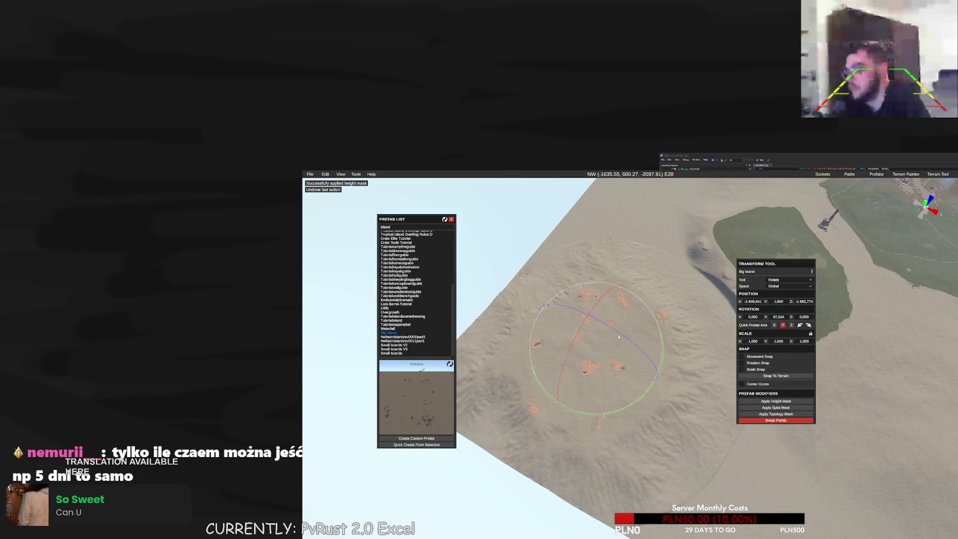
Shift the island slightly along Z, apply its height mask, and open the world map
left_click_drag(604, 329, 598, 336)
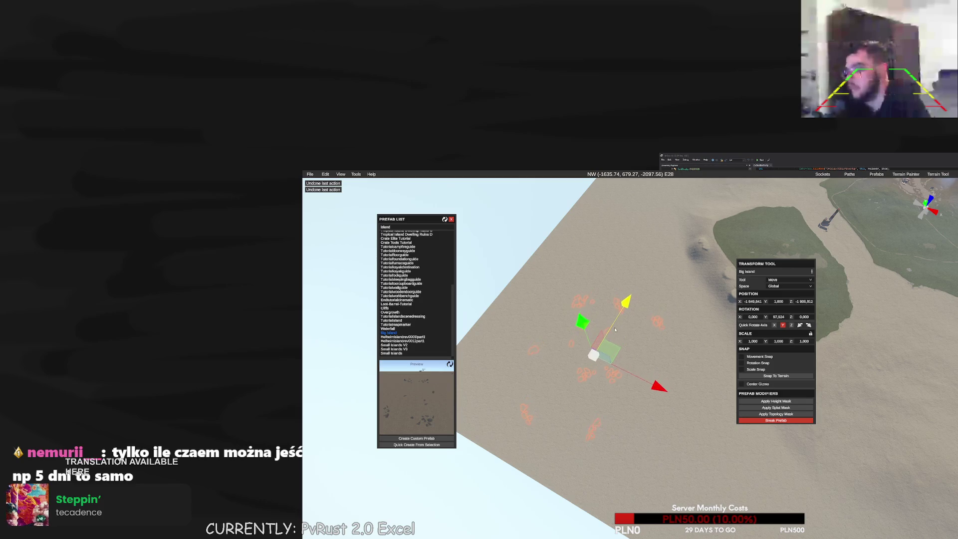
left_click(778, 401)
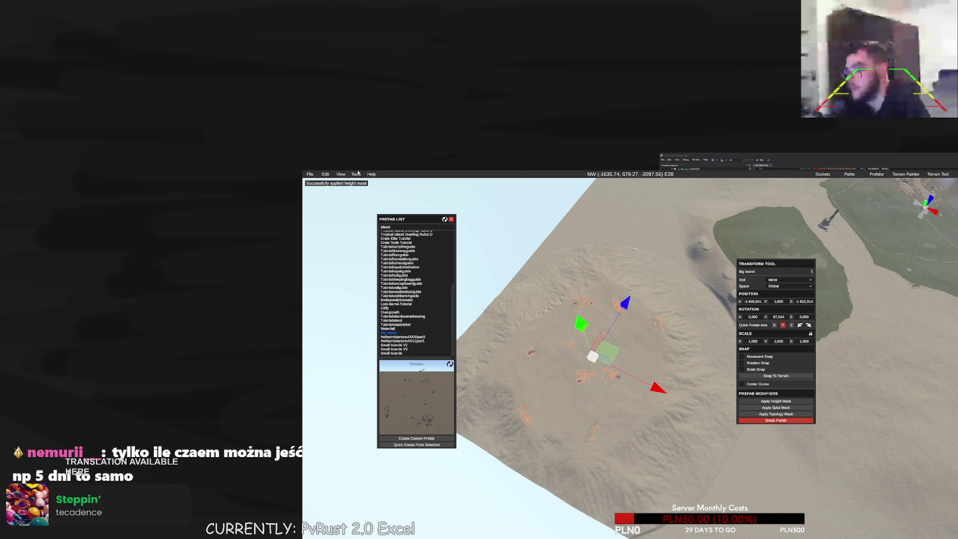
left_click(356, 174)
left_click(359, 214)
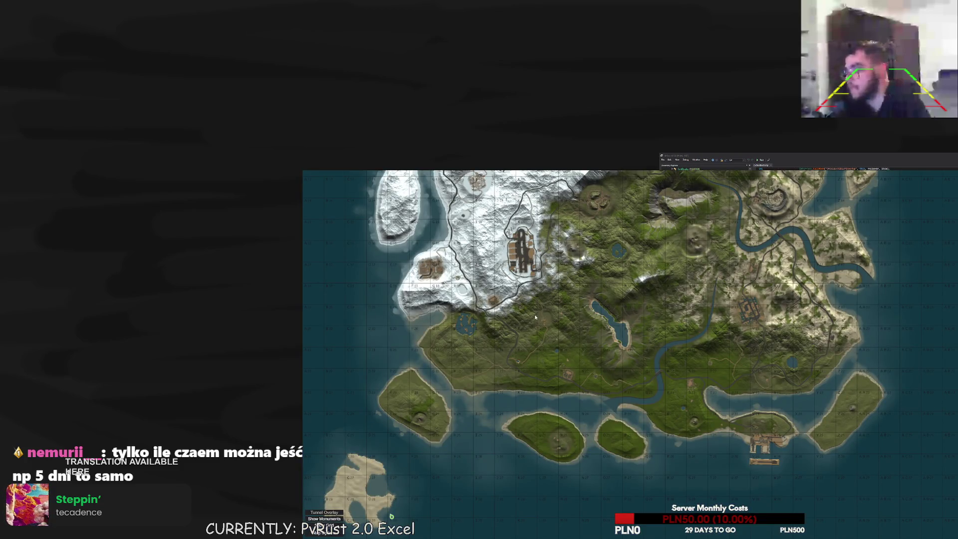
Close the world map and undo the last two terrain changes
scroll(539, 324, "up", 5)
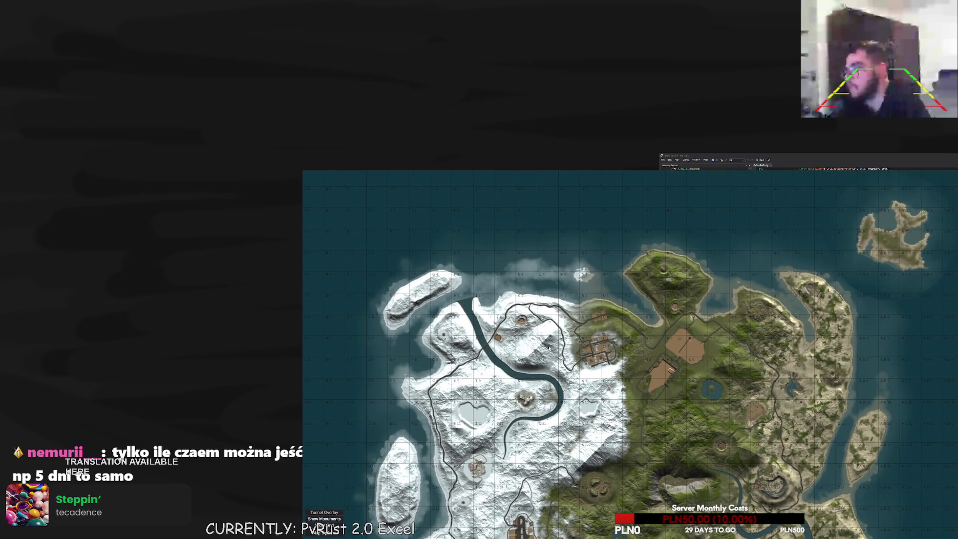
scroll(549, 348, "down", 5)
key("Escape")
key("ctrl+z")
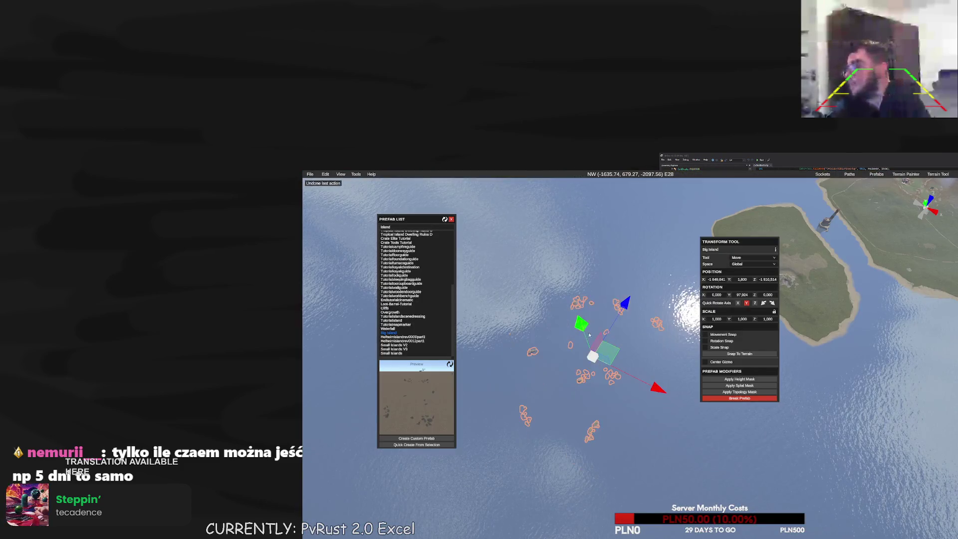
key("ctrl+z")
Move the island to about X -1,907.8, Z -1,861.6, undo its height mask and hide water
left_click_drag(632, 260, 670, 248)
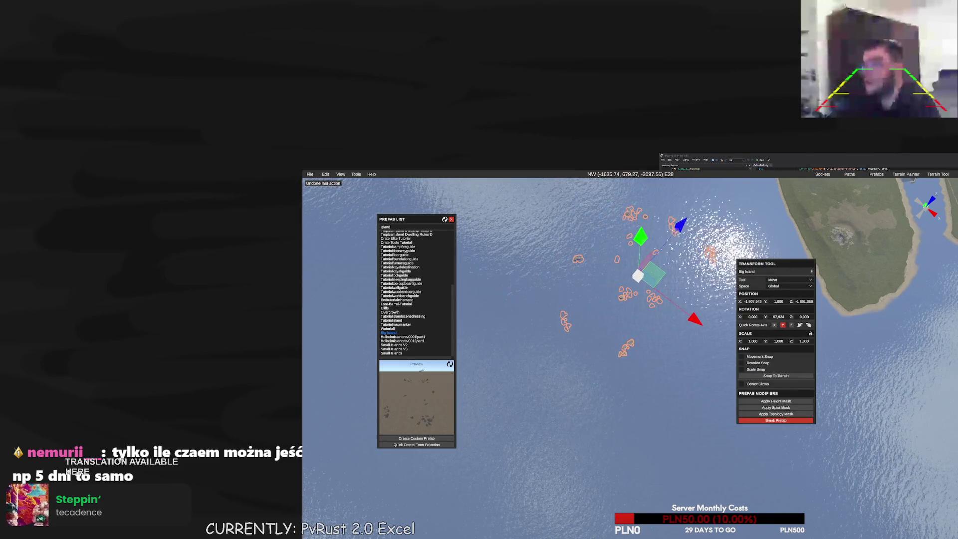
left_click(775, 401)
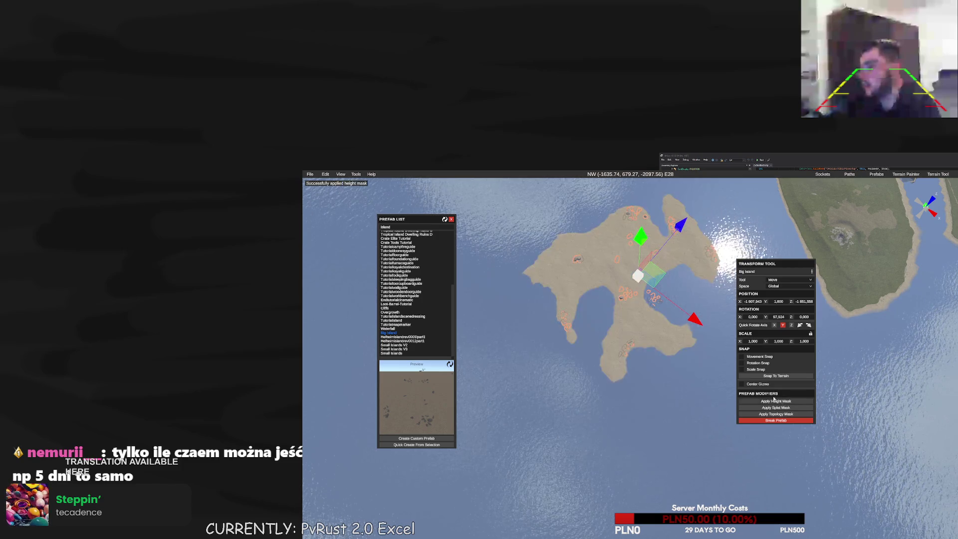
key("ctrl+z")
left_click(340, 174)
left_click(349, 182)
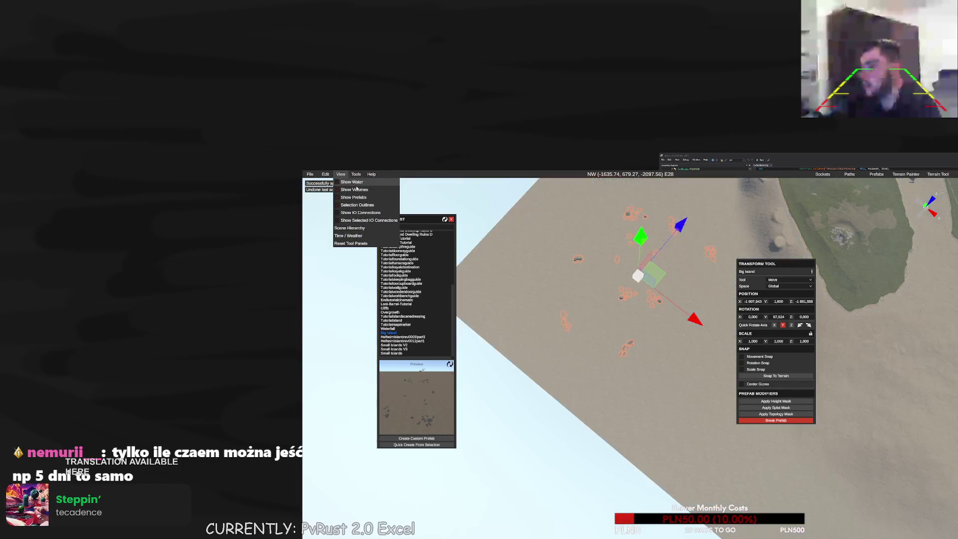
Rotate the Big Island to about 47.18° and test its height mask, then undo it
key("e")
left_click_drag(593, 413, 574, 406)
key("w")
key("e")
left_click_drag(646, 358, 669, 367)
left_click(777, 401)
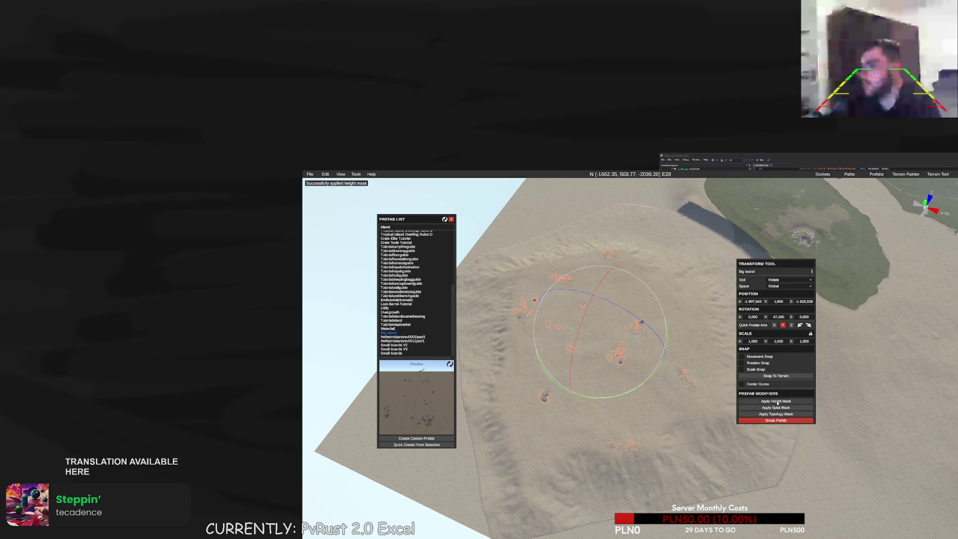
key("ctrl+z")
Shift the island slightly along Z to about X -1,827.4, Z -1,853.5 and reapply its height mask
key("w")
left_click_drag(604, 305, 600, 315)
left_click(780, 400)
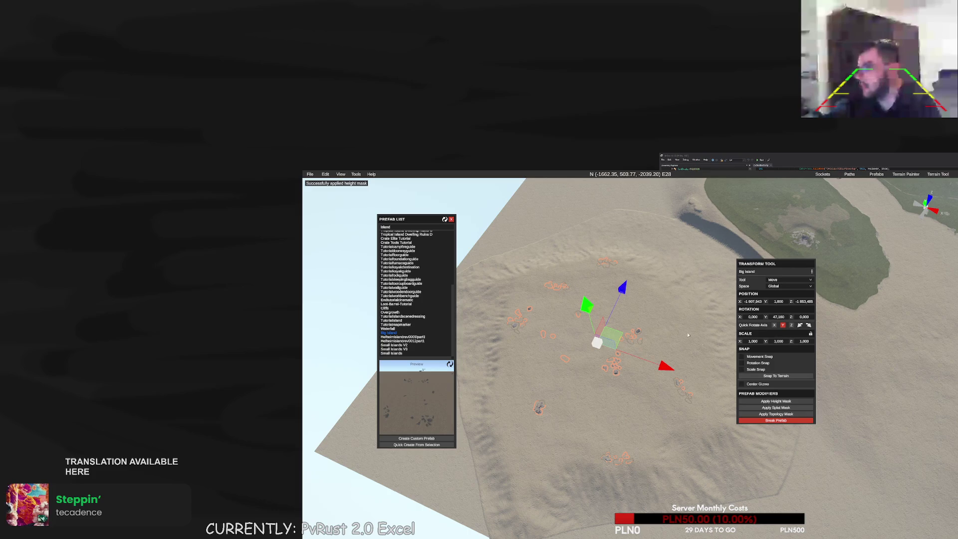
Toggle the water on and off to inspect the terrain, then redo the height mask
left_click(340, 174)
left_click(337, 182)
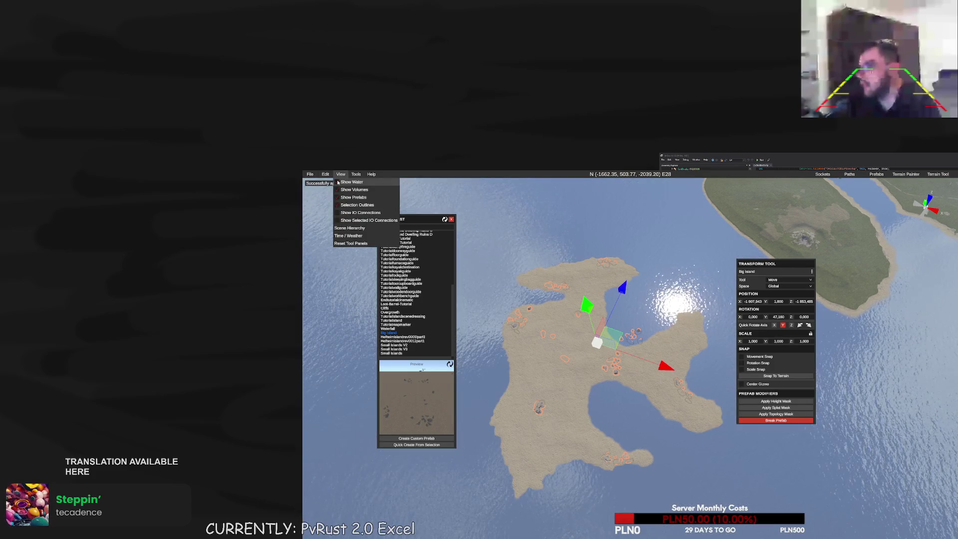
left_click(337, 182)
mouse_move(573, 297)
left_mouse_down()
mouse_move(630, 338)
mouse_move(659, 330)
left_mouse_up()
key("ctrl+z")
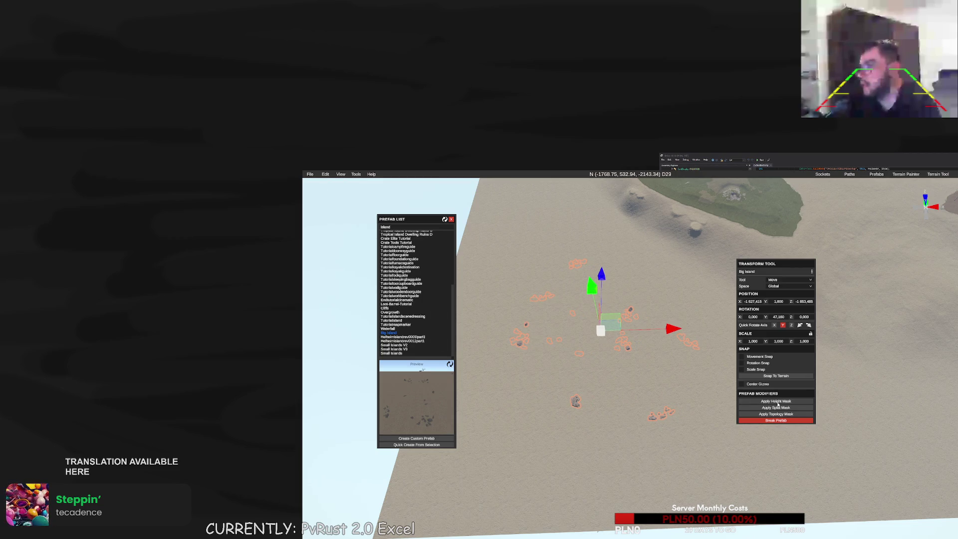
left_click(776, 402)
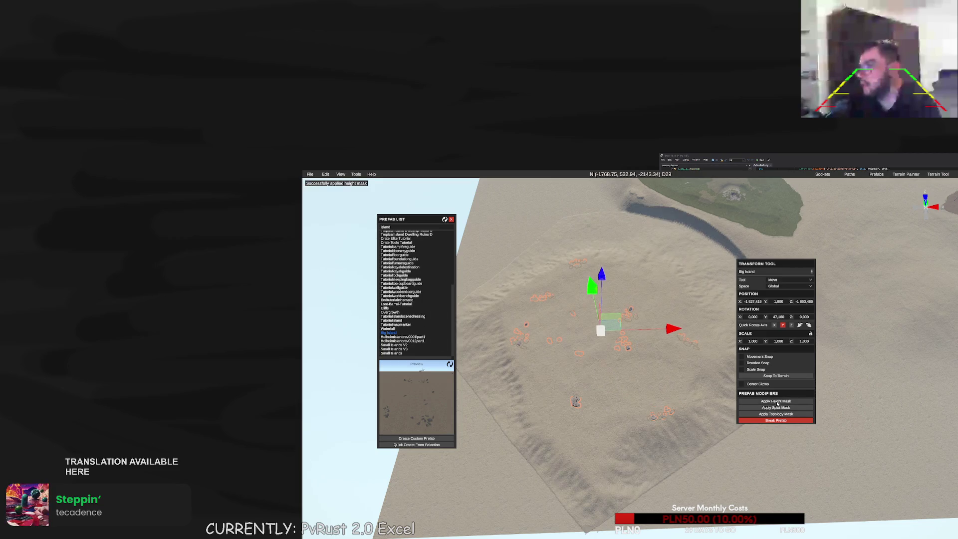
Undo every edit until no undo steps remain, removing the Big Island prefab
key("m")
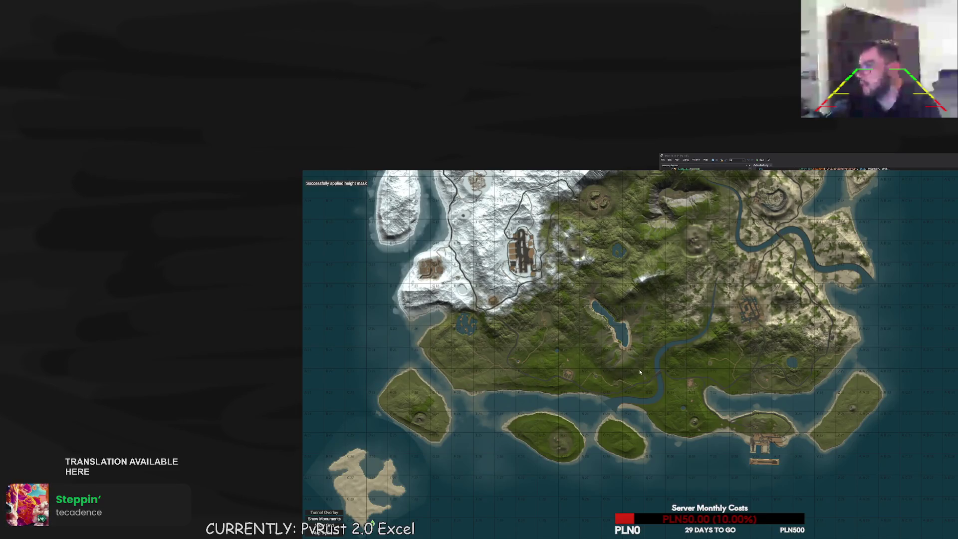
key("m")
key("ctrl+z")
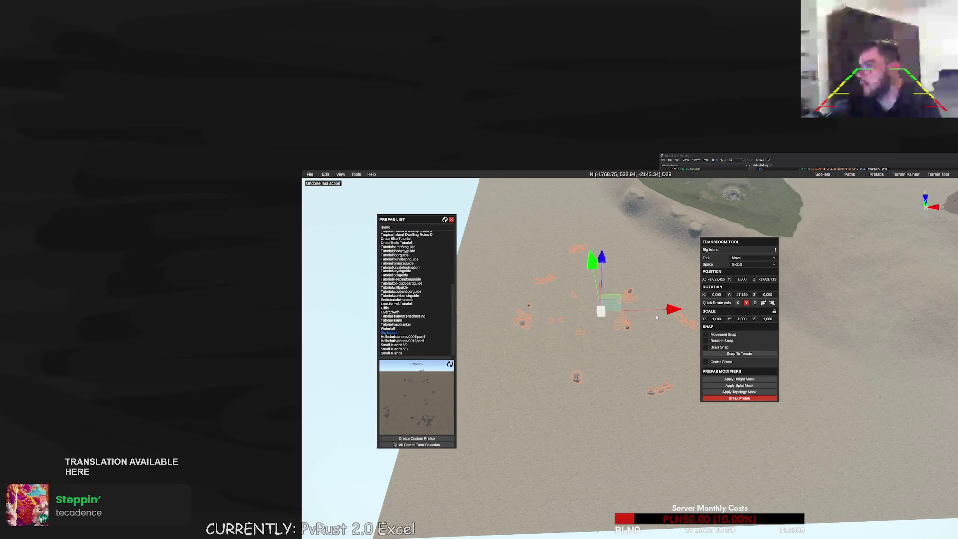
key("ctrl+z")
key("ctrl+z")
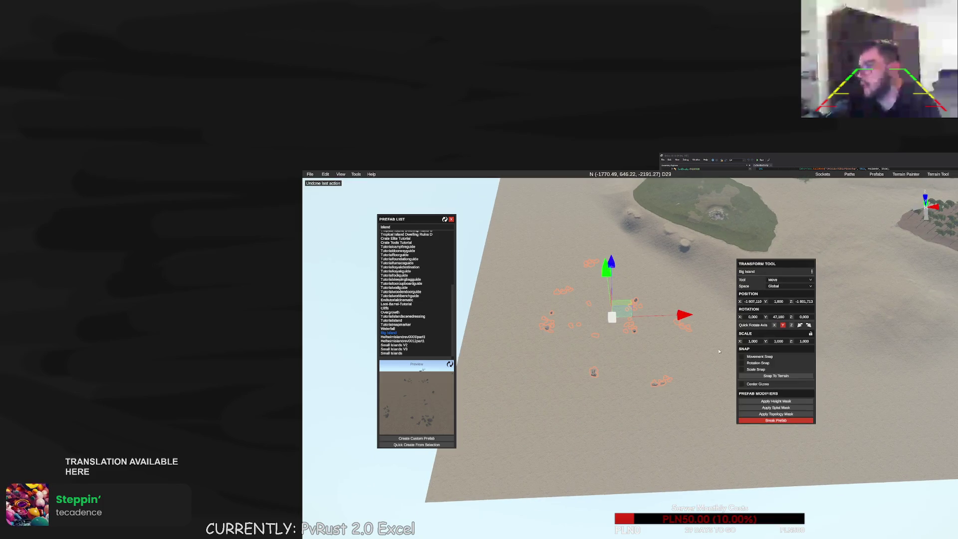
left_click(774, 401)
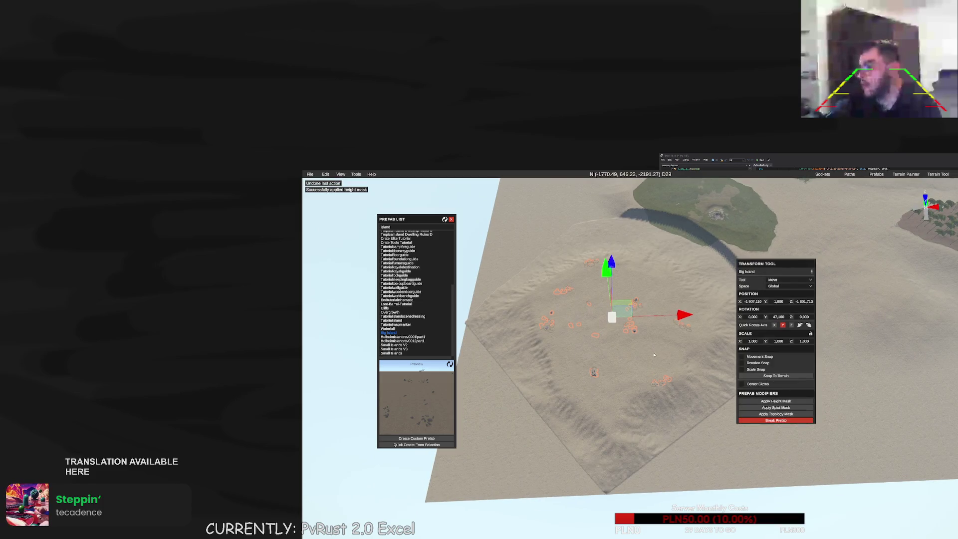
key("ctrl+z")
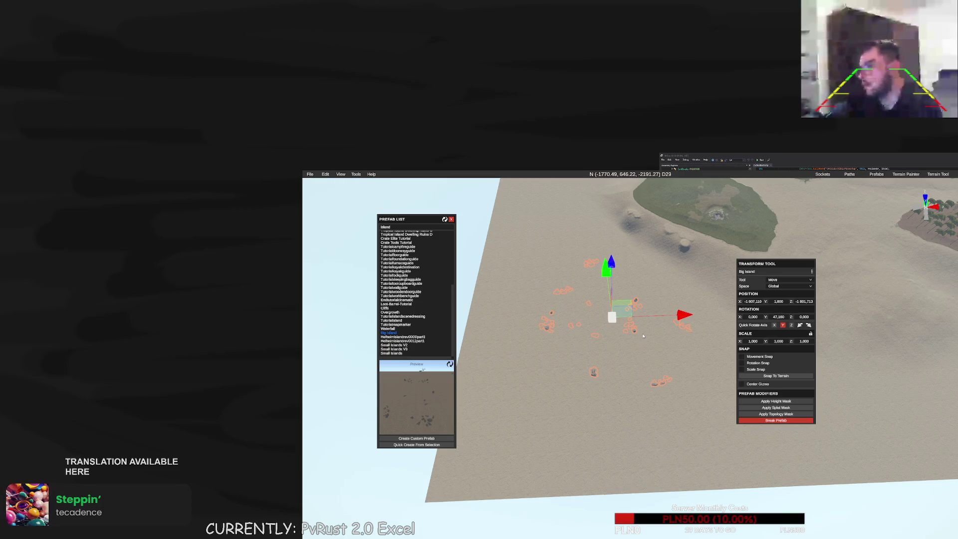
key("ctrl+z")
key("ctrl+z")
key("ctrl+z")
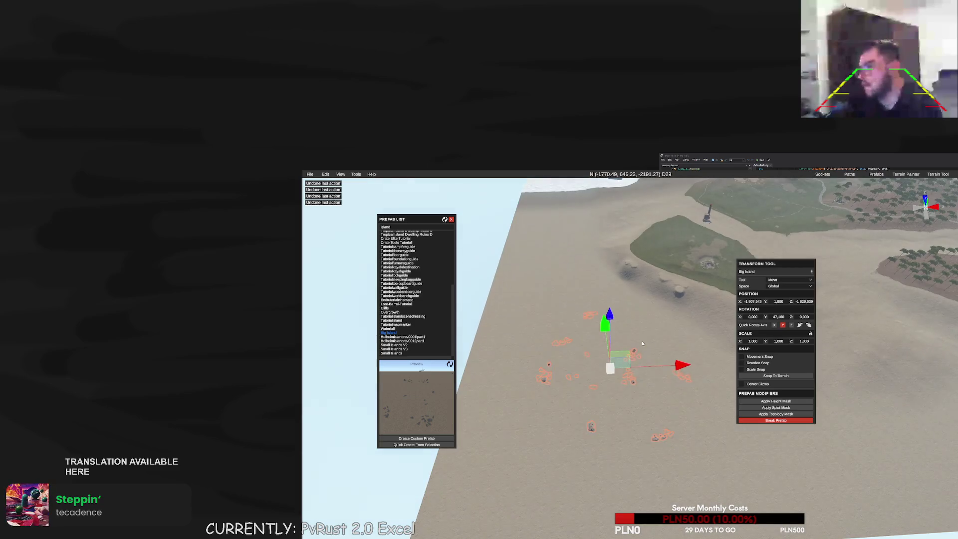
key("ctrl+z")
key("ctrl+z")
key("ctrl+z")
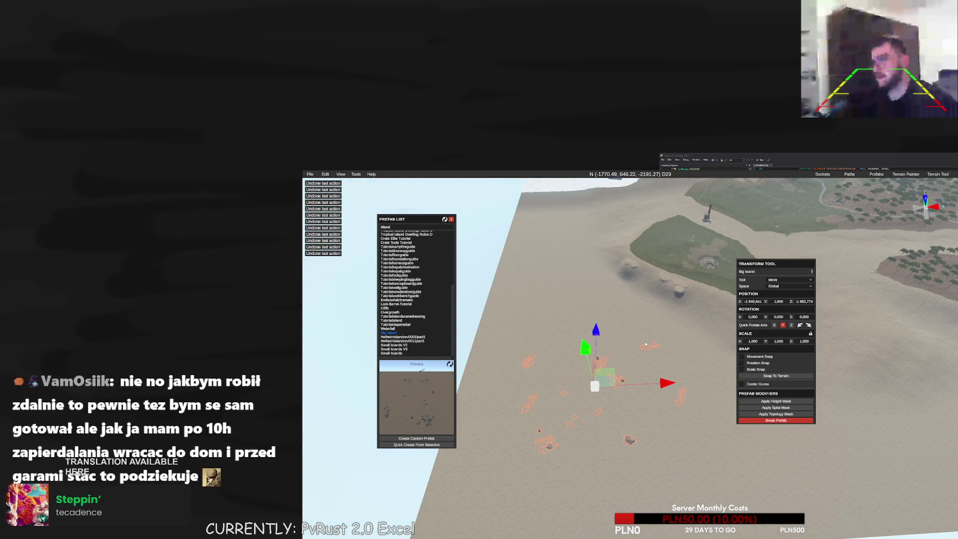
key("ctrl+z")
key("ctrl+z")
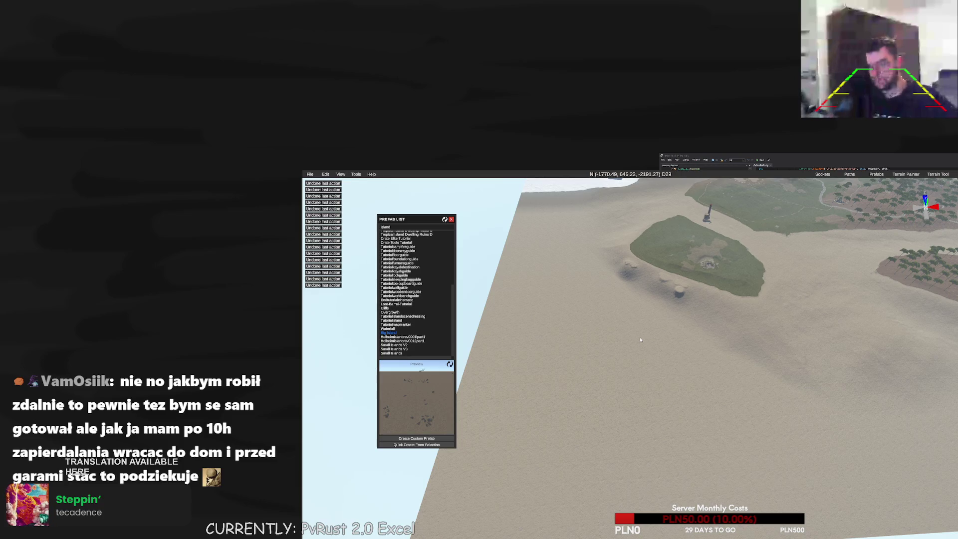
key("ctrl+z")
key("ctrl+z")
key("ctrl+z")
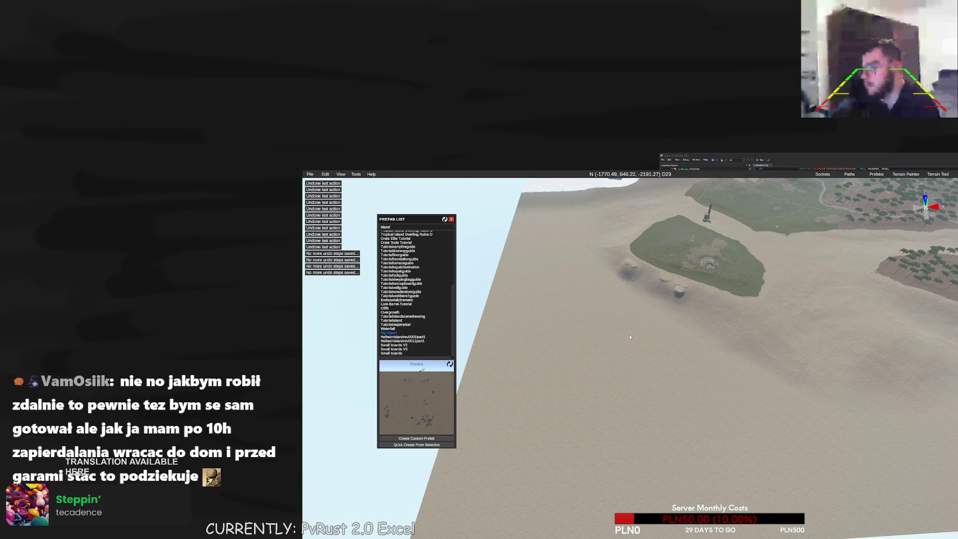
key("ctrl+z")
key("ctrl+z")
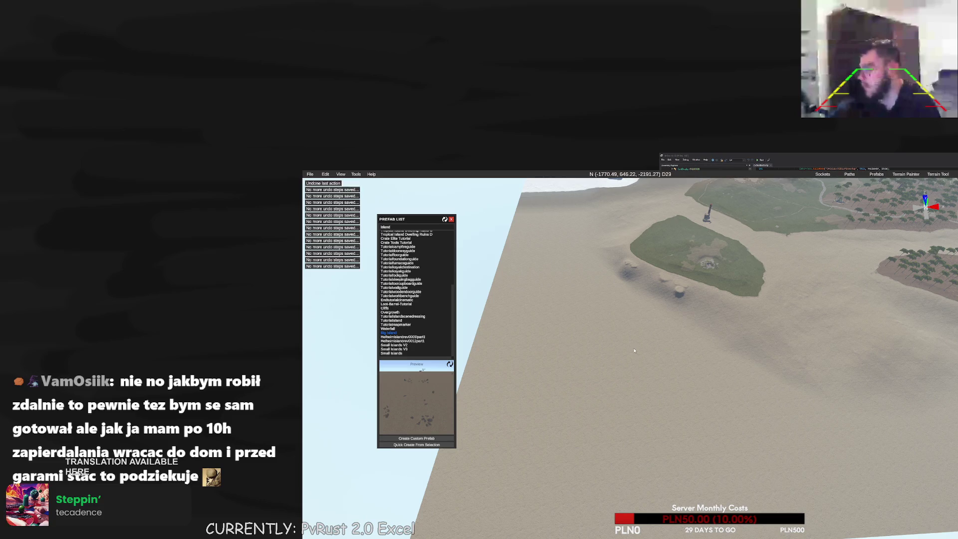
Teleport via the map to bare sand near (1499.41, 0.00, 1531.06)
left_click_drag(634, 351, 605, 348)
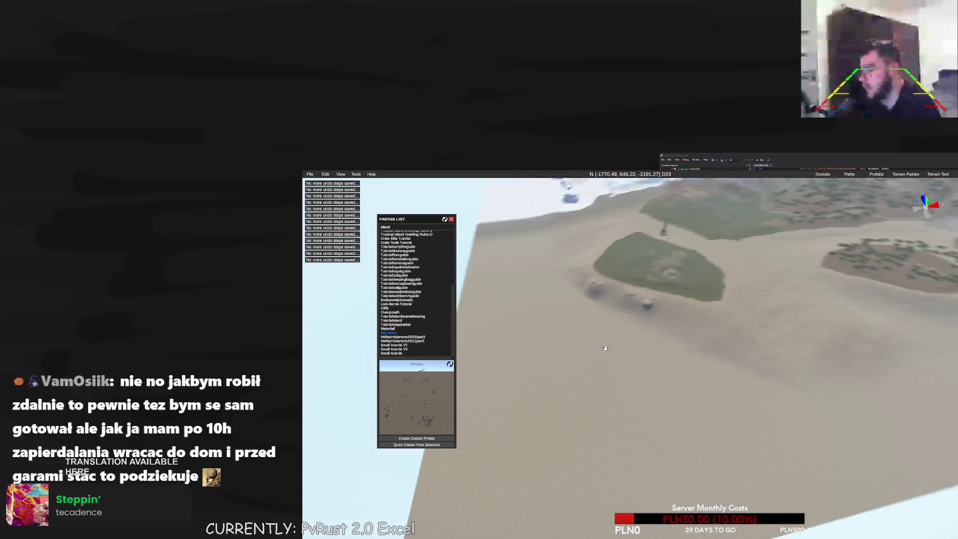
key("m")
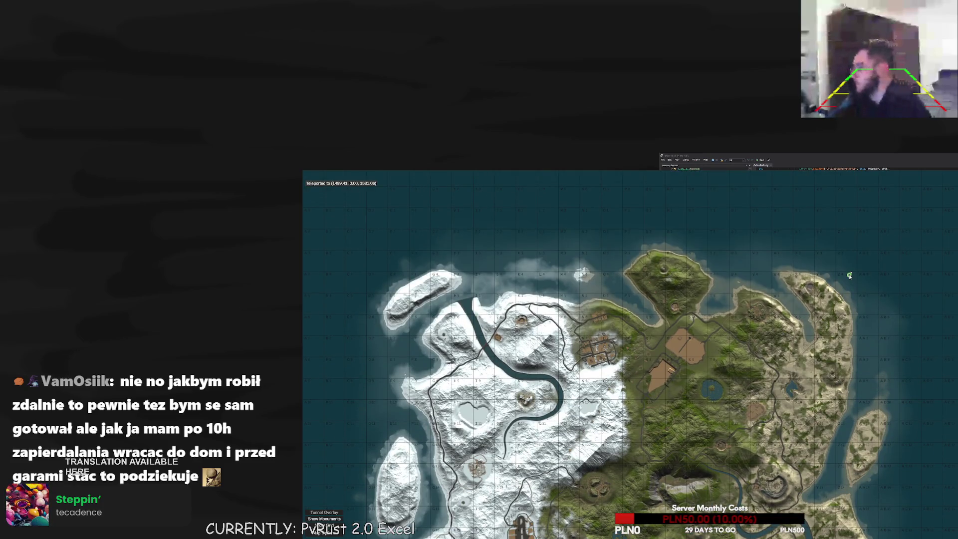
left_click(678, 405)
left_click_drag(710, 336, 646, 297)
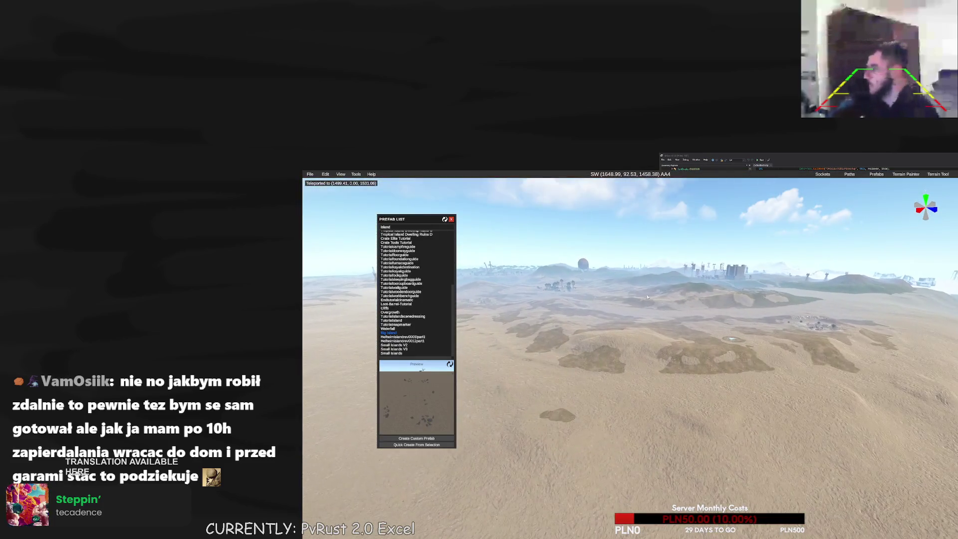
left_click(357, 175)
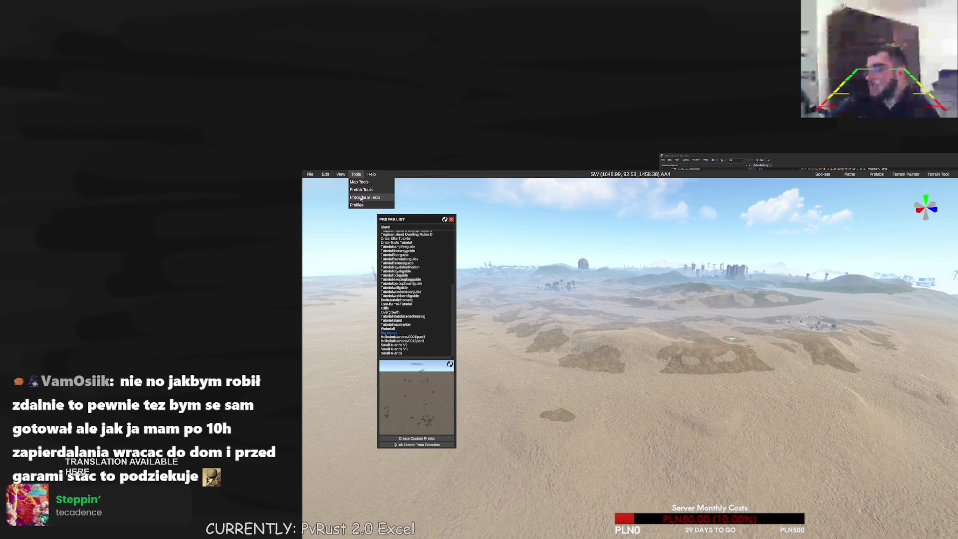
Resize the map to 4600 with Extend Edges and confirm the irreversible resize
mouse_move(379, 182)
left_click(414, 190)
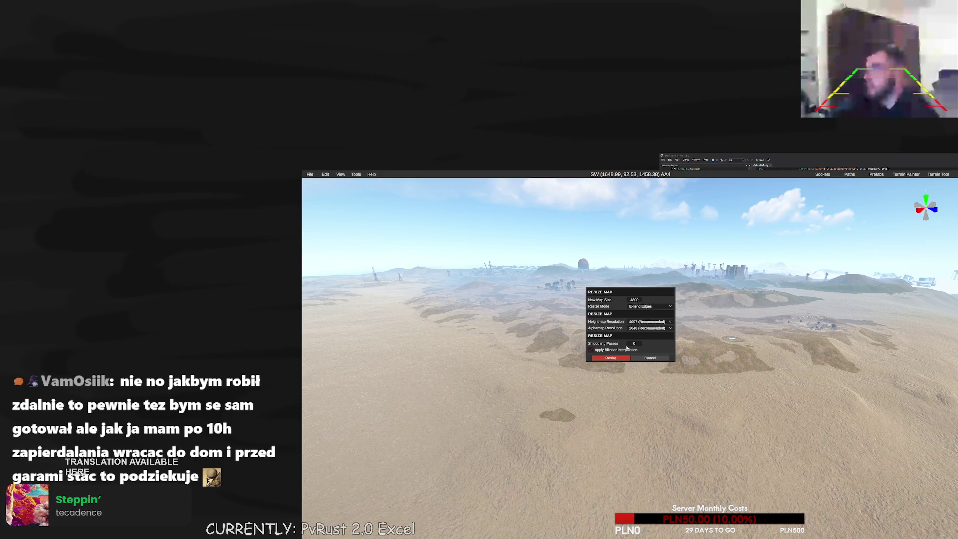
left_click(616, 358)
left_click(620, 329)
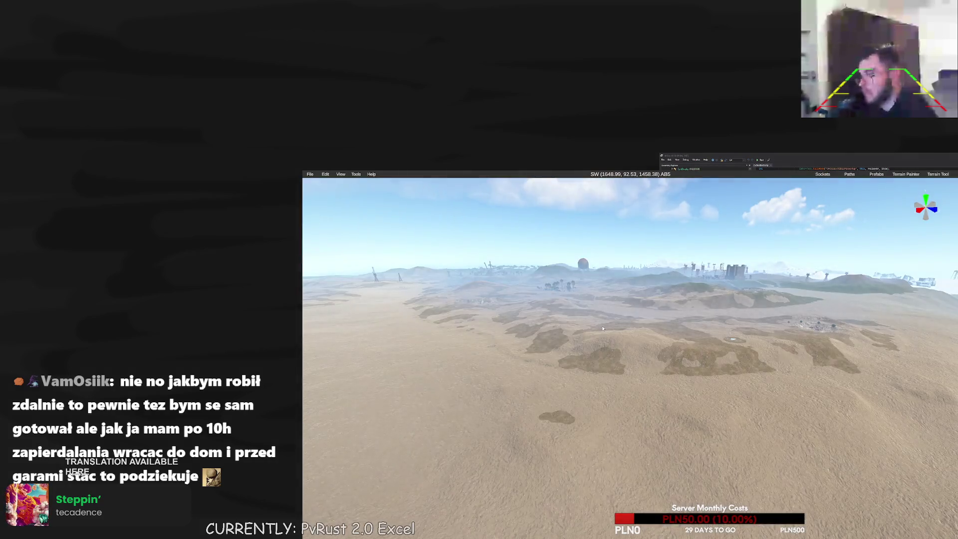
mouse_move(598, 327)
left_mouse_down()
mouse_move(610, 334)
mouse_move(602, 332)
left_mouse_up()
Save the enlarged 4600 map as a .map file from the File menu
key("m")
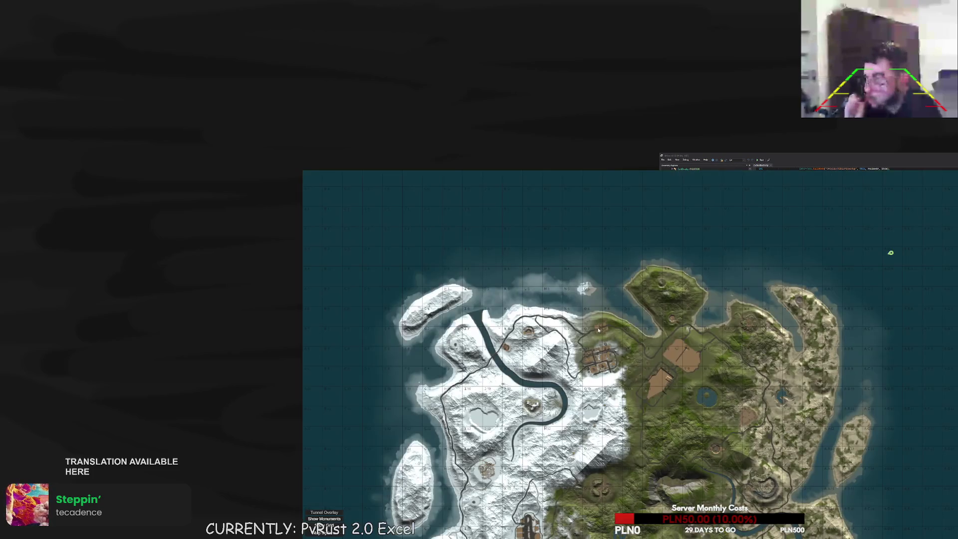
key("m")
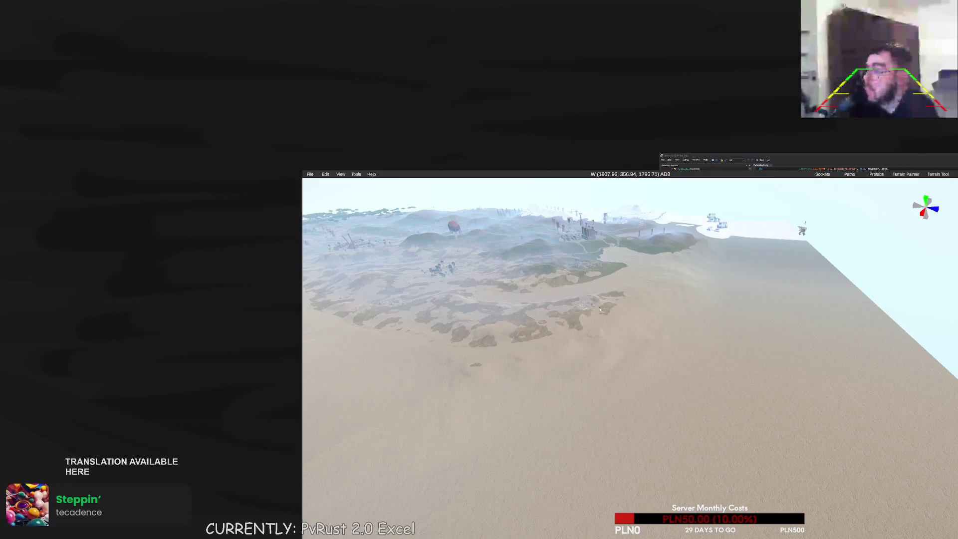
left_click(309, 174)
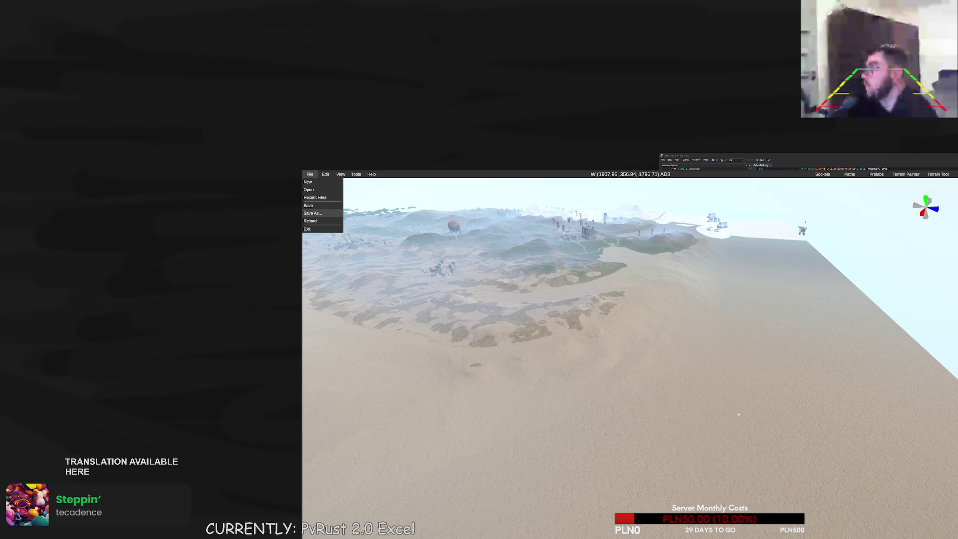
left_click(310, 174)
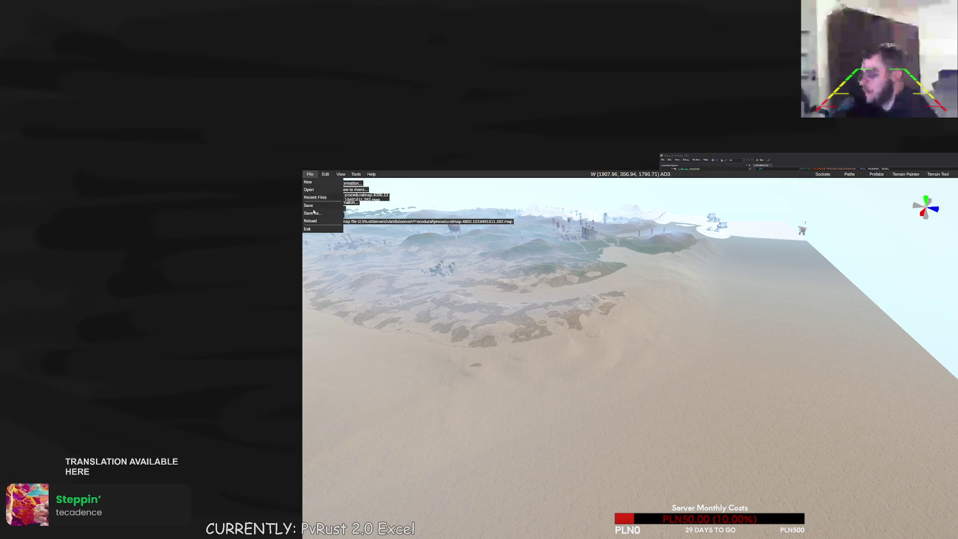
Reload the saved enlarged map from Recent Files and confirm the reload prompt
left_click(310, 220)
left_click(619, 330)
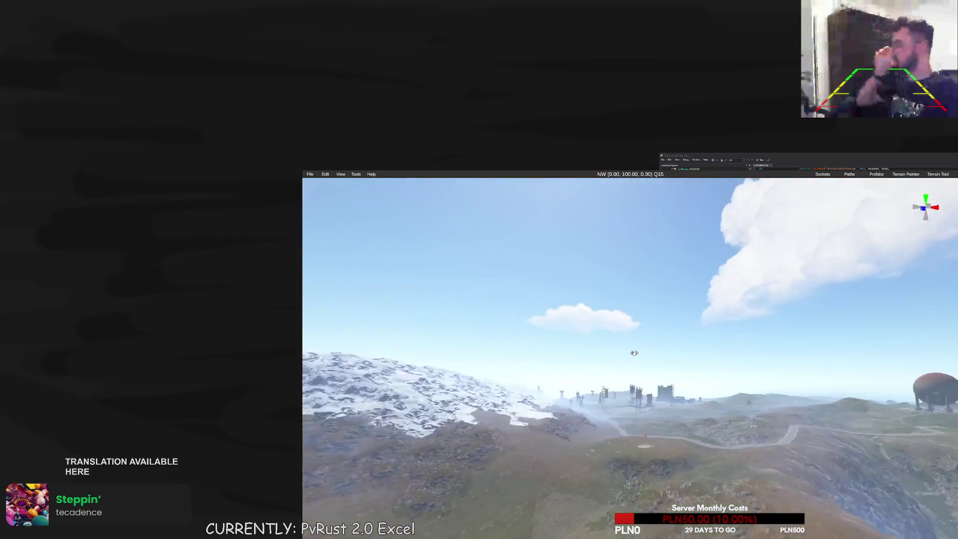
key("m")
key("m")
key("m")
Place a new Big Island prefab on the empty sand at height 1,800
left_click(374, 459)
mouse_move(562, 405)
left_mouse_down()
mouse_move(637, 384)
mouse_move(387, 358)
left_mouse_up()
key("p")
mouse_move(319, 348)
left_mouse_down()
mouse_move(538, 449)
mouse_move(577, 444)
mouse_move(631, 380)
mouse_move(787, 298)
left_mouse_up()
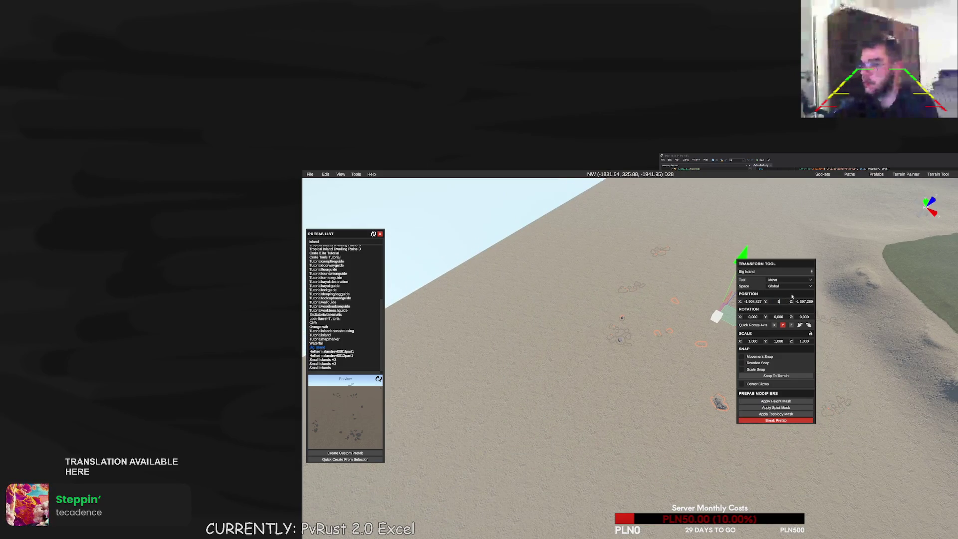
type(",8")
key("Return")
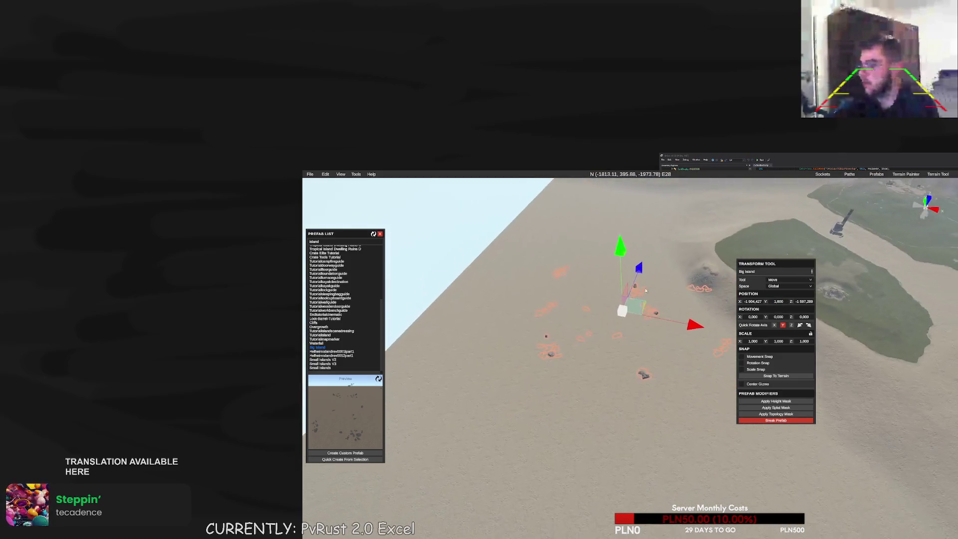
Rotate the Big Island around its vertical axis and test its height mask, then undo it
key("e")
left_click_drag(637, 409, 601, 443)
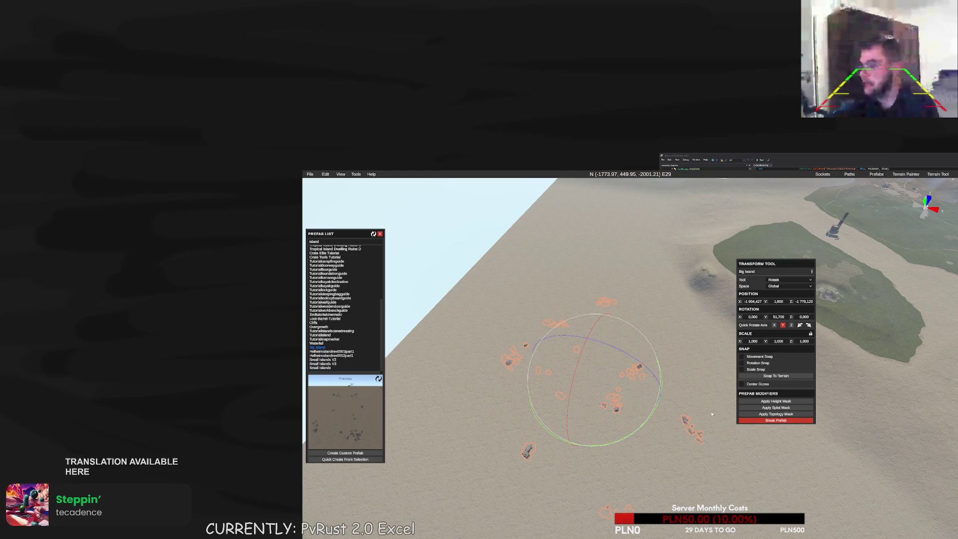
left_click(785, 403)
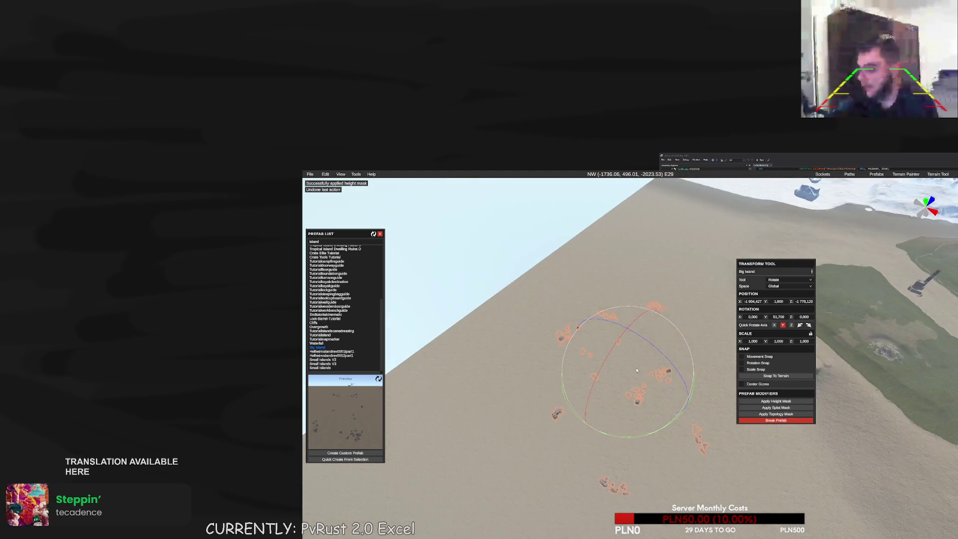
key("ctrl+z")
Shift the island along X to about -1,862 and stamp its height mask into hills
key("w")
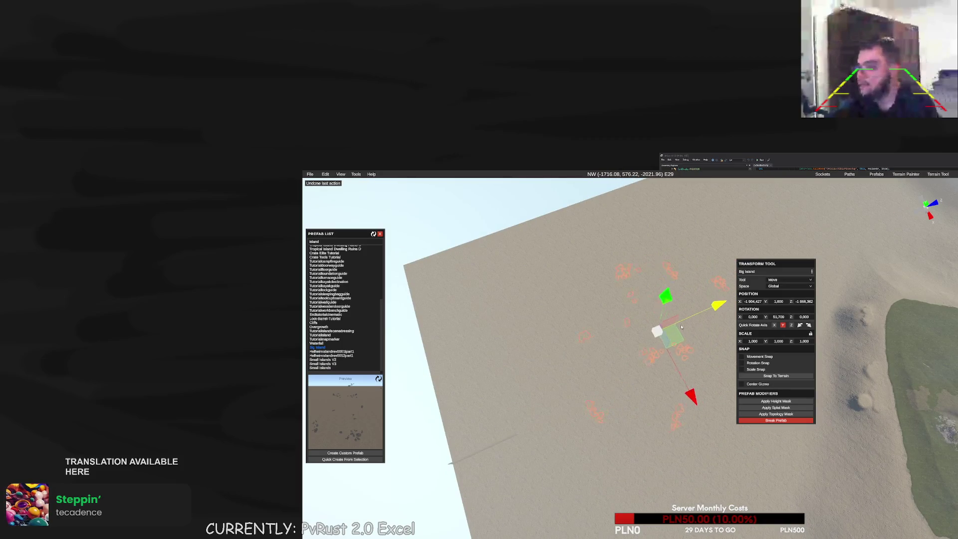
left_click_drag(672, 381, 667, 390)
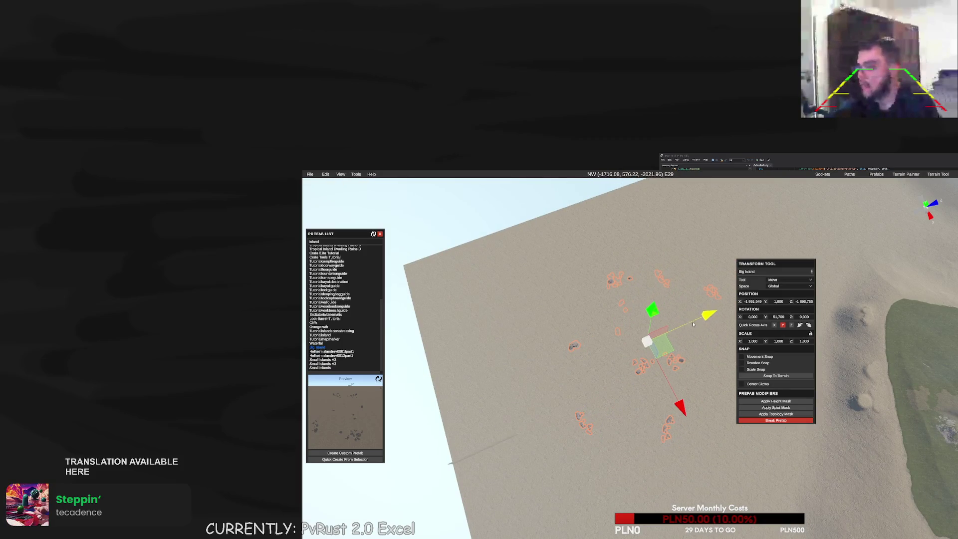
left_click(770, 401)
left_click_drag(744, 394, 643, 366)
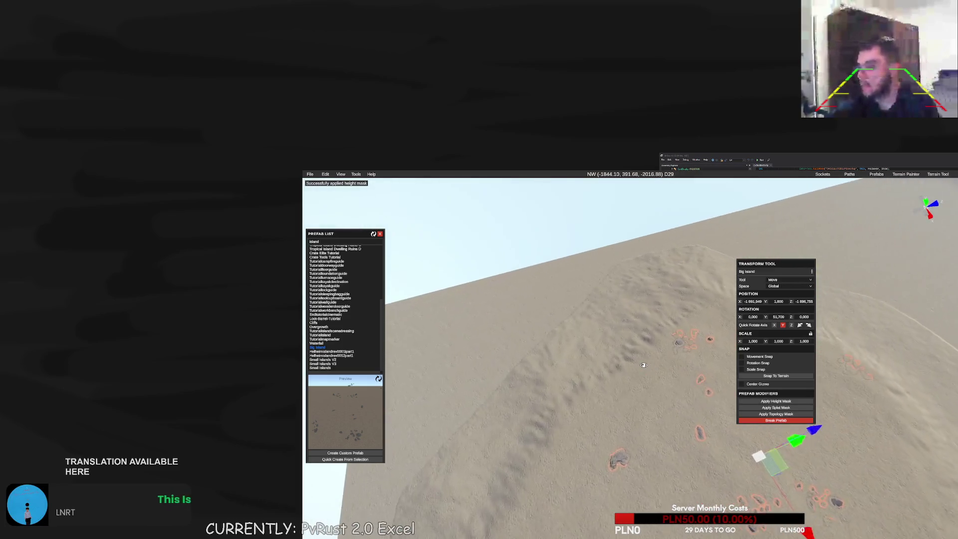
scroll(644, 361, "down", 5)
key("m")
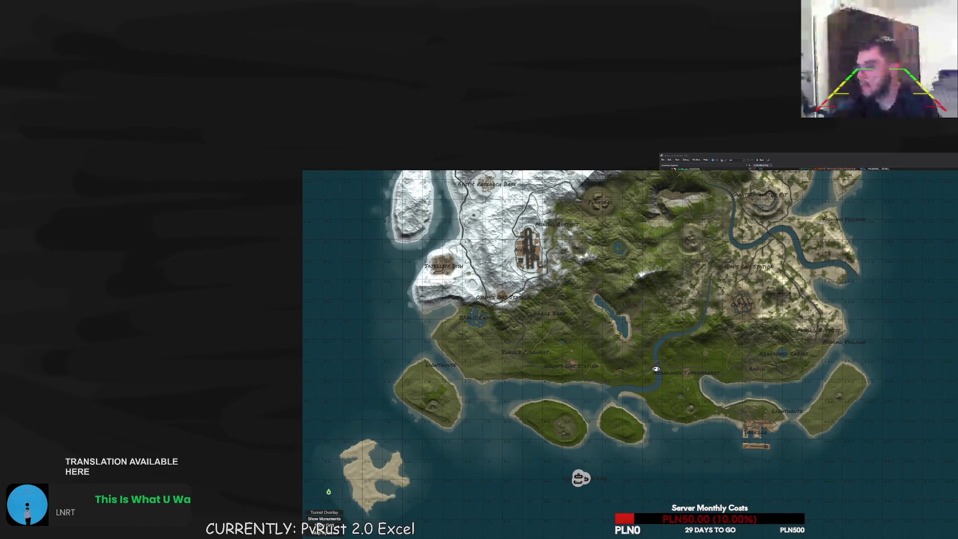
Apply the Big Island's splat and topology masks, then break the prefab into individual pieces
key("m")
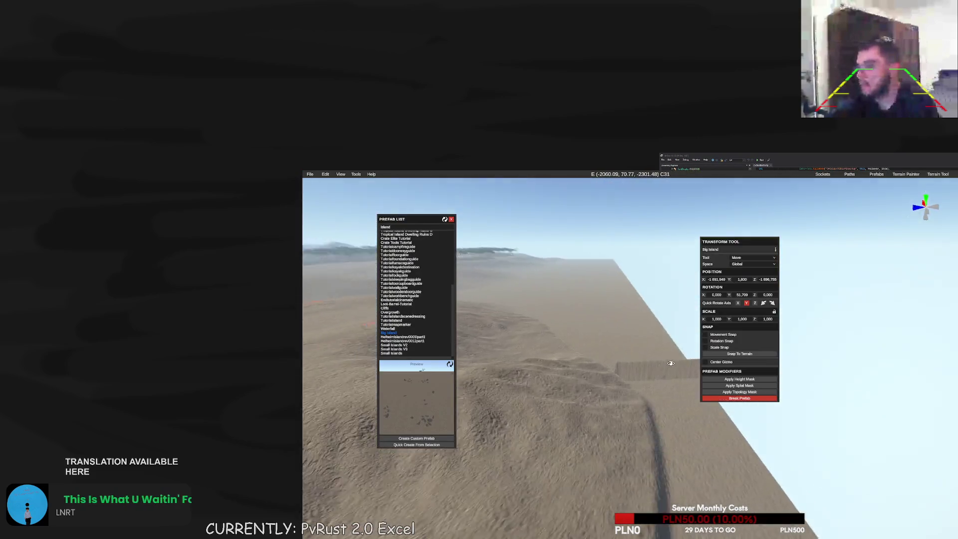
left_click_drag(670, 363, 655, 367)
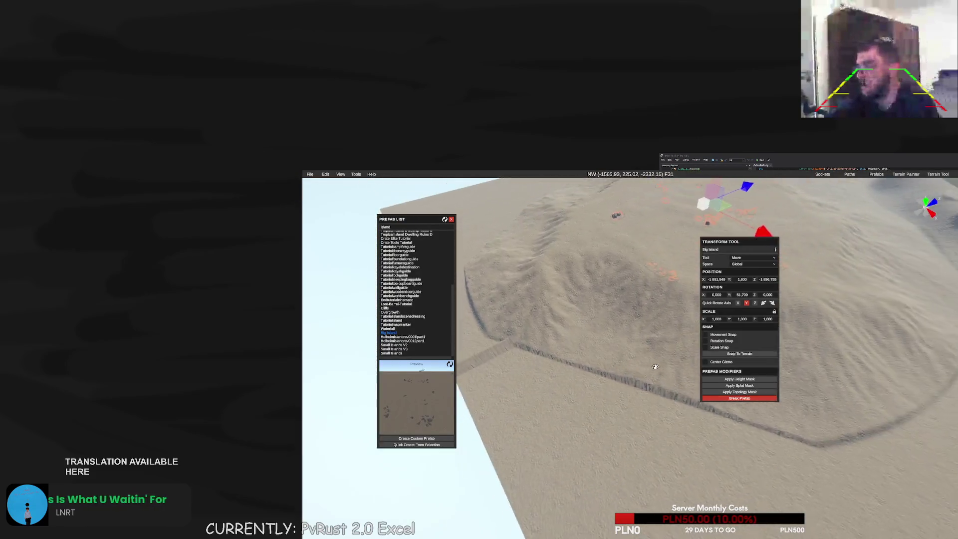
key("d")
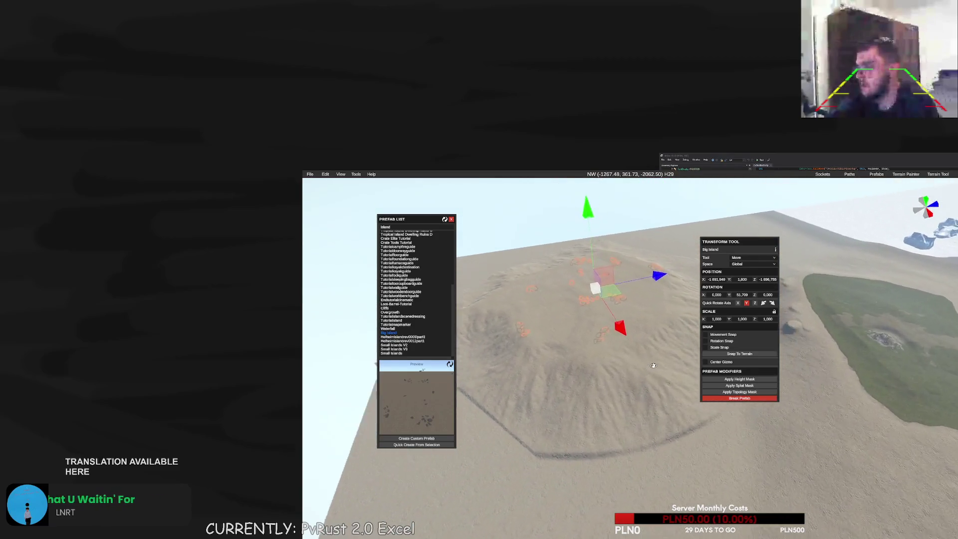
key("a")
left_click_drag(654, 364, 660, 367)
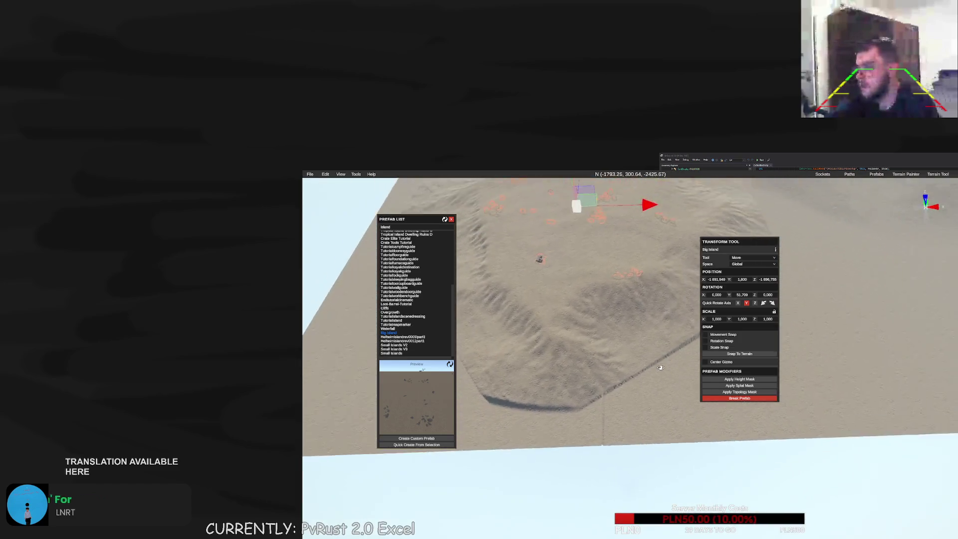
key("s")
key("w")
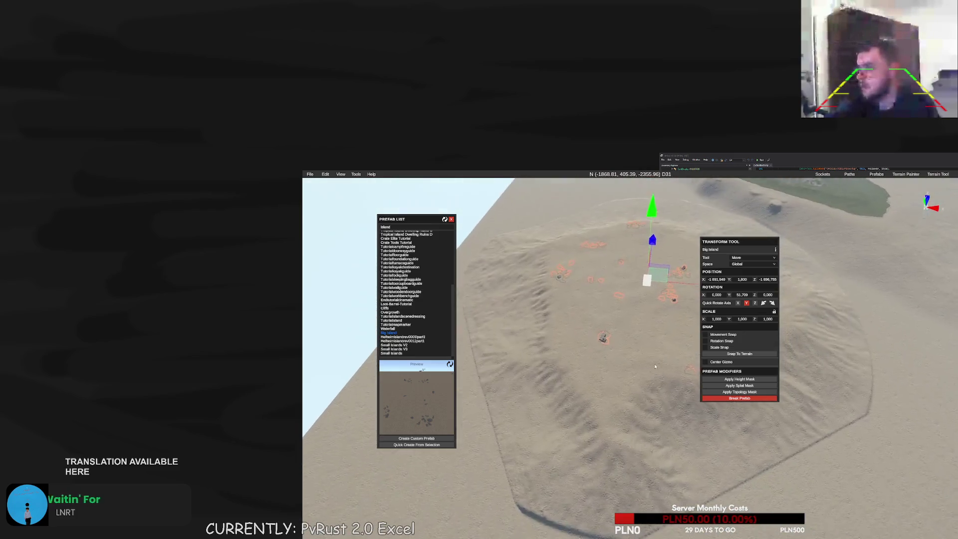
left_click(742, 386)
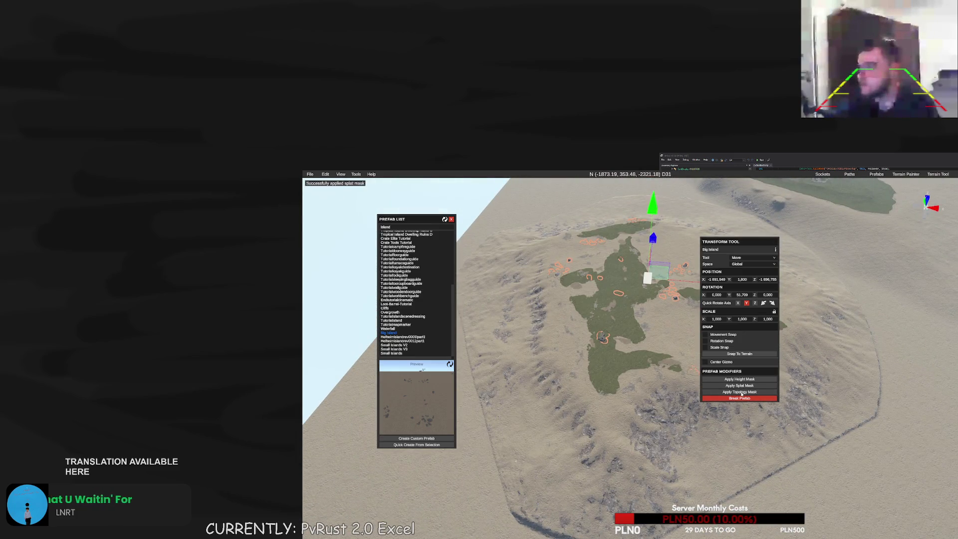
left_click(741, 392)
left_click(741, 398)
Teleport to an empty spot near X 1,845, Z 1,804 and place a Big Island at height 1,800
key("m")
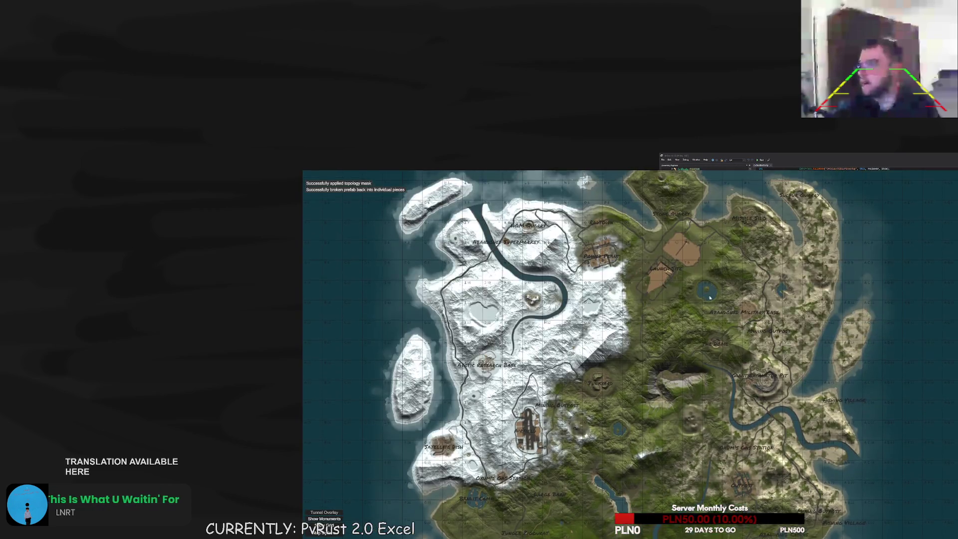
left_click(873, 236)
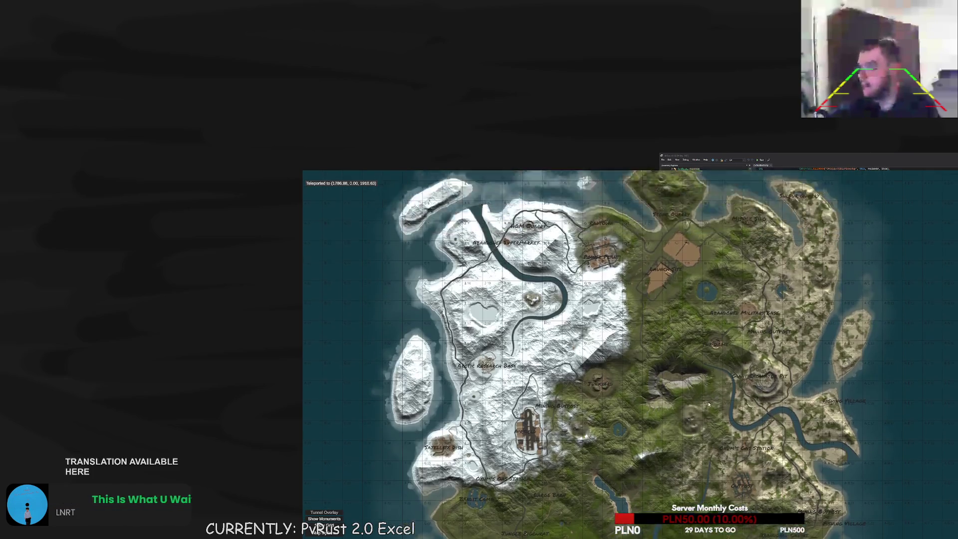
key("Escape")
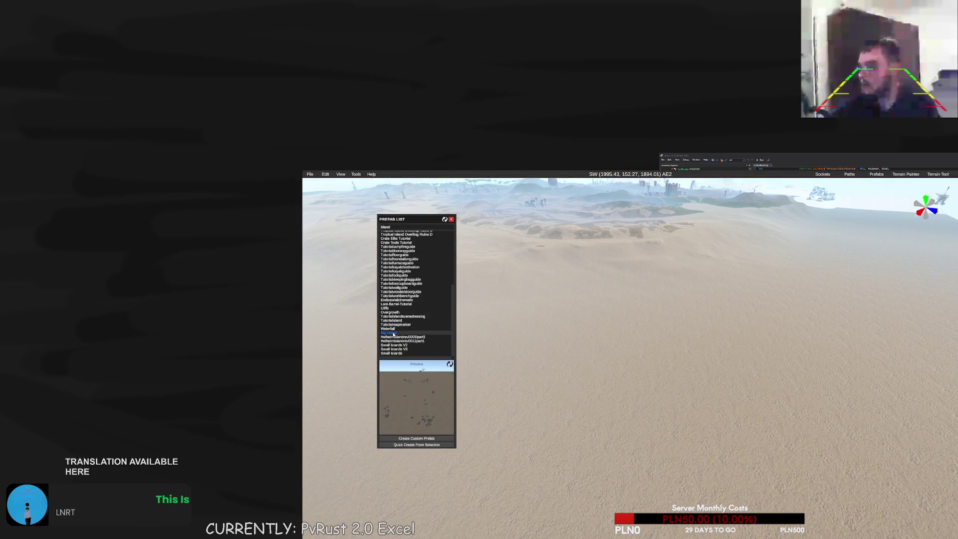
left_click(712, 416)
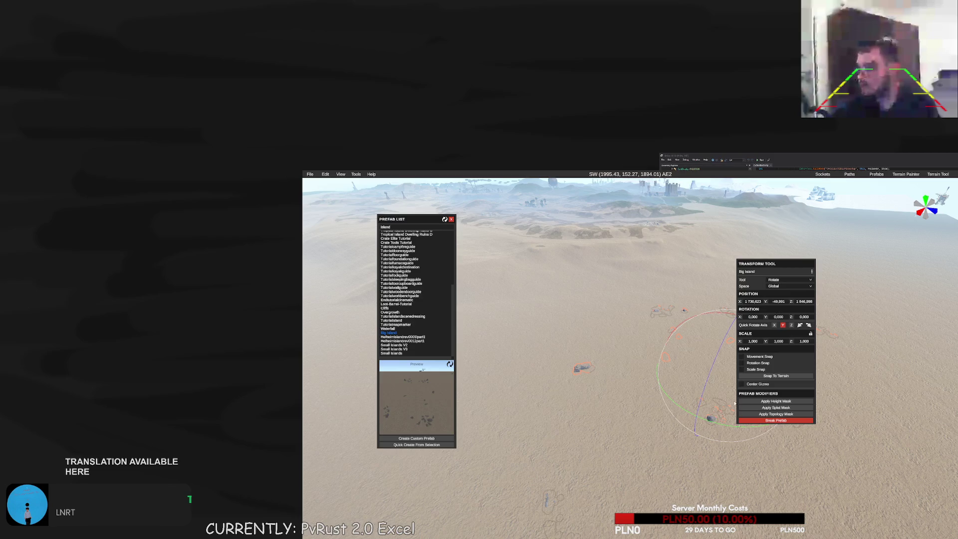
type(",8")
key("Return")
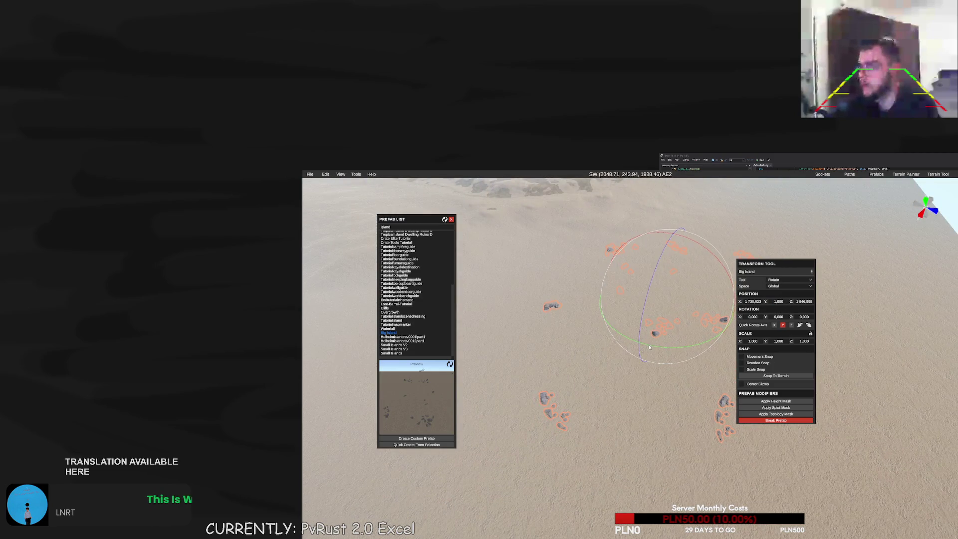
Rotate and position the new island, stamp its height mask, and open the Smooth terrain tool
mouse_move(651, 346)
left_mouse_down()
mouse_move(619, 344)
mouse_move(609, 278)
mouse_move(599, 340)
left_mouse_up()
key("w")
key("e")
key("w")
left_click(775, 401)
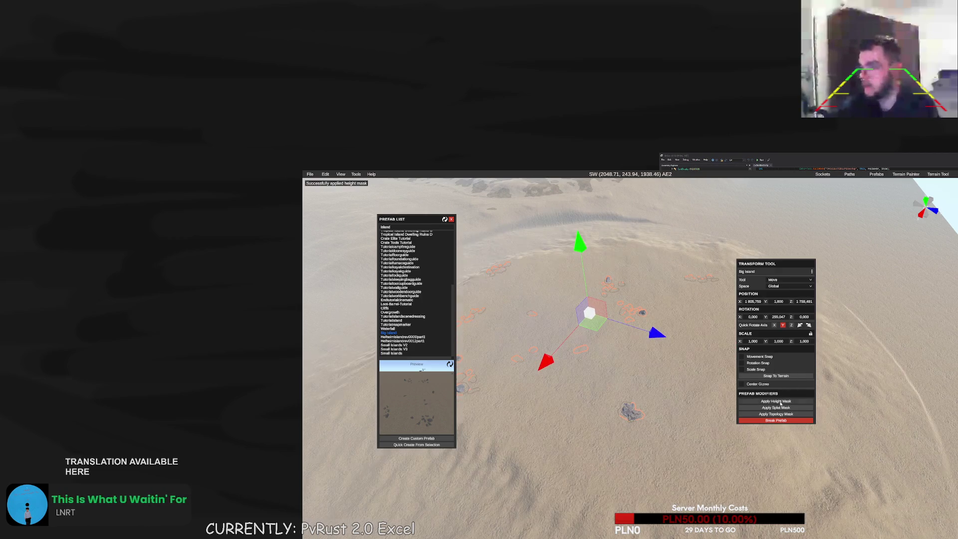
key("ctrl+z")
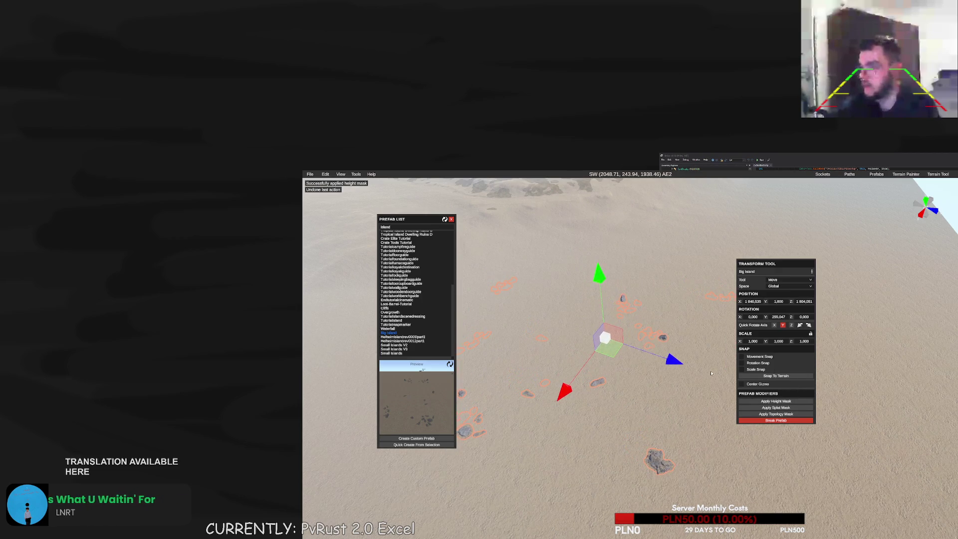
left_click(776, 402)
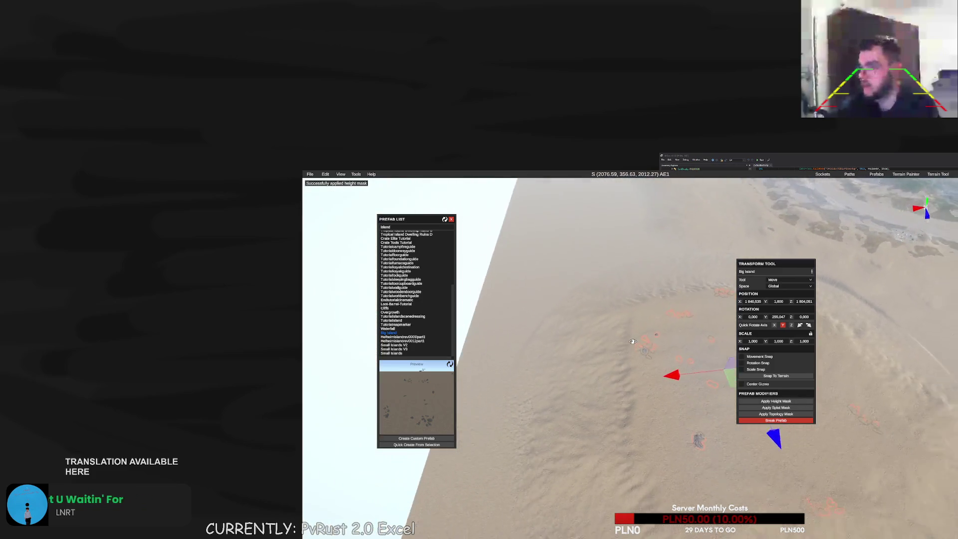
scroll(636, 342, "down", 5)
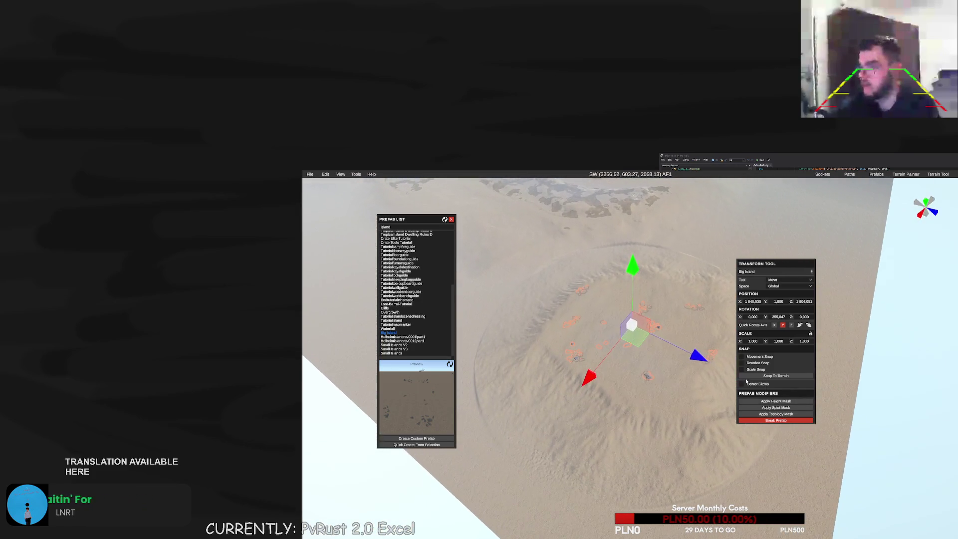
left_click(776, 408)
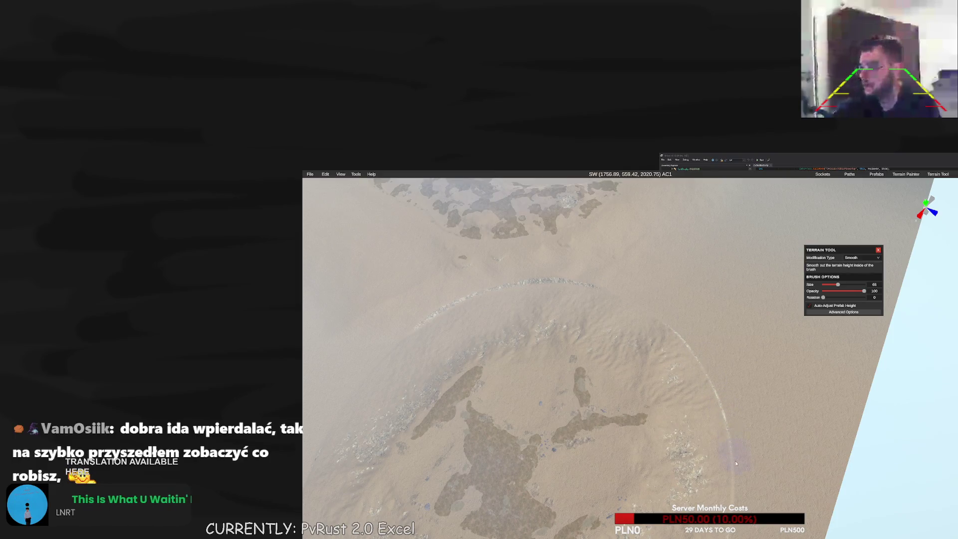
left_click_drag(749, 437, 652, 292)
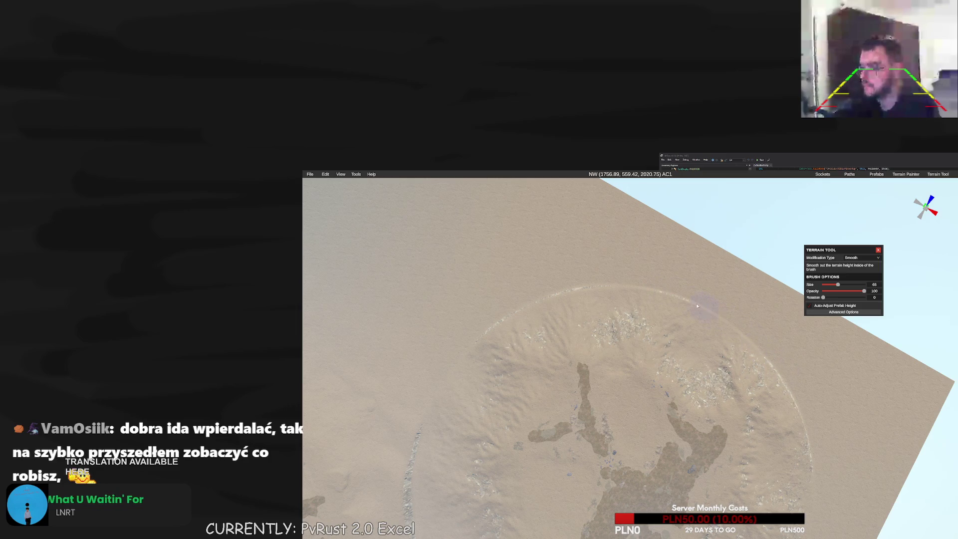
left_click_drag(661, 288, 779, 392)
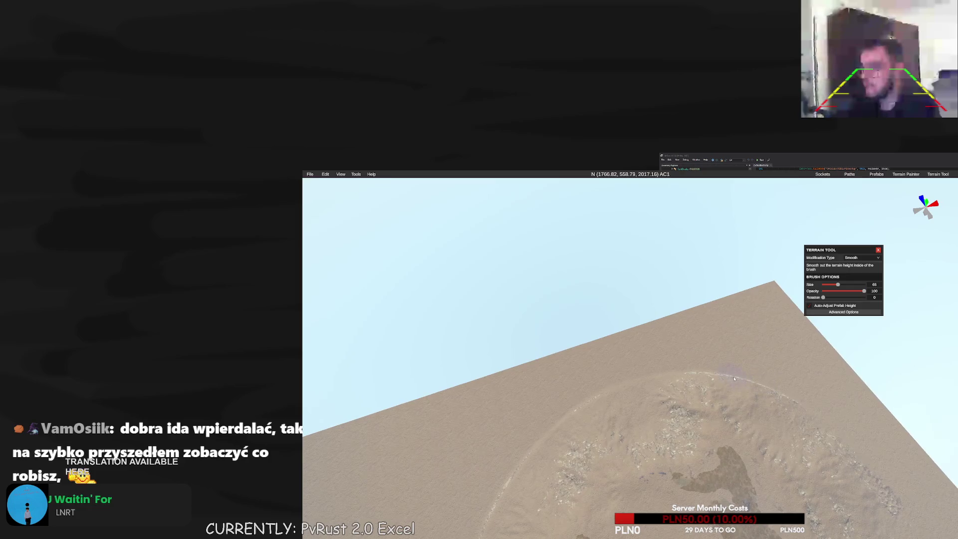
key("m")
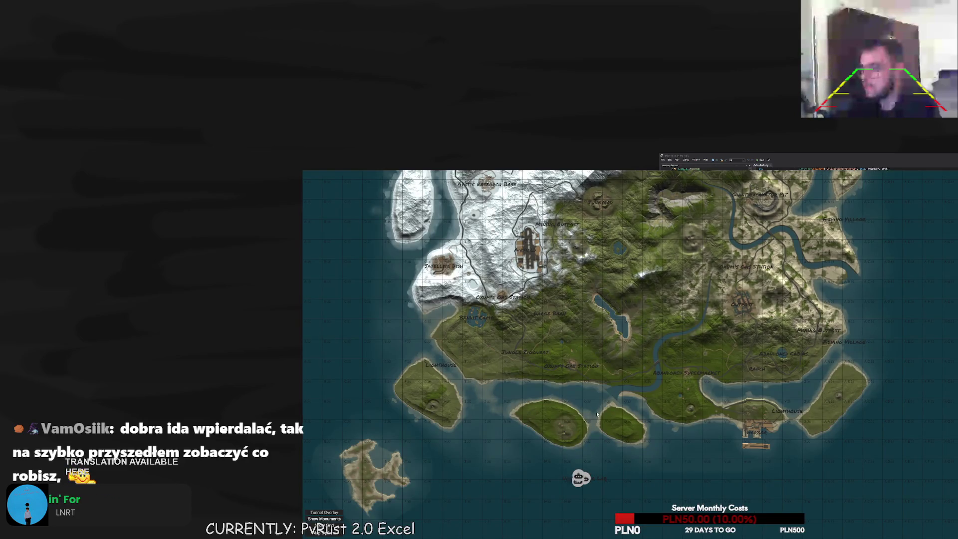
key("m")
key("m")
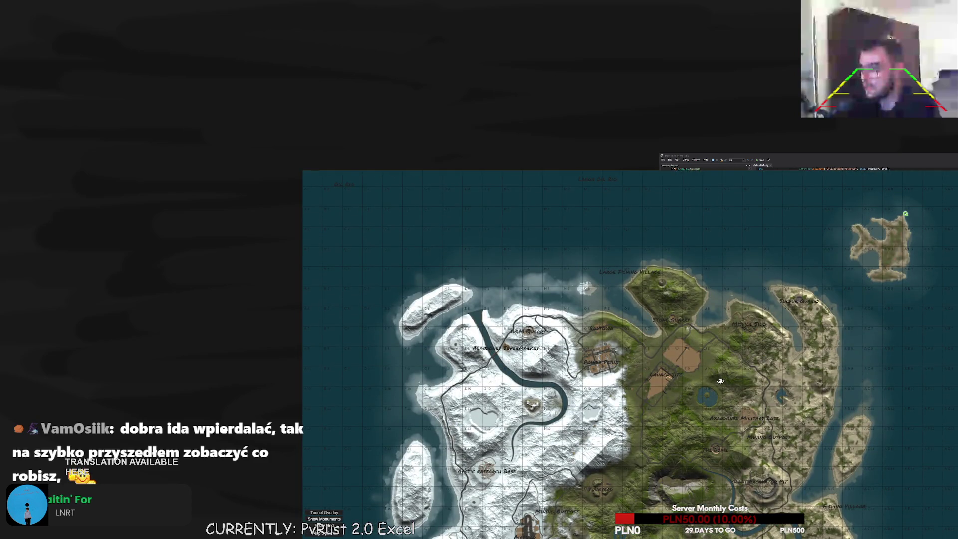
key("m")
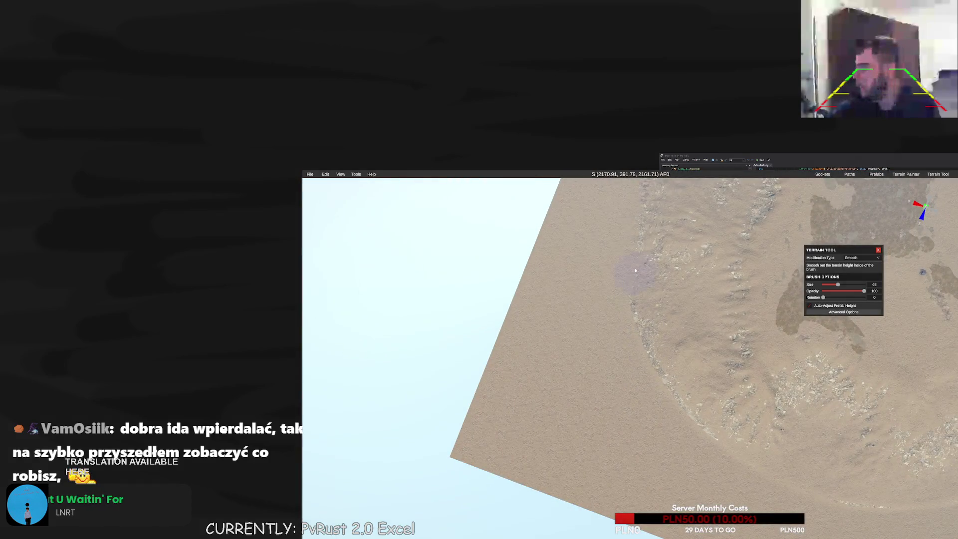
left_click_drag(635, 275, 640, 220)
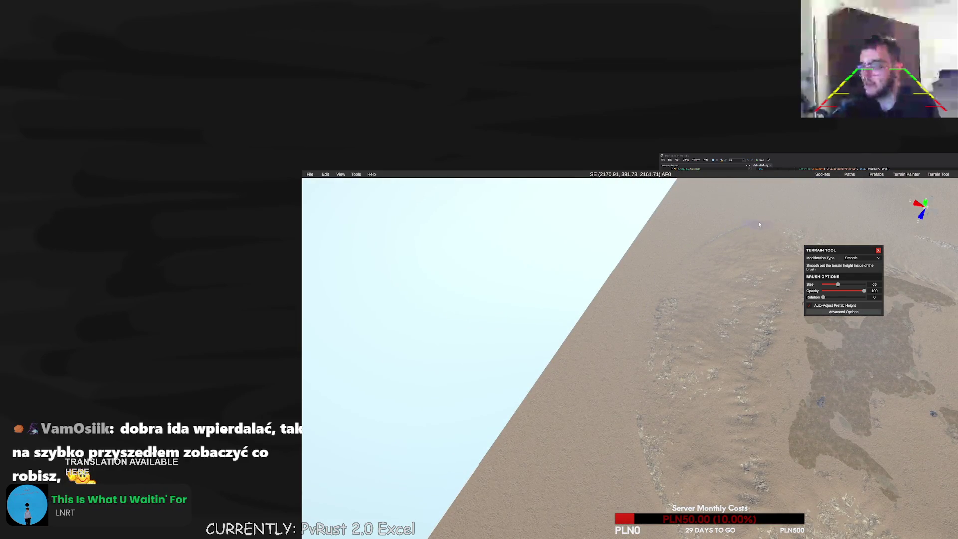
key("m")
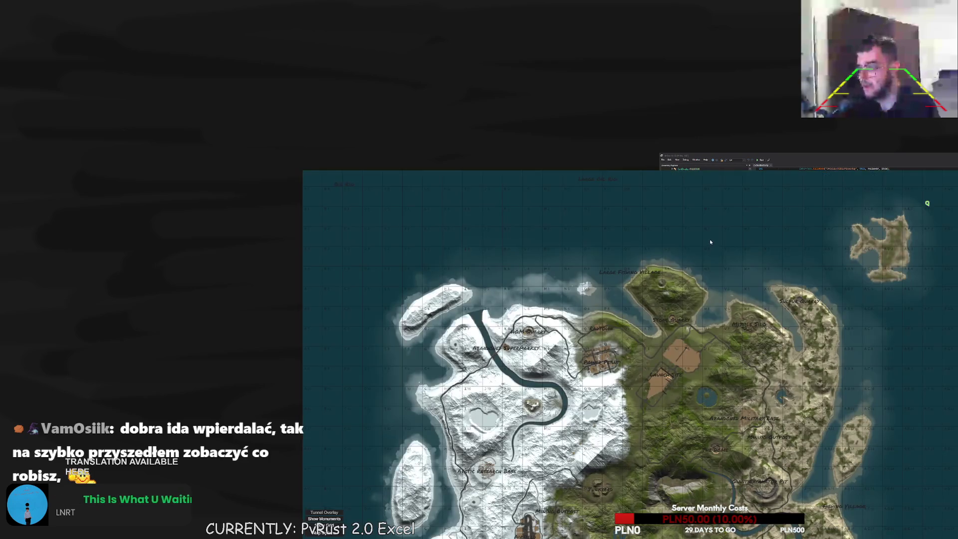
scroll(708, 279, "down", 5)
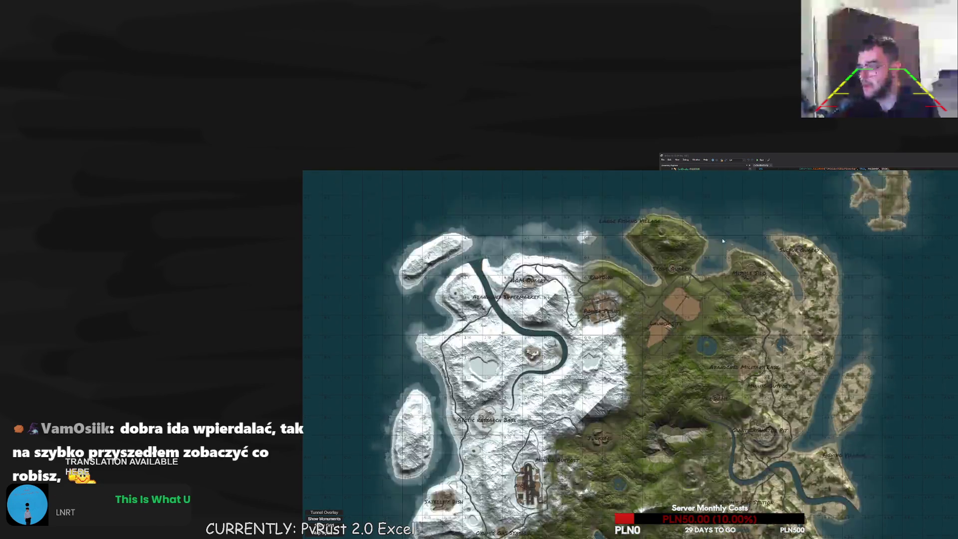
left_click(367, 468)
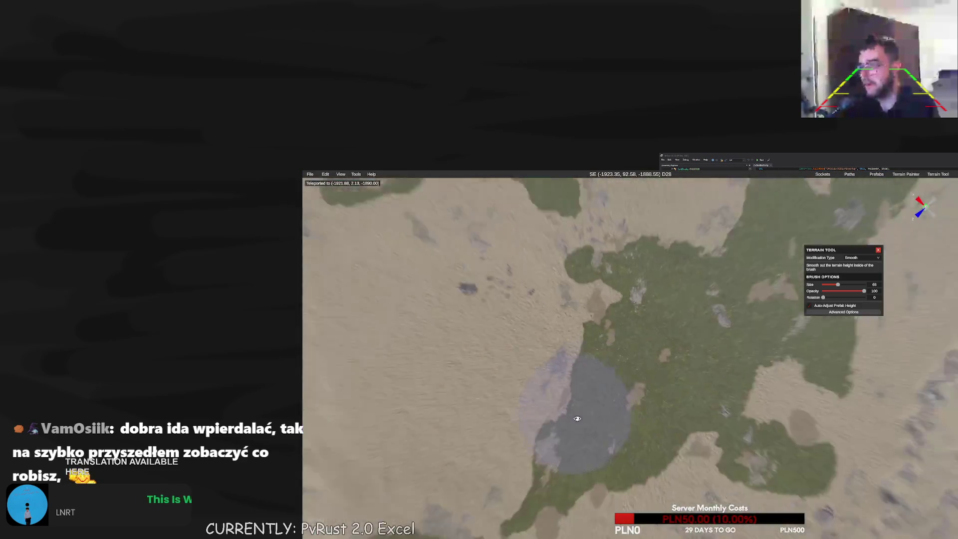
key("w")
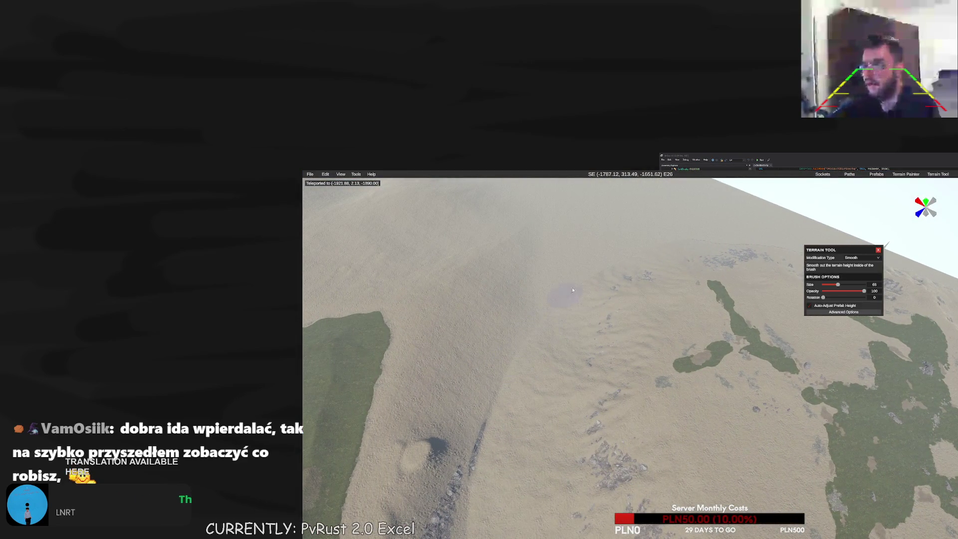
key("w")
mouse_move(514, 519)
left_mouse_down()
mouse_move(556, 455)
mouse_move(676, 422)
left_mouse_up()
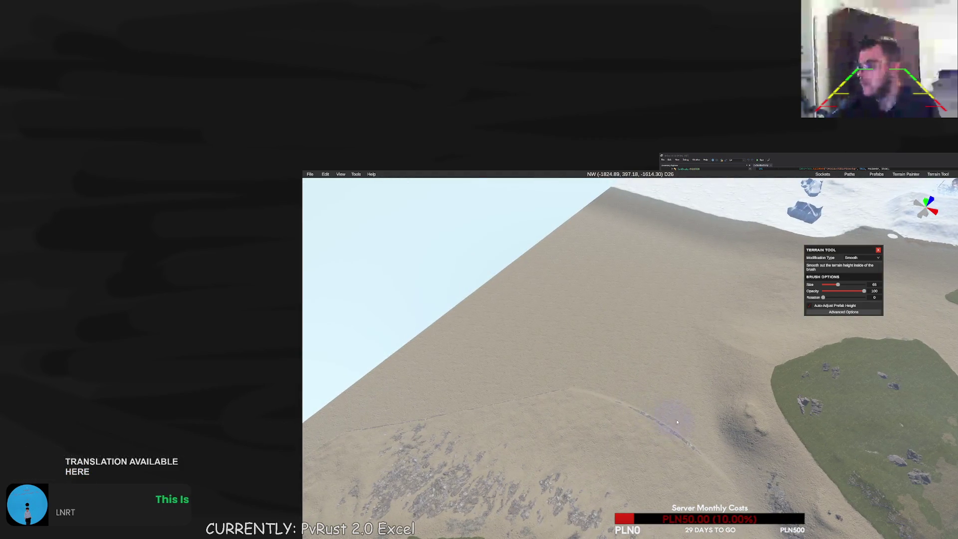
key("w")
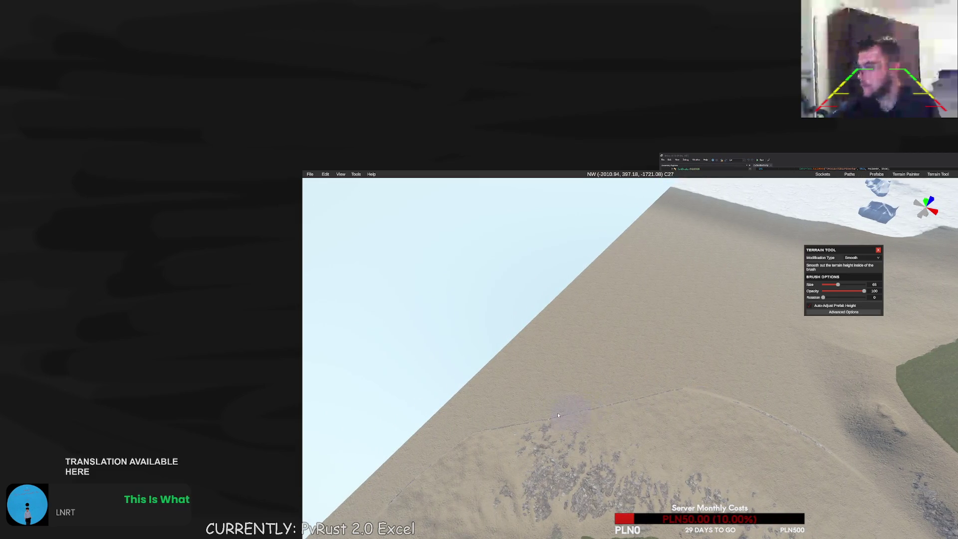
key("w")
left_click_drag(697, 394, 642, 353)
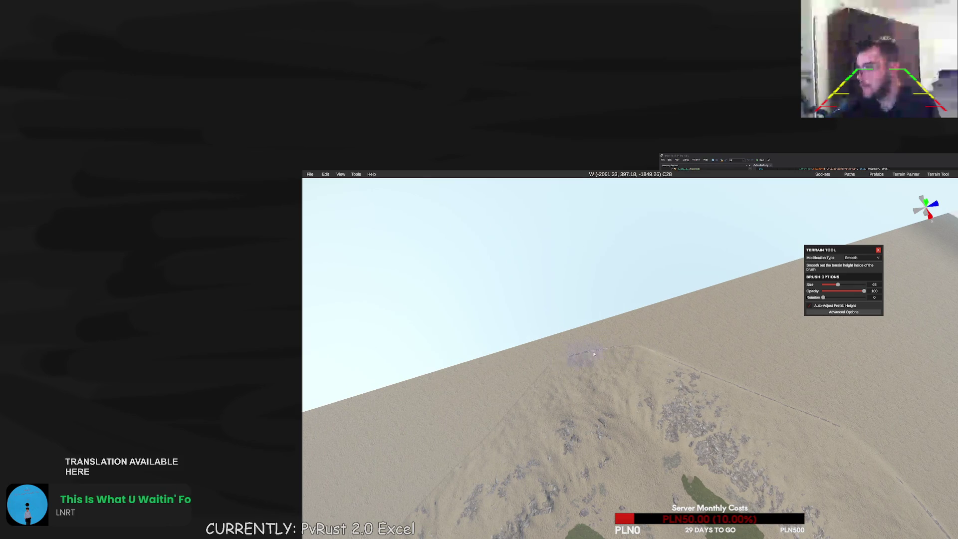
key("w")
mouse_move(585, 355)
left_mouse_down()
mouse_move(630, 364)
mouse_move(634, 344)
mouse_move(668, 308)
left_mouse_up()
key("w")
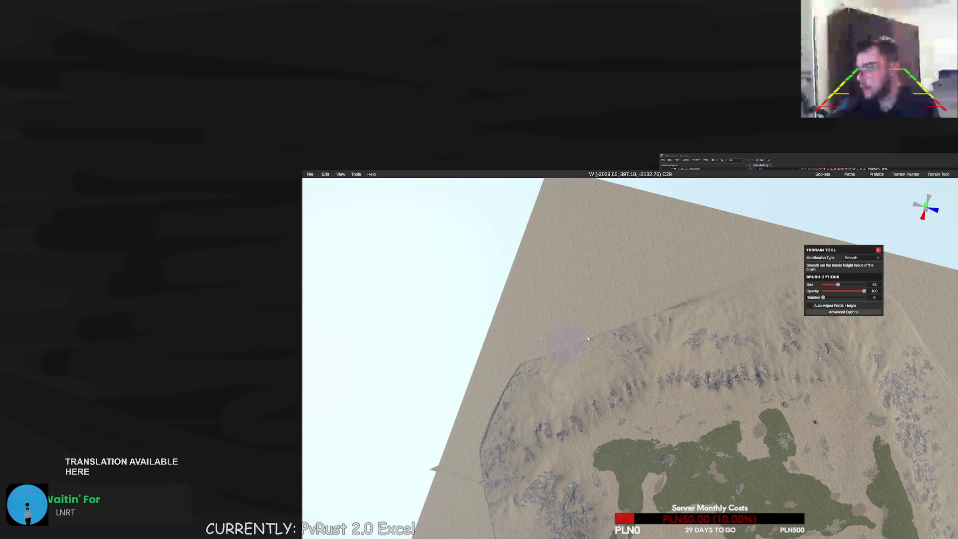
key("m")
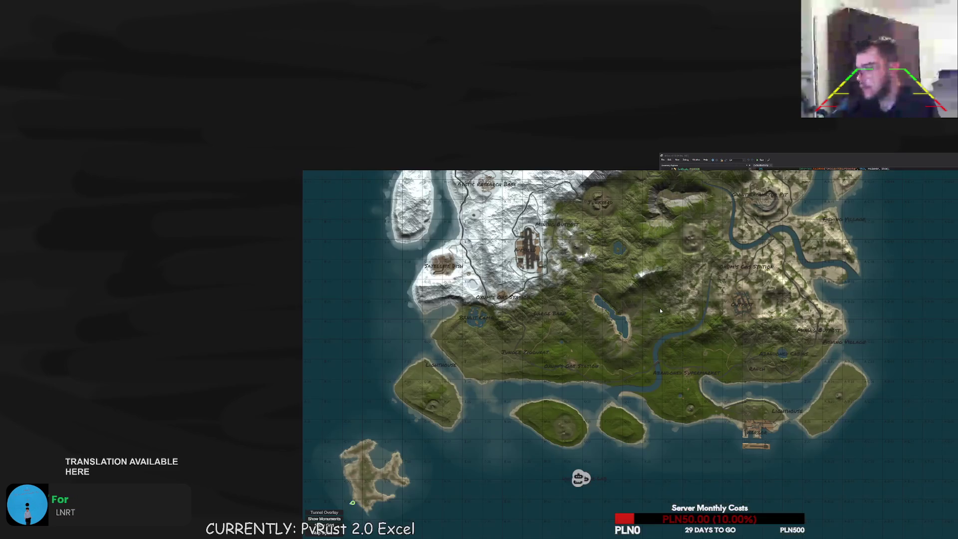
key("m")
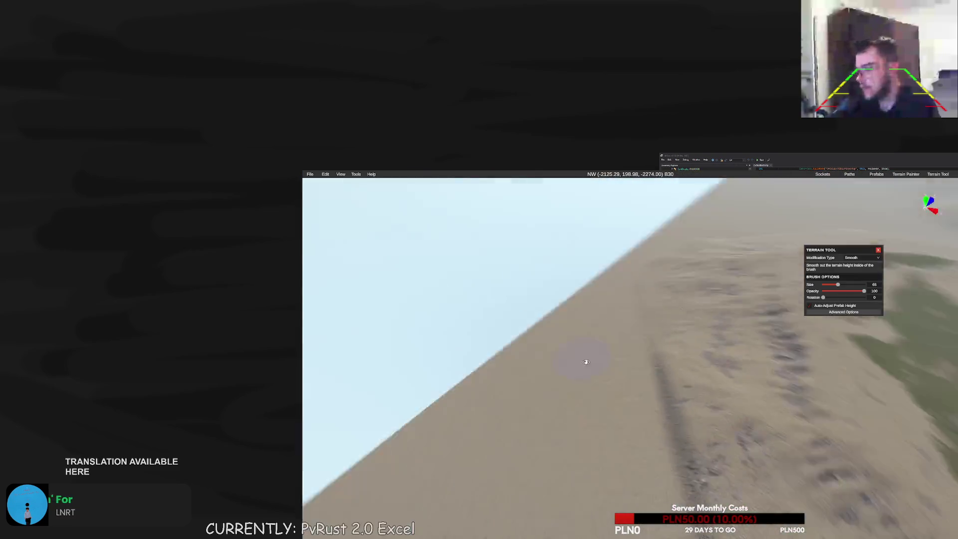
left_click_drag(642, 394, 708, 377)
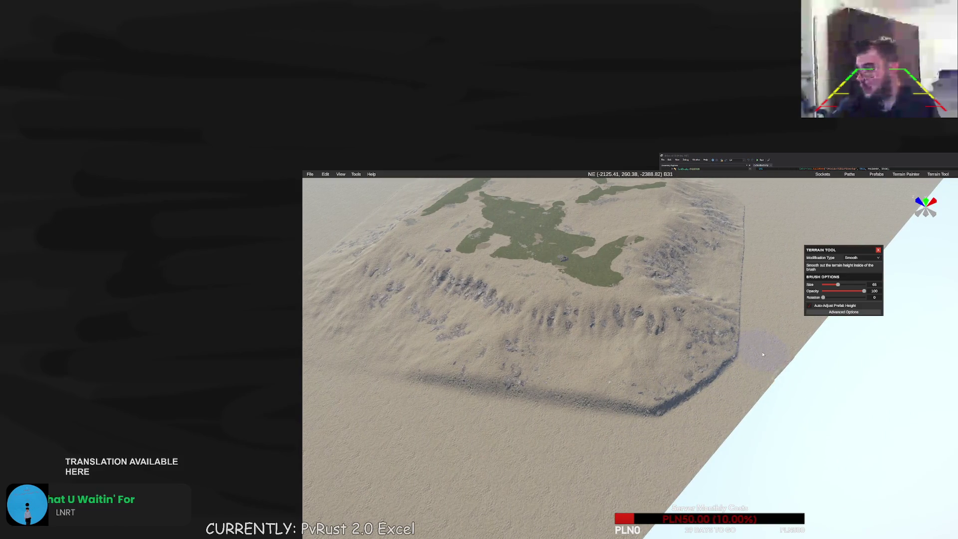
mouse_move(659, 418)
left_mouse_down()
mouse_move(686, 400)
mouse_move(715, 331)
left_mouse_up()
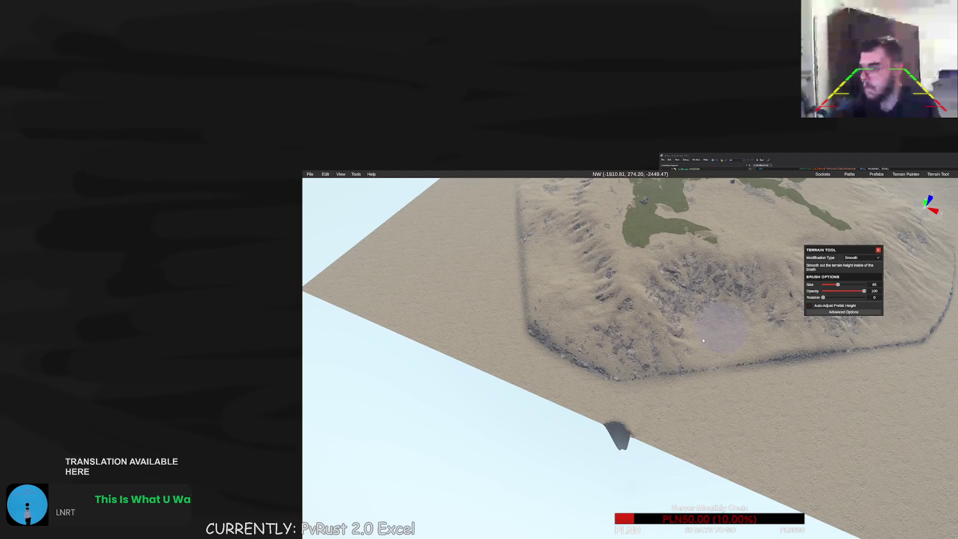
key("m")
key("m")
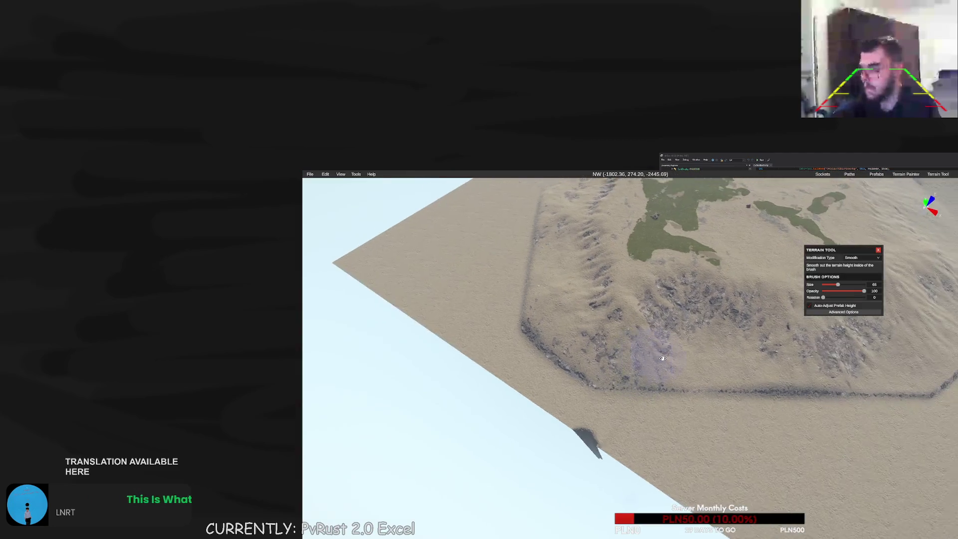
scroll(627, 341, "down", 10)
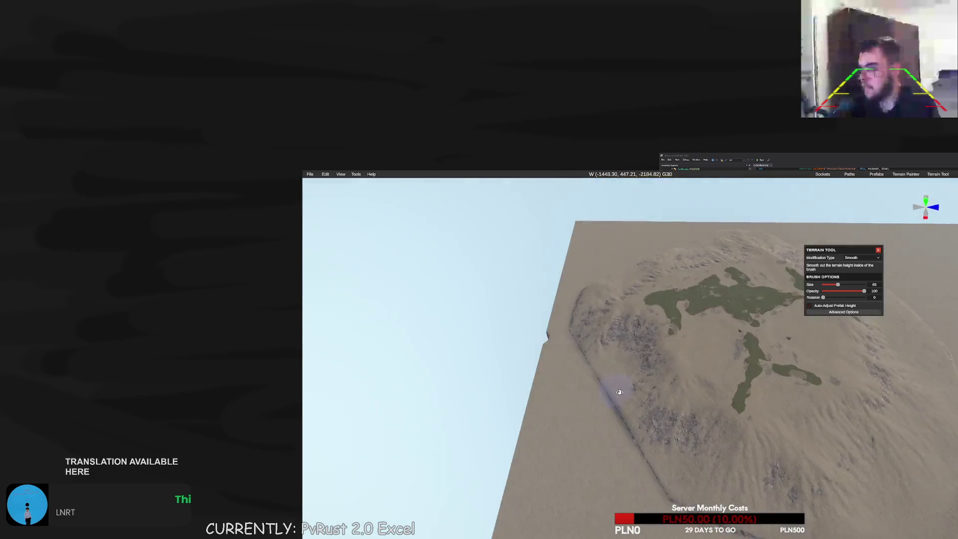
left_click(857, 258)
left_click(854, 268)
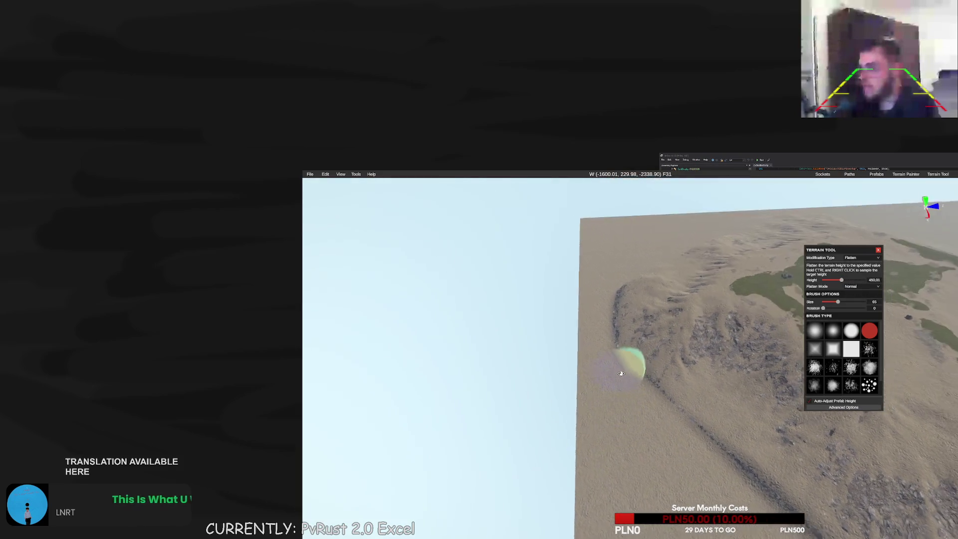
Fly the camera northeast from the overview map across the terrain to the snow biome
key("m")
key("m")
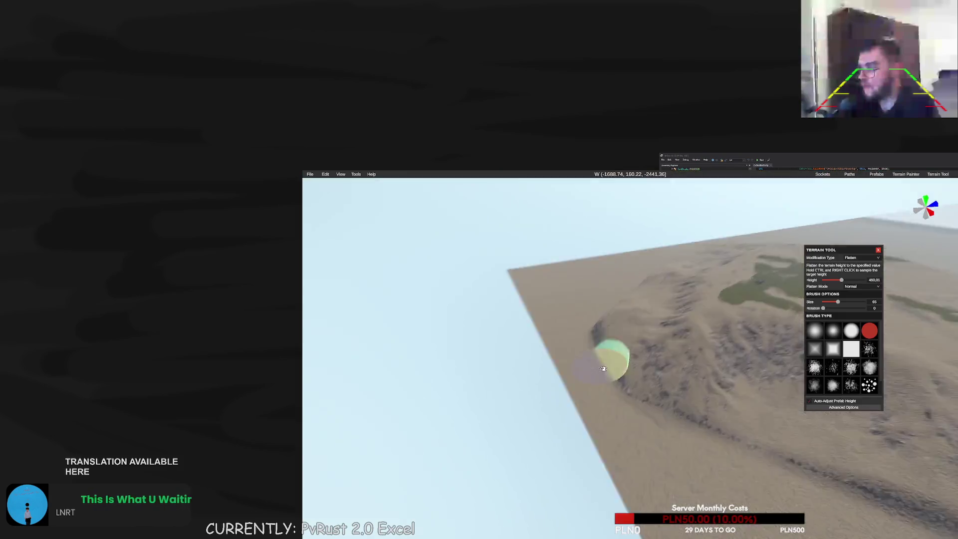
key("w")
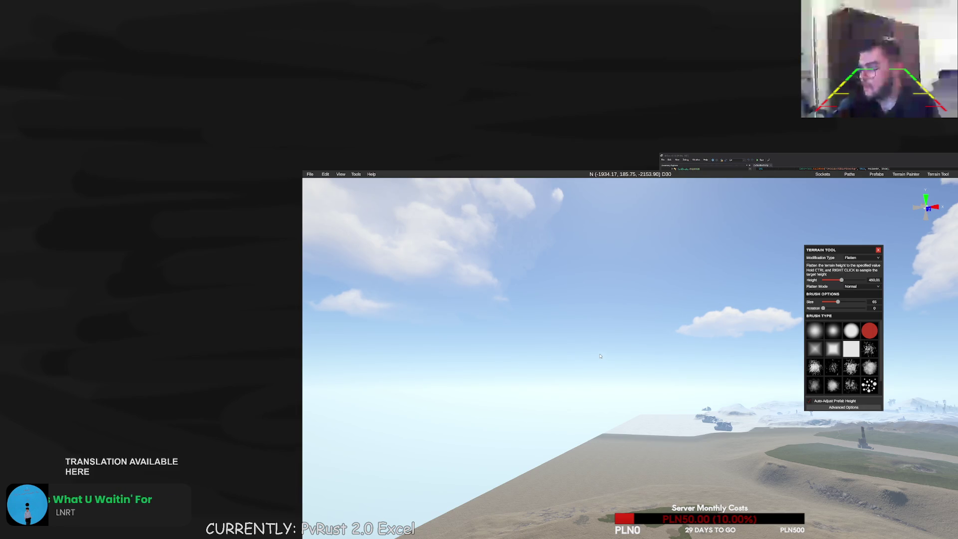
key("w")
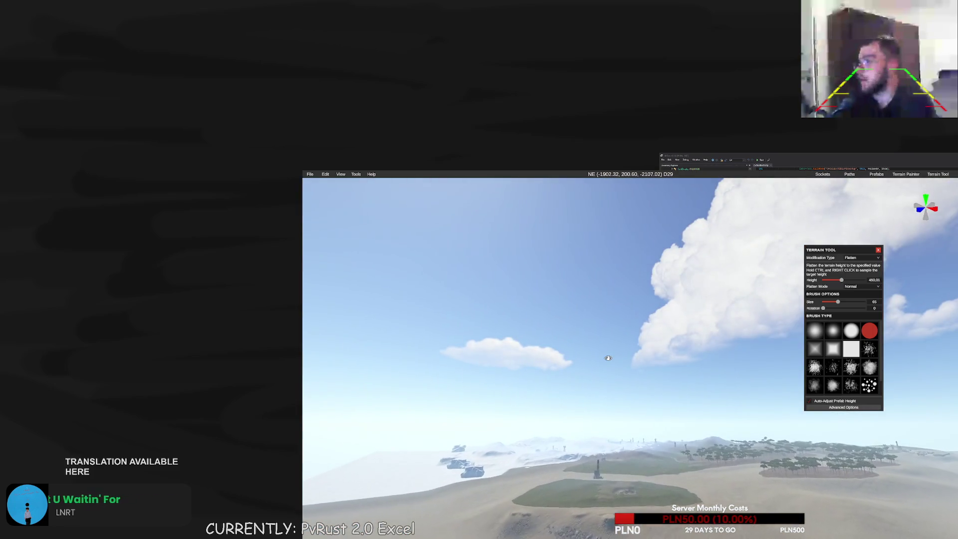
key("w")
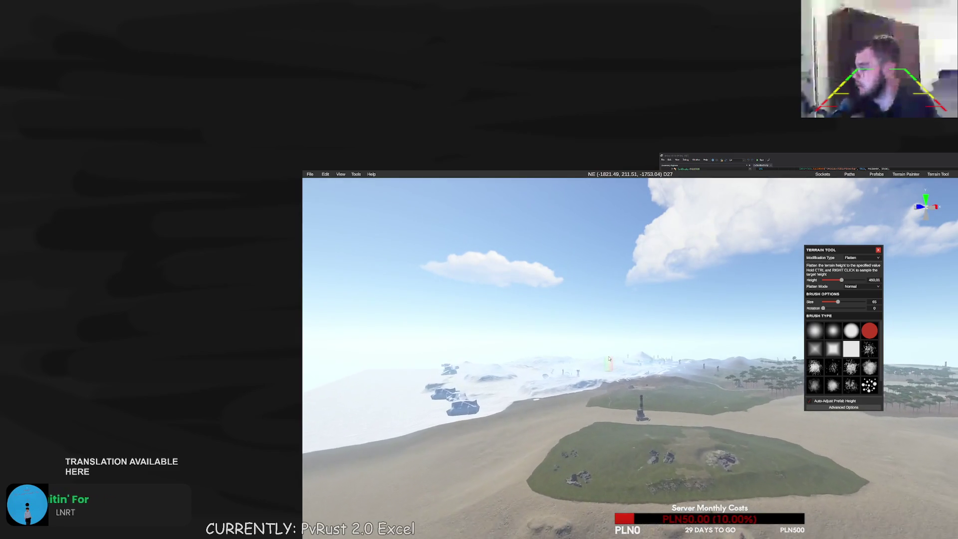
key("w")
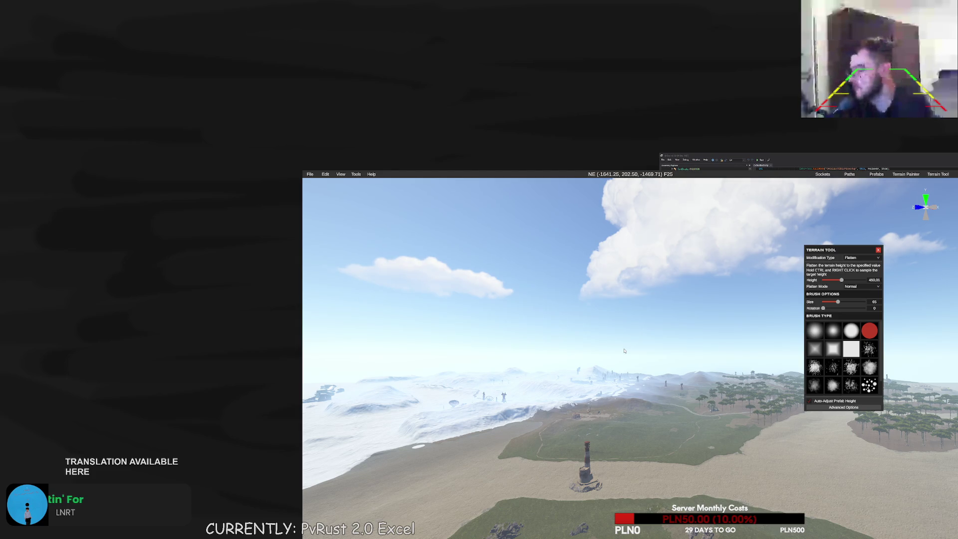
key("w")
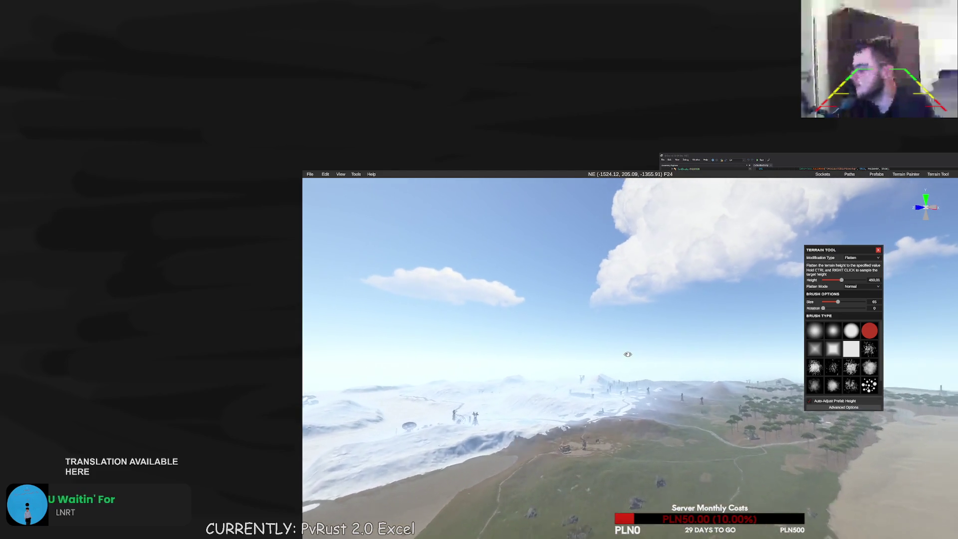
key("w")
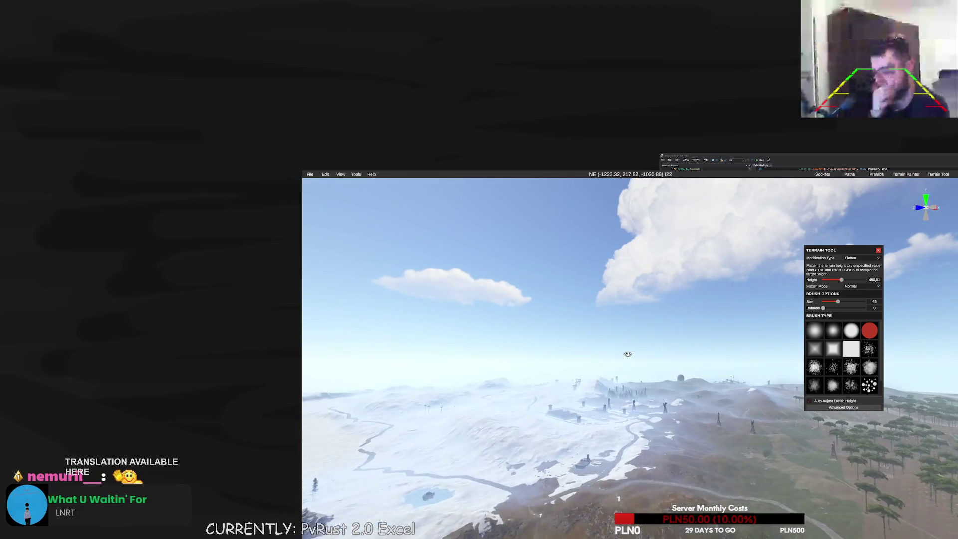
key("w")
key("w")
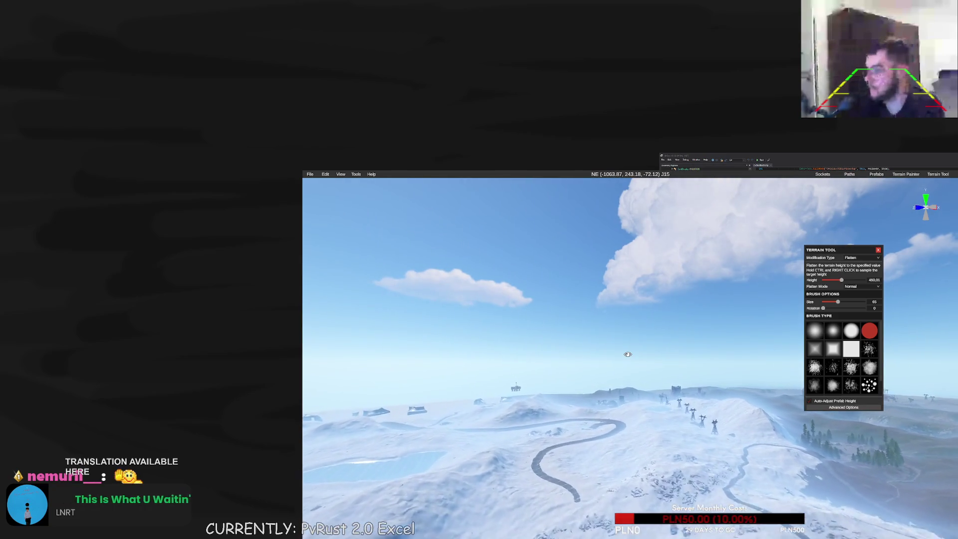
key("w")
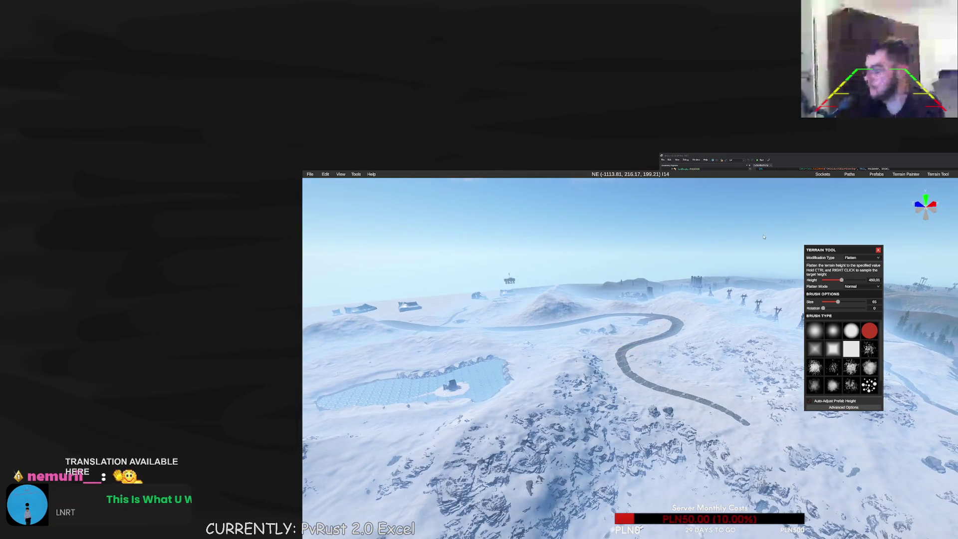
left_click(876, 175)
Close the Prefab List and fly east over the ice toward the raised desert island
left_click(877, 184)
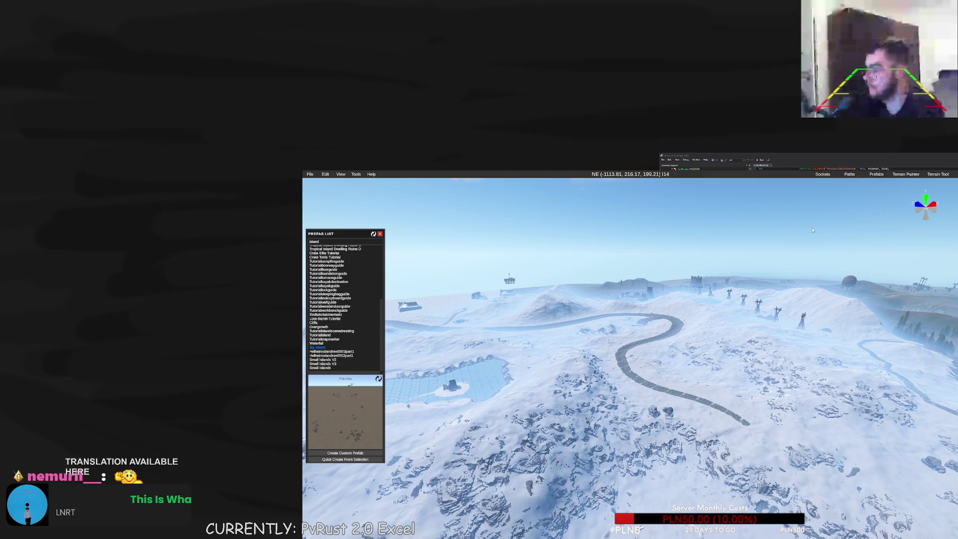
left_click(876, 174)
key("w")
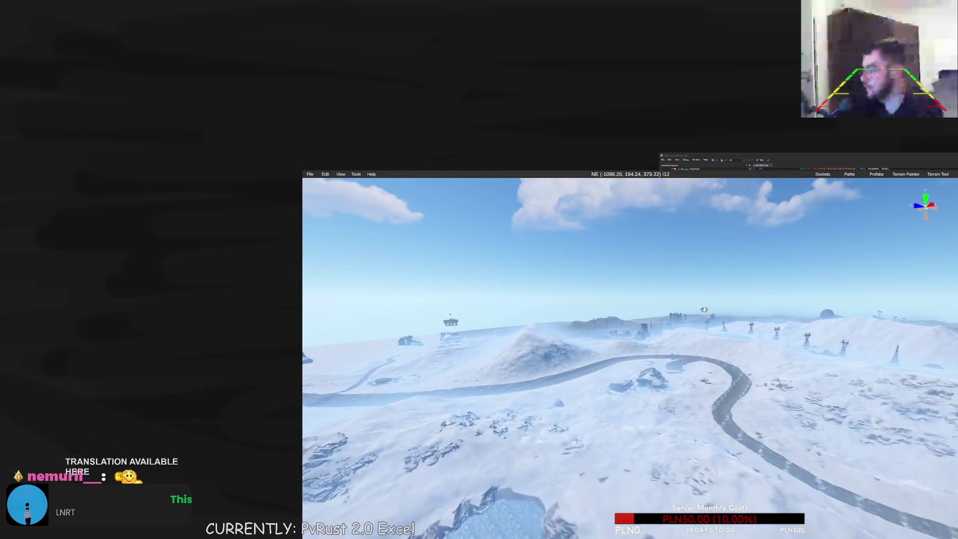
key("w")
key("w")
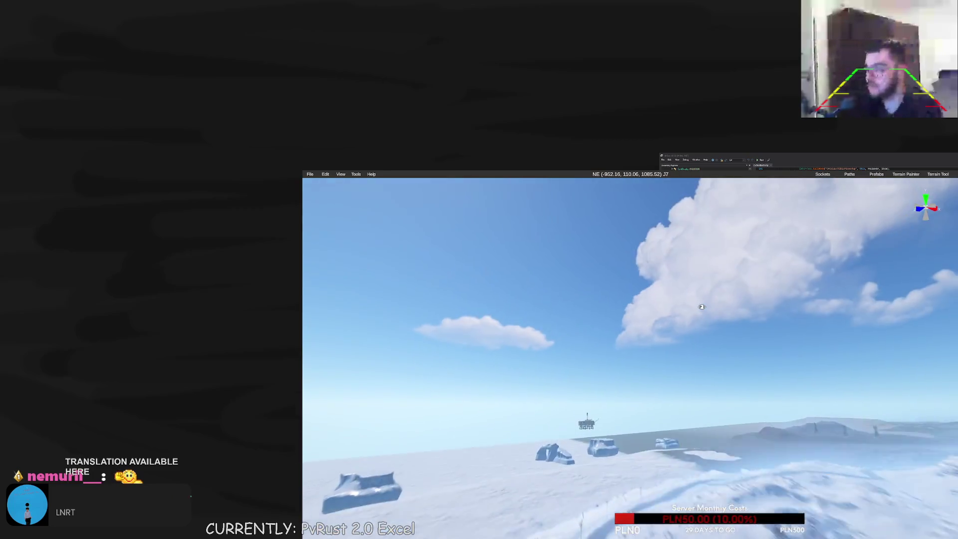
key("w")
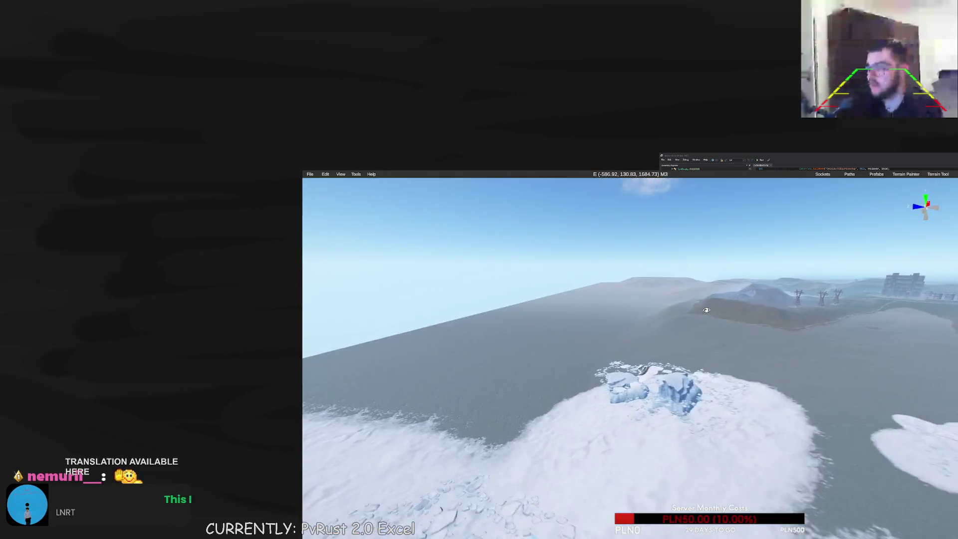
key("w")
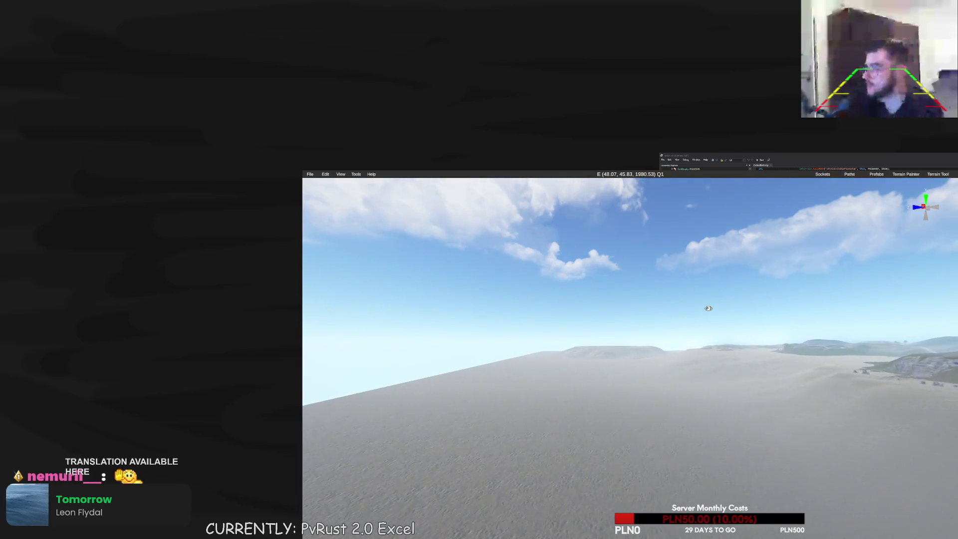
key("w")
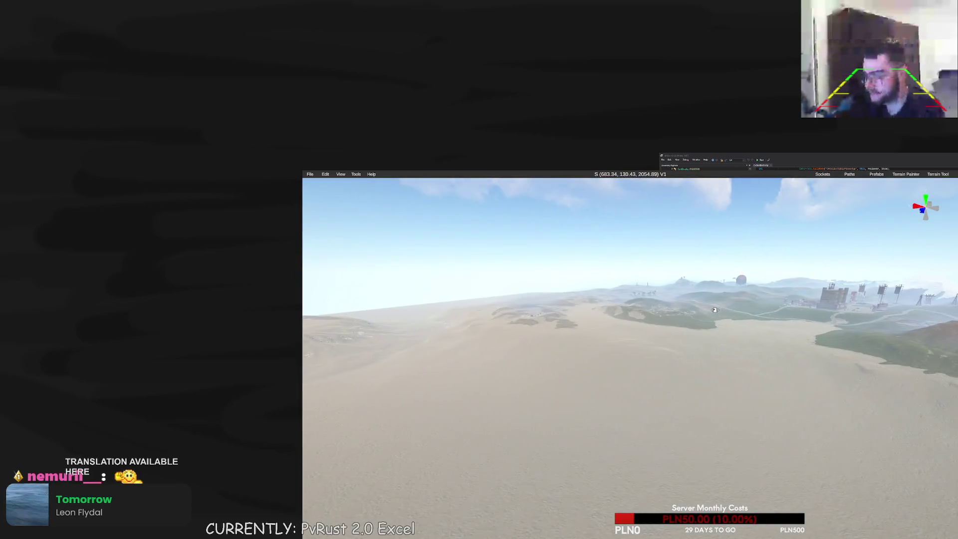
key("w")
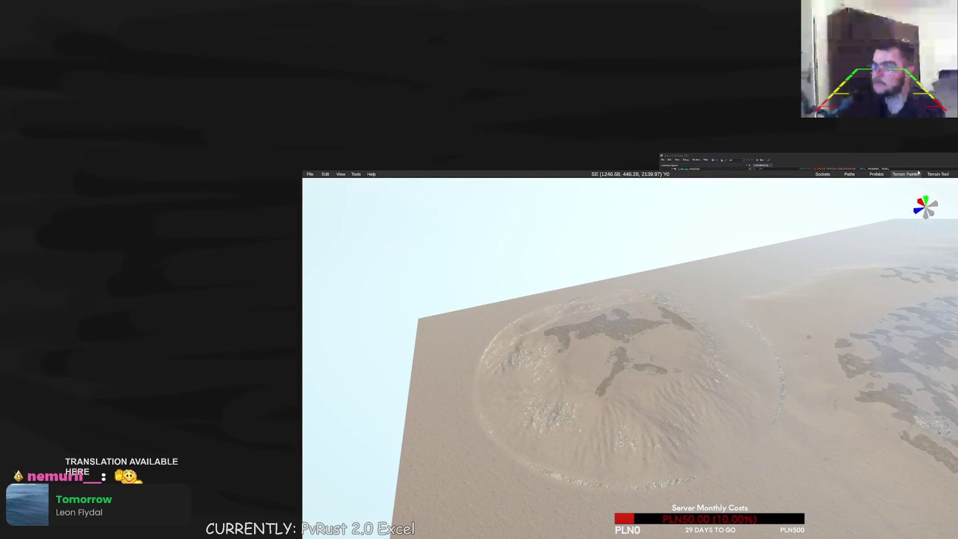
Set the Terrain Painter to the Topology layer, Offshore channel and Conditional Erase Brush
left_click(899, 174)
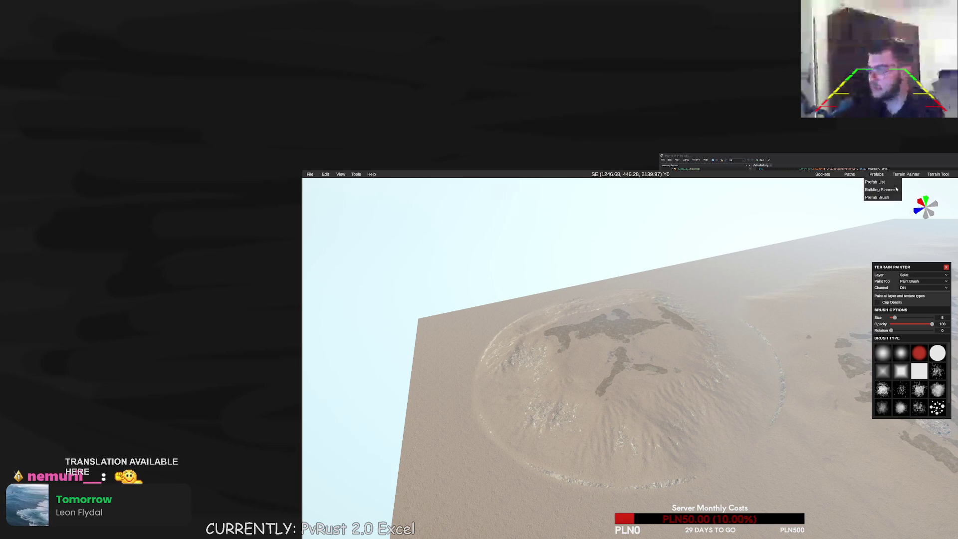
left_click(933, 173)
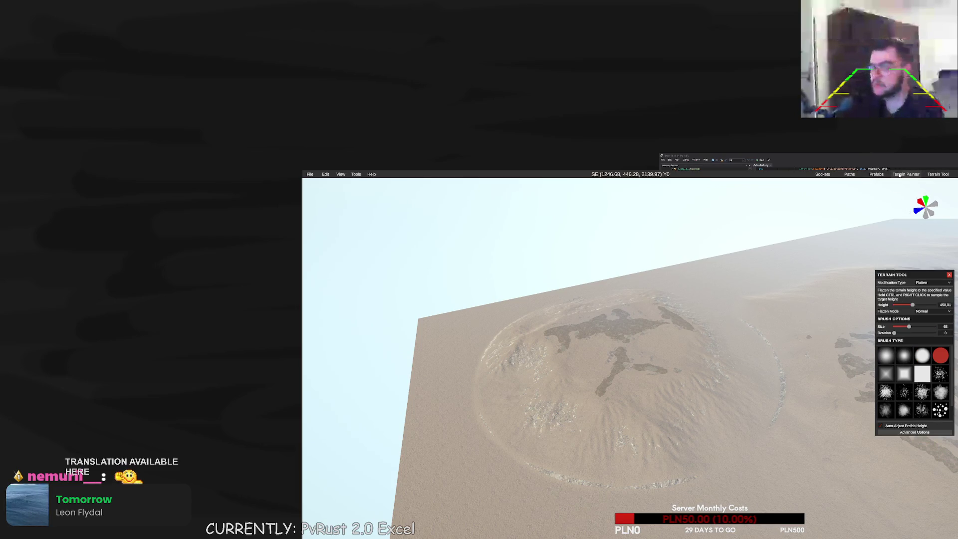
left_click(910, 175)
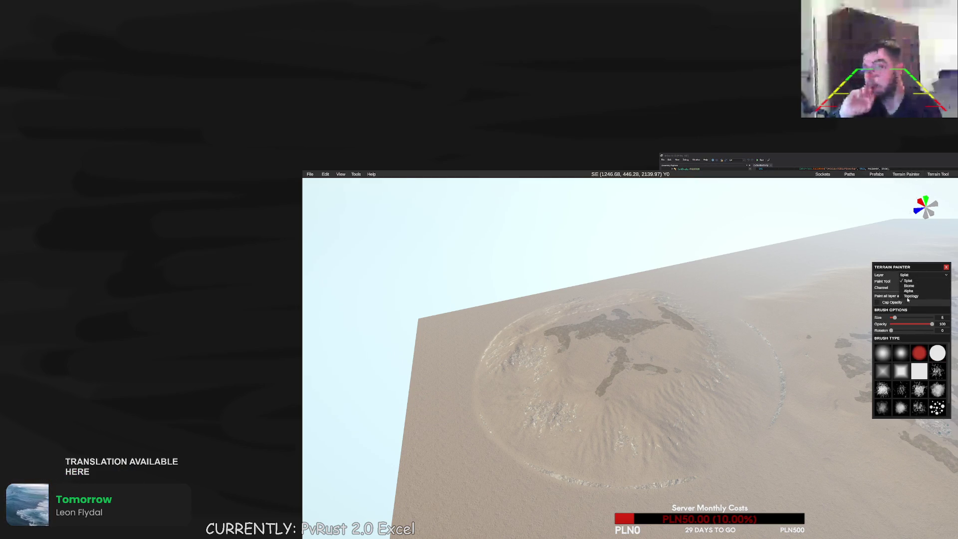
left_click(908, 297)
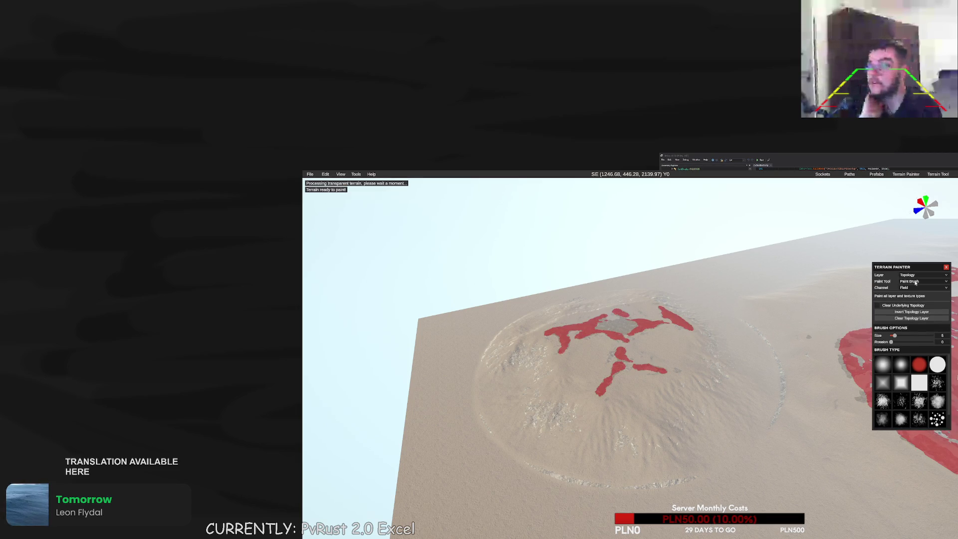
left_click(915, 282)
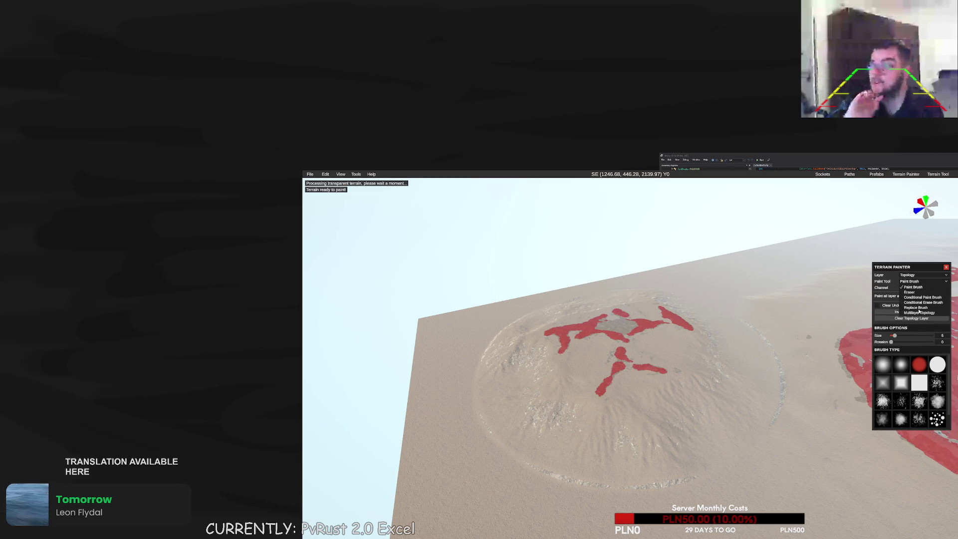
left_click(910, 292)
left_click(914, 288)
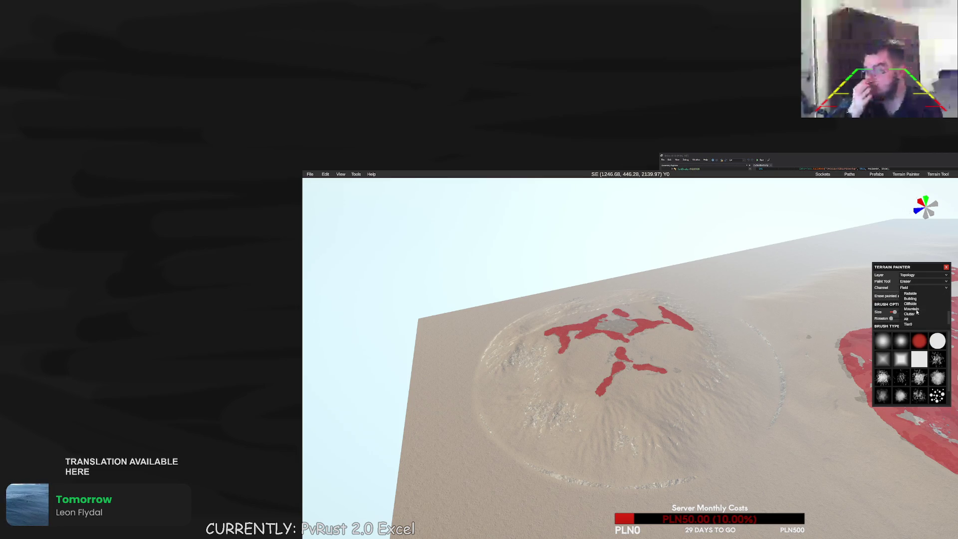
left_click(916, 309)
left_click(917, 282)
left_click(918, 303)
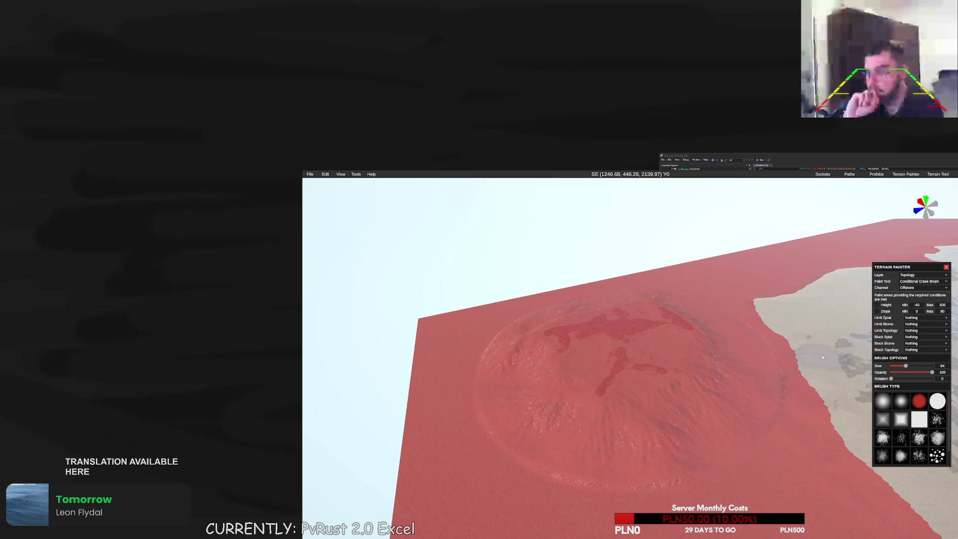
Erase the Offshore topology from the mountain island, redoing strokes as needed
key("ctrl+z")
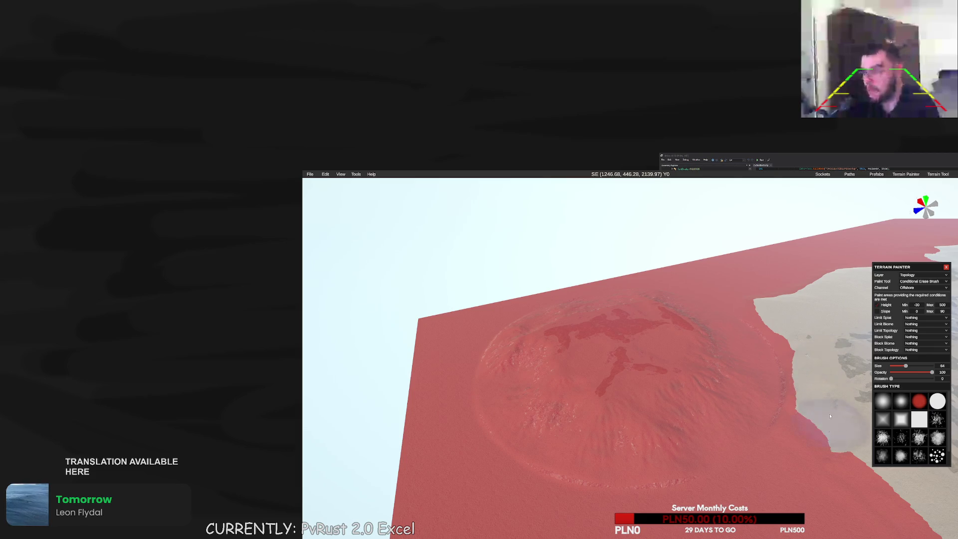
key("ctrl+z")
mouse_move(671, 349)
left_mouse_down()
mouse_move(693, 379)
mouse_move(588, 367)
mouse_move(587, 324)
left_mouse_up()
key("ctrl+z")
key("ctrl+y")
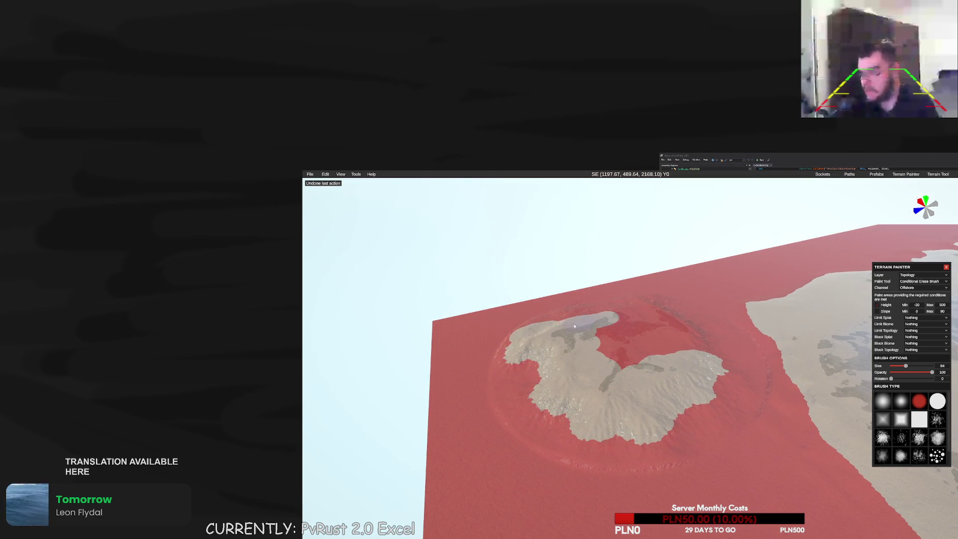
scroll(610, 305, "down", 3)
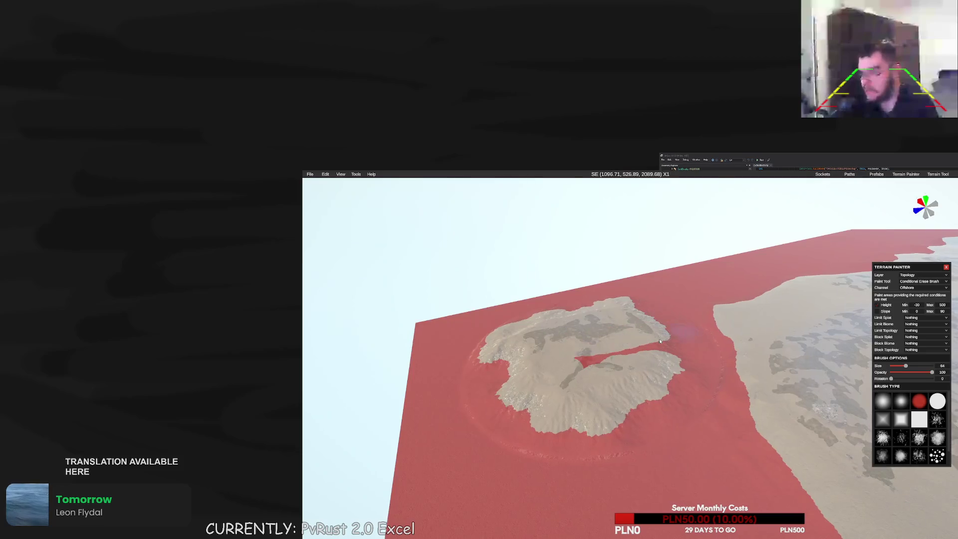
scroll(541, 367, "up", 1)
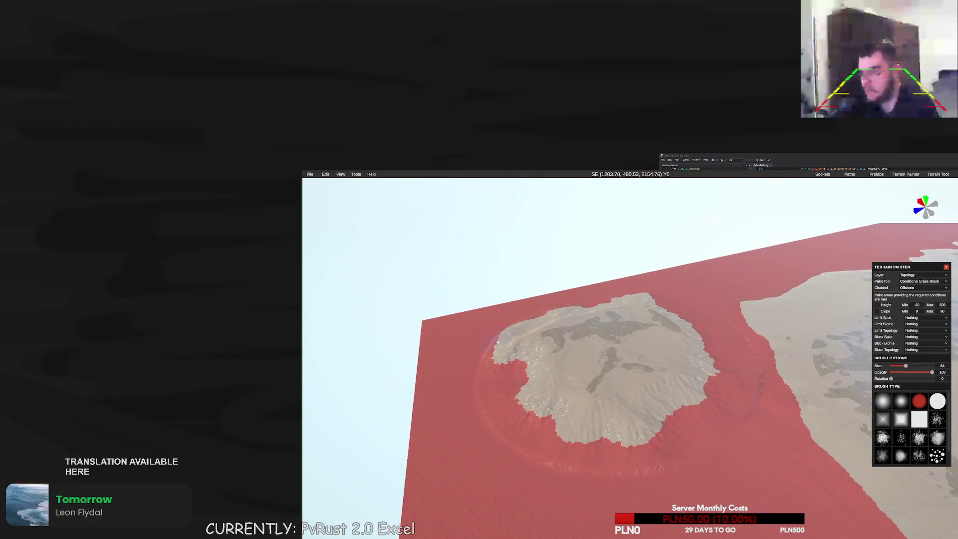
scroll(641, 295, "down", 1)
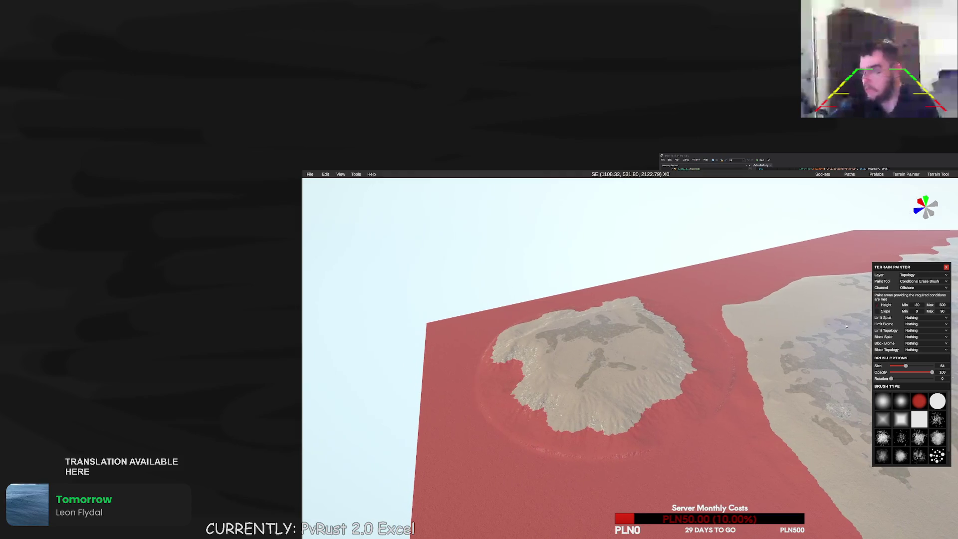
Close the Terrain Painter and bring up the overview map showing the southern islands
left_click(912, 289)
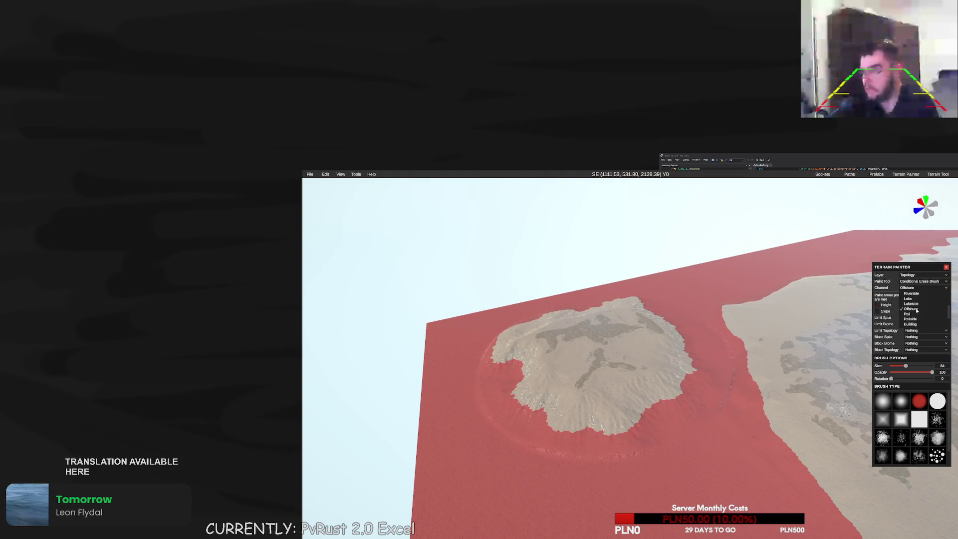
left_click_drag(739, 343, 866, 389)
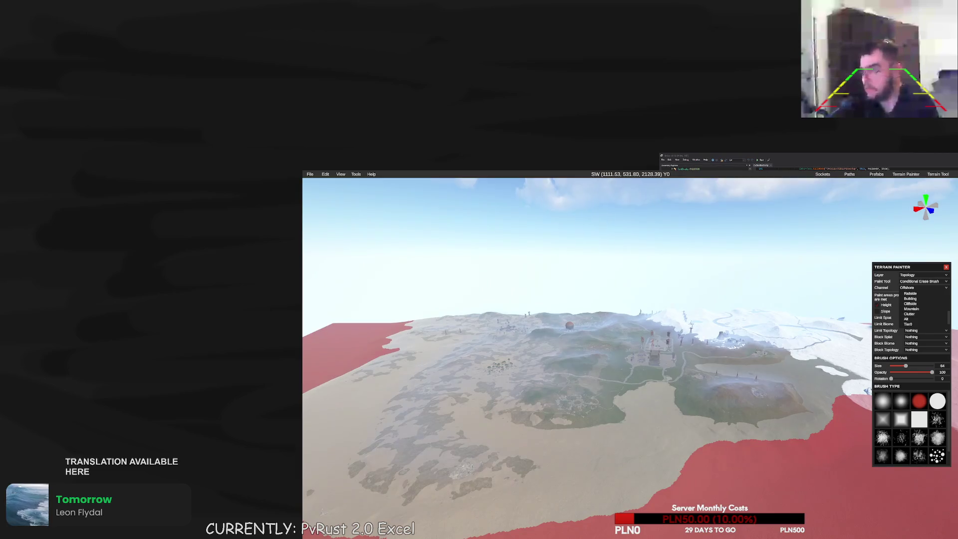
left_click_drag(557, 386, 575, 382)
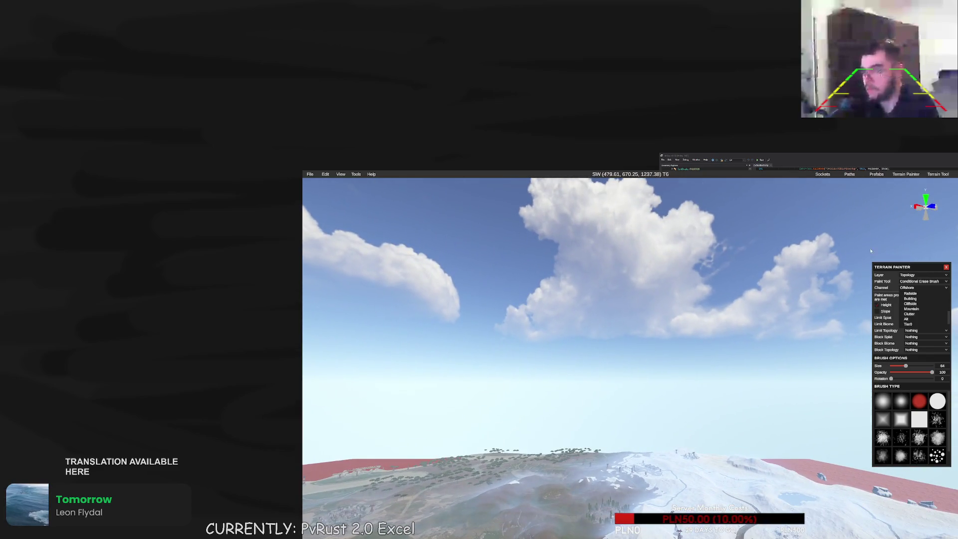
left_click(904, 174)
key("m")
left_click_drag(720, 422, 799, 231)
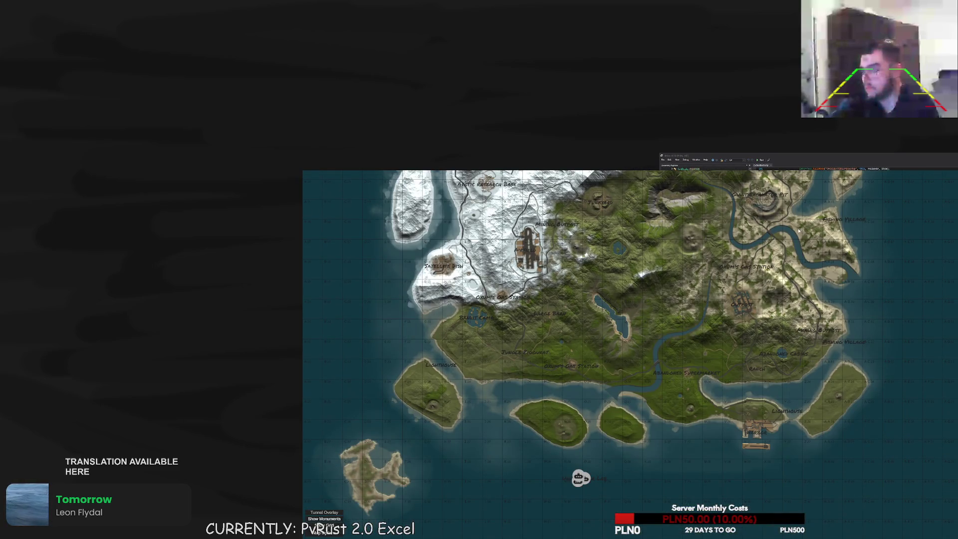
Teleport to the southwest island and erase Offshore topology from its east half
left_click(368, 476)
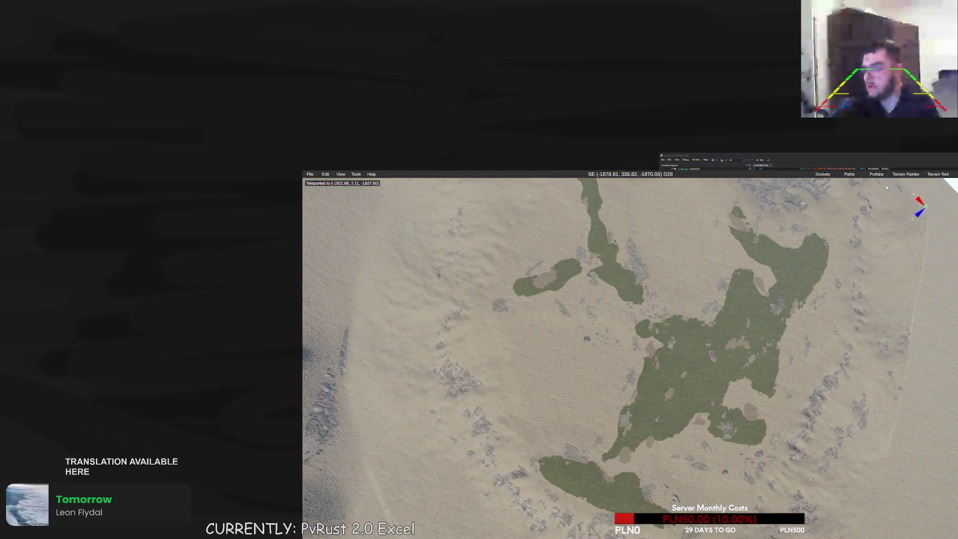
left_click(904, 174)
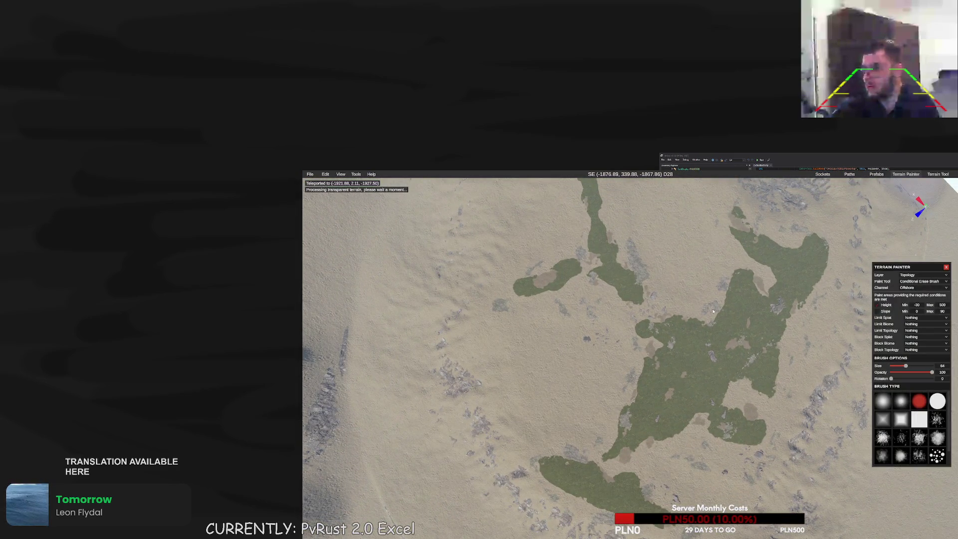
scroll(596, 277, "down", 5)
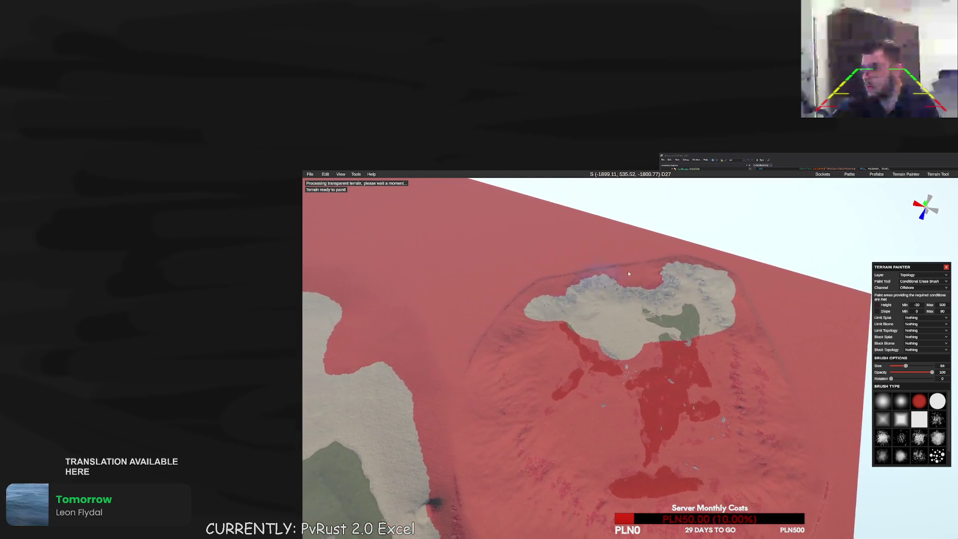
scroll(596, 277, "down", 3)
scroll(559, 394, "down", 3)
mouse_move(590, 474)
left_mouse_down()
mouse_move(743, 479)
mouse_move(759, 402)
mouse_move(661, 367)
left_mouse_up()
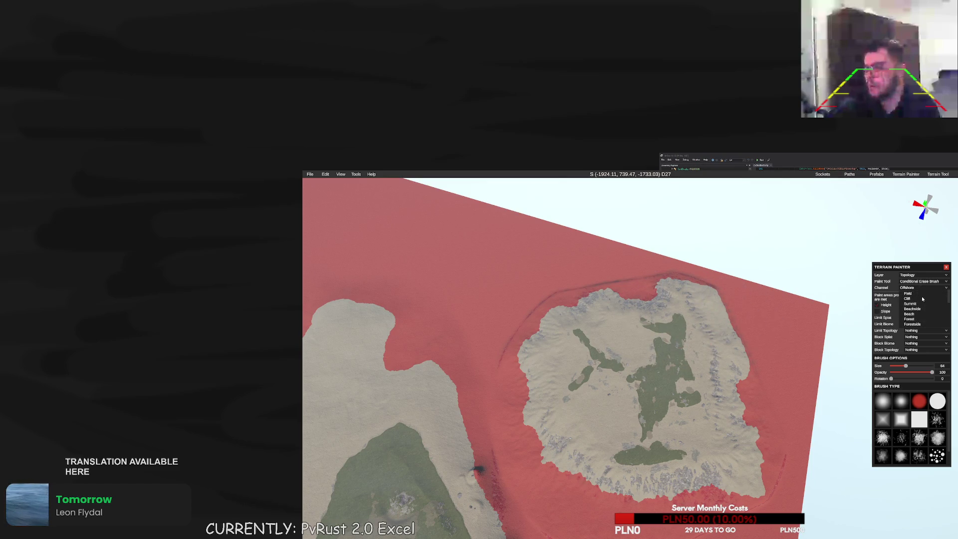
Switch to the Ocean channel and erase Ocean topology across the island
scroll(923, 297, "down", 5)
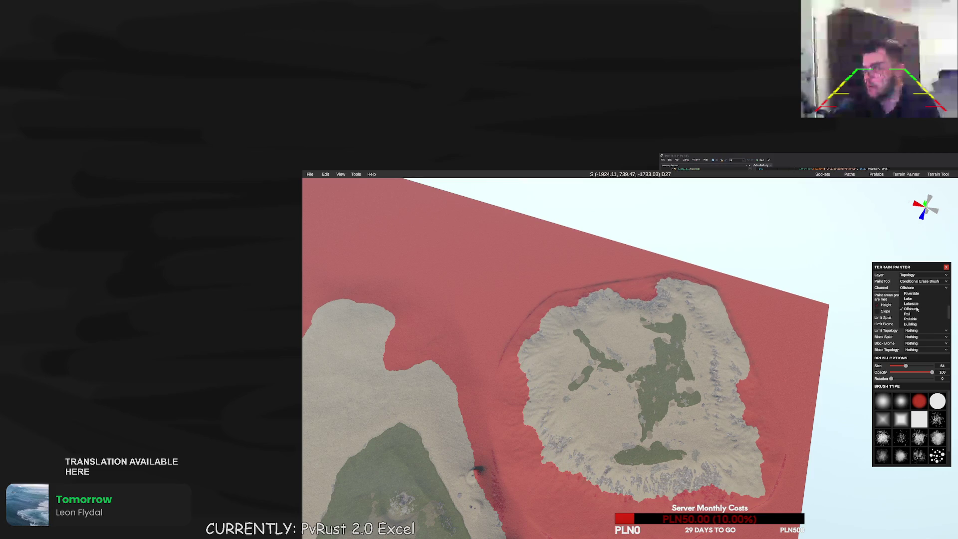
left_click(915, 304)
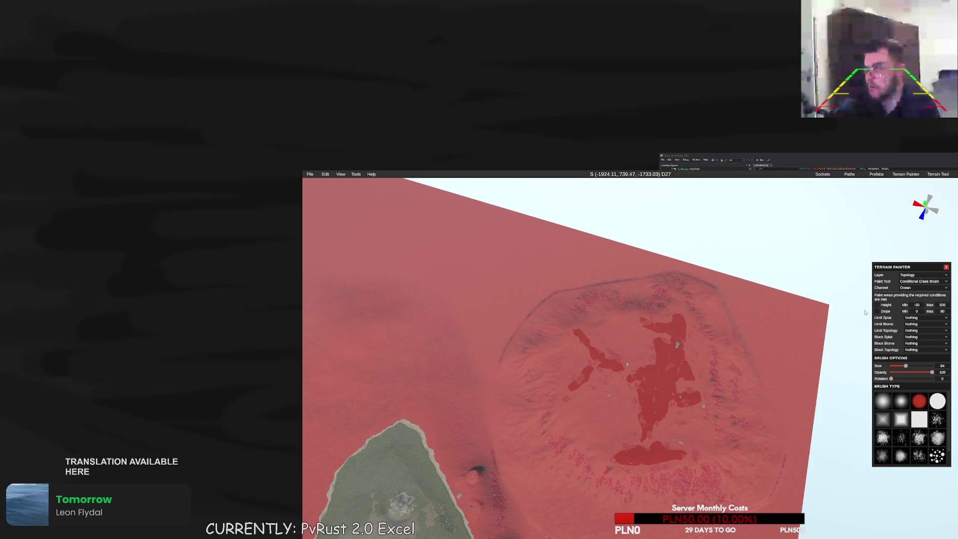
left_click_drag(841, 315, 727, 316)
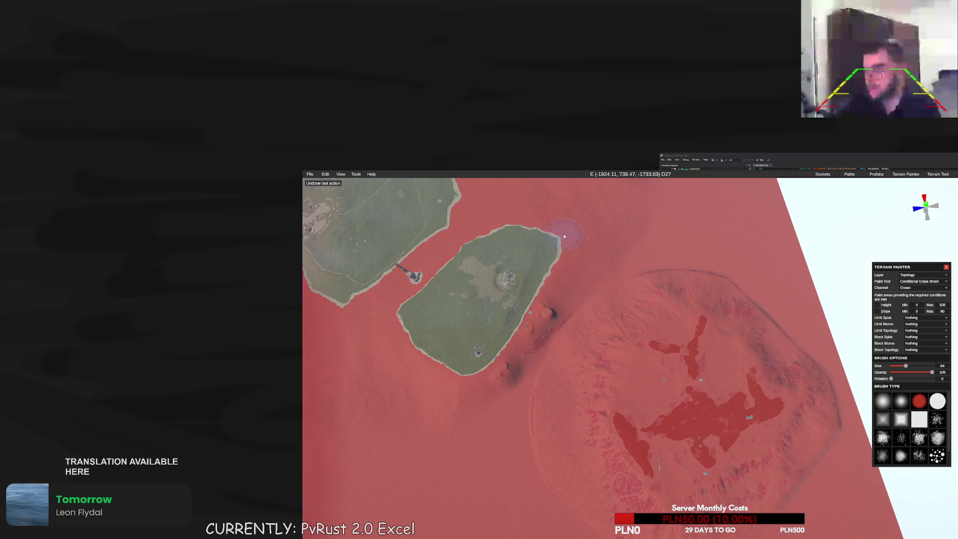
mouse_move(635, 347)
left_mouse_down()
mouse_move(644, 372)
mouse_move(683, 399)
mouse_move(621, 444)
mouse_move(637, 485)
left_mouse_up()
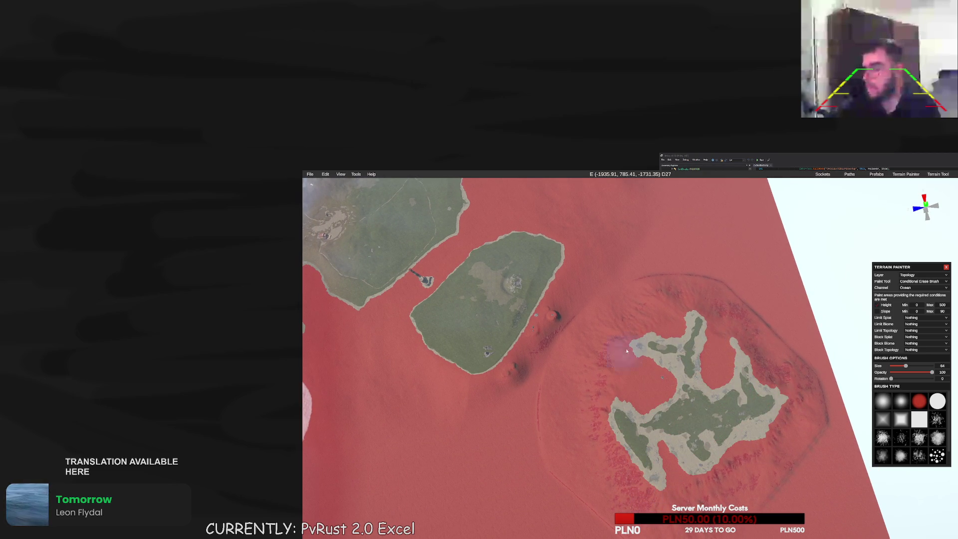
Teleport to the northeast island and erase its Ocean topology, leaving only the shorelines
key("m")
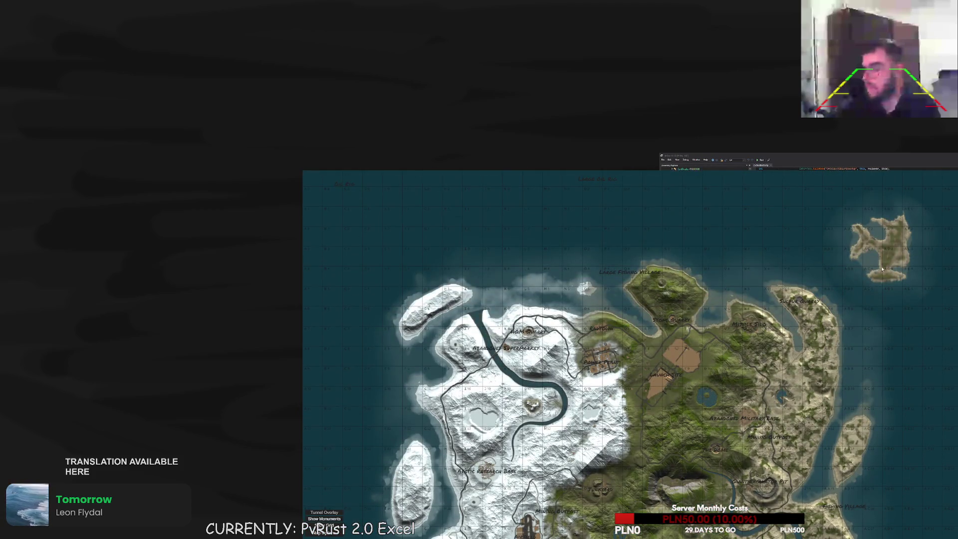
key("m")
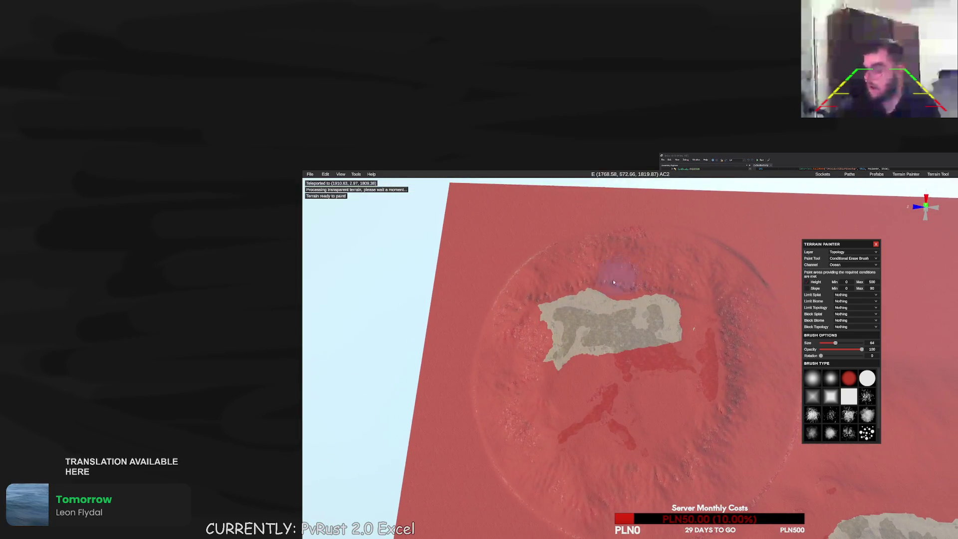
mouse_move(668, 319)
left_mouse_down()
mouse_move(723, 363)
mouse_move(718, 407)
mouse_move(678, 476)
left_mouse_up()
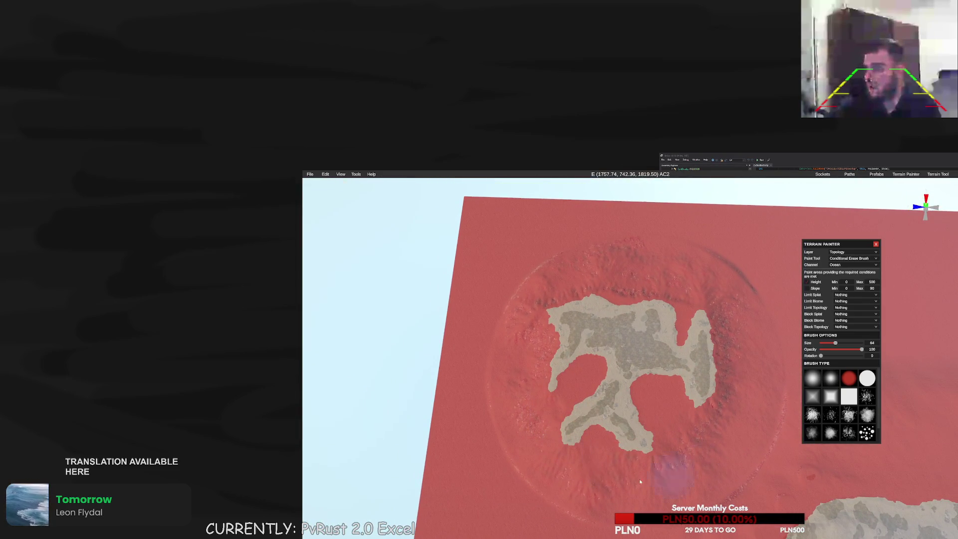
scroll(588, 313, "down", 3)
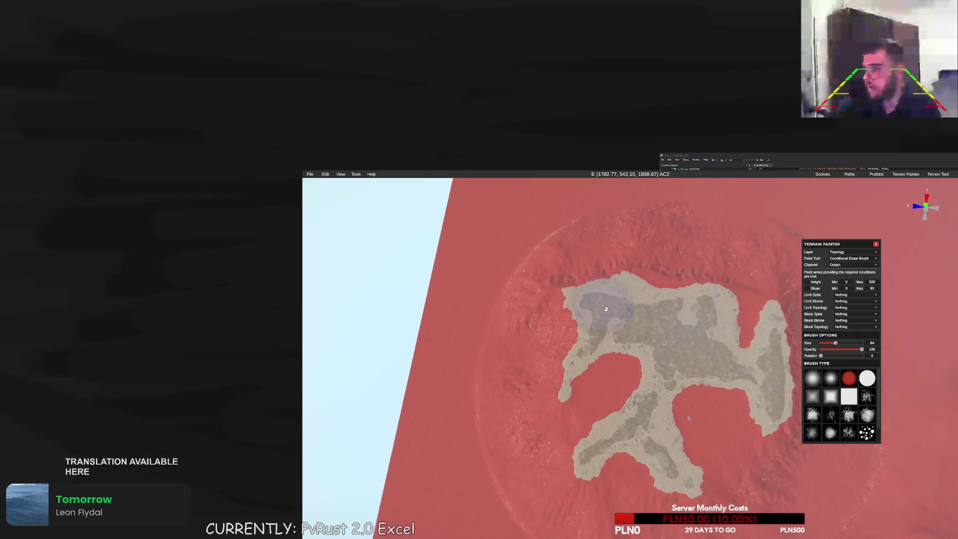
scroll(617, 303, "up", 3)
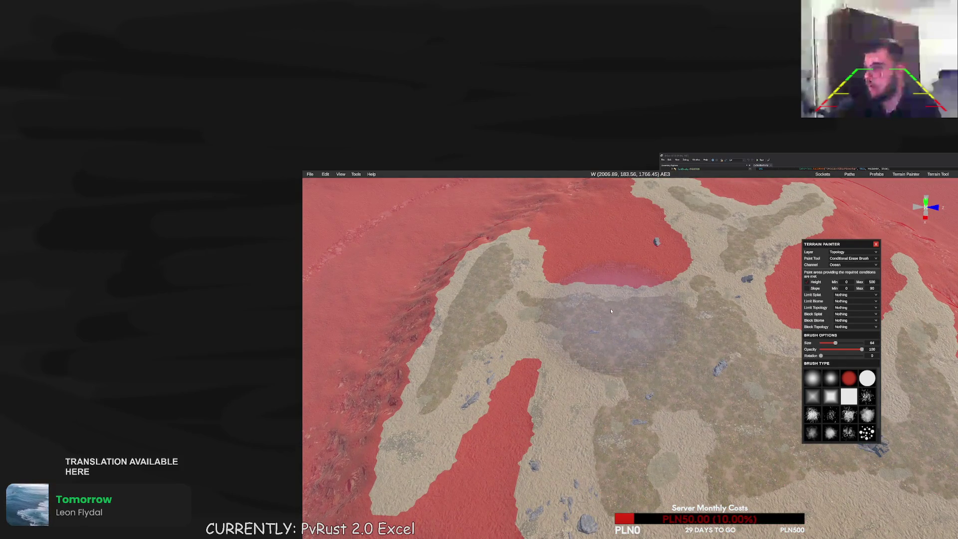
left_click(340, 175)
left_click_drag(659, 315, 655, 311)
Open the Prefab List and teleport via the world map to a spot over the sea
key("w")
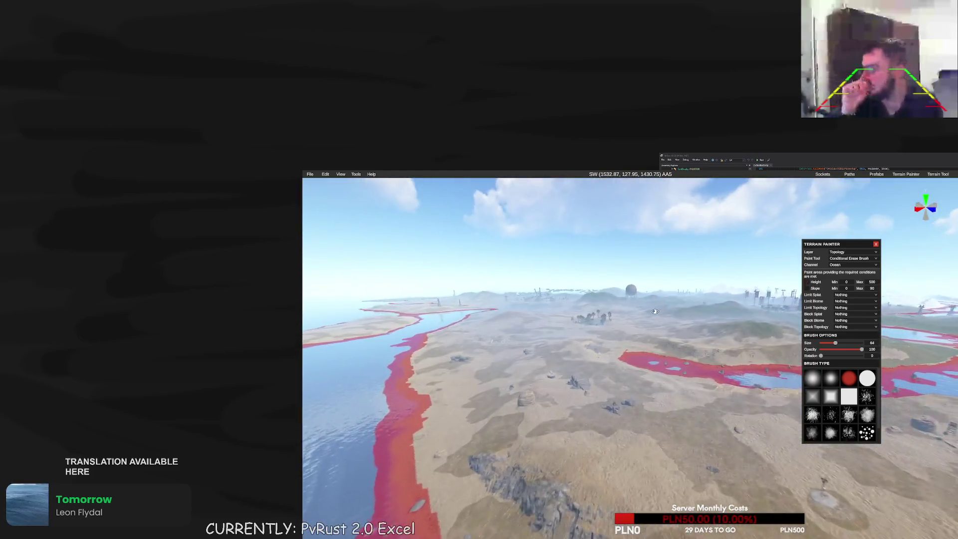
key("w")
left_click(885, 173)
left_click(879, 185)
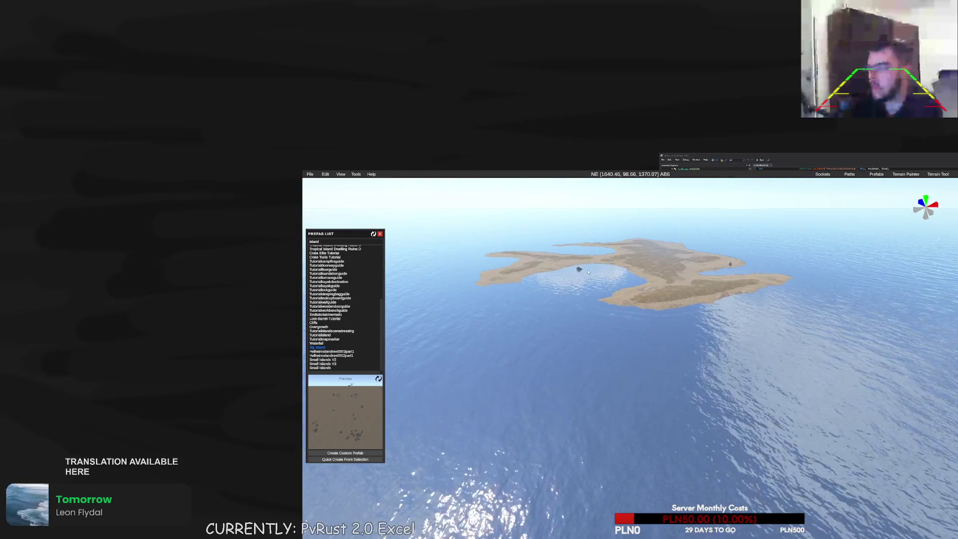
left_click(590, 271)
key("m")
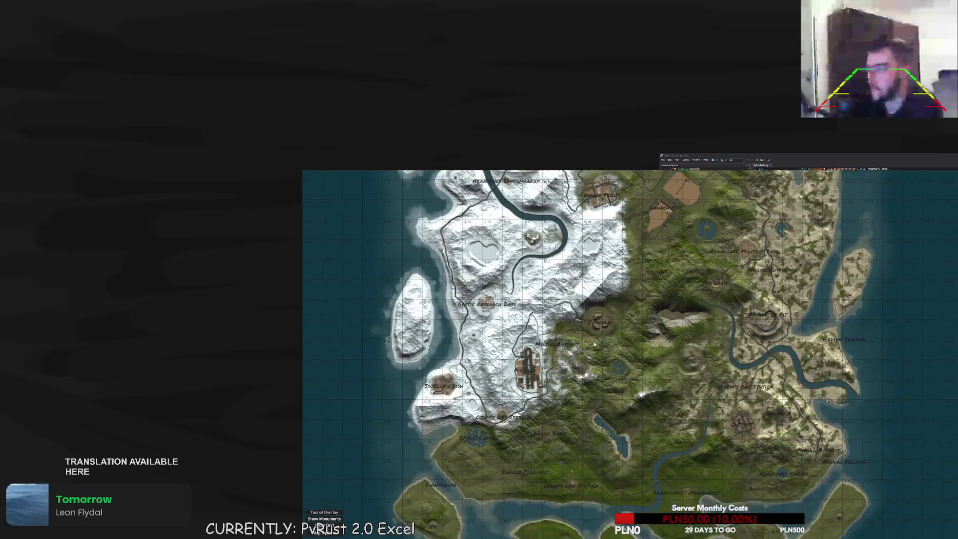
scroll(579, 385, "down", 3)
key("m")
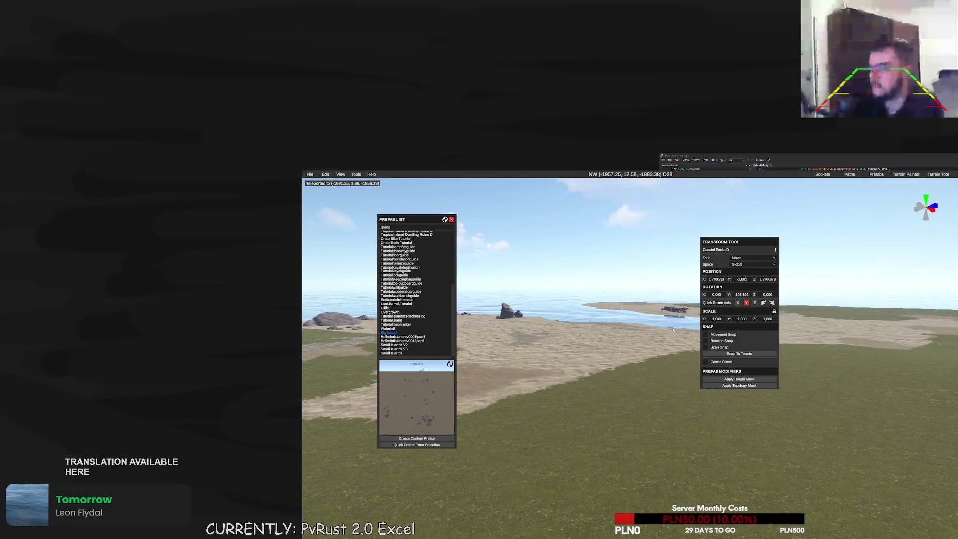
key("m")
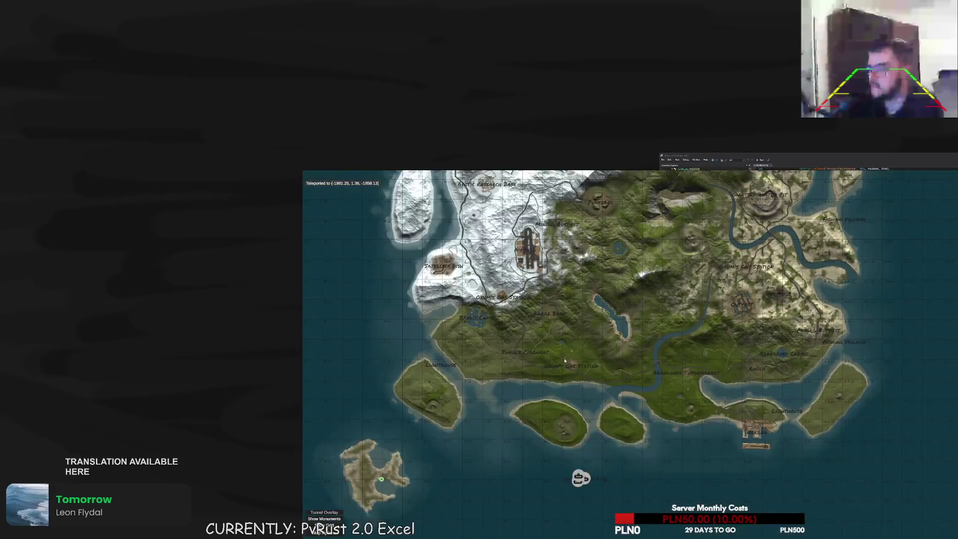
left_click(490, 422)
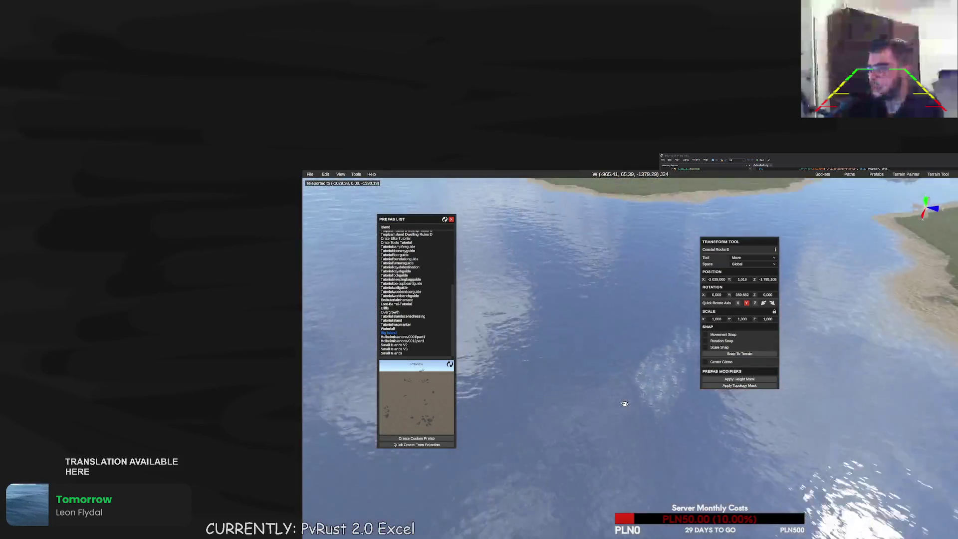
Search 'flying' and place a Flying Platform over the sea, raised about 27 units
left_click(407, 226)
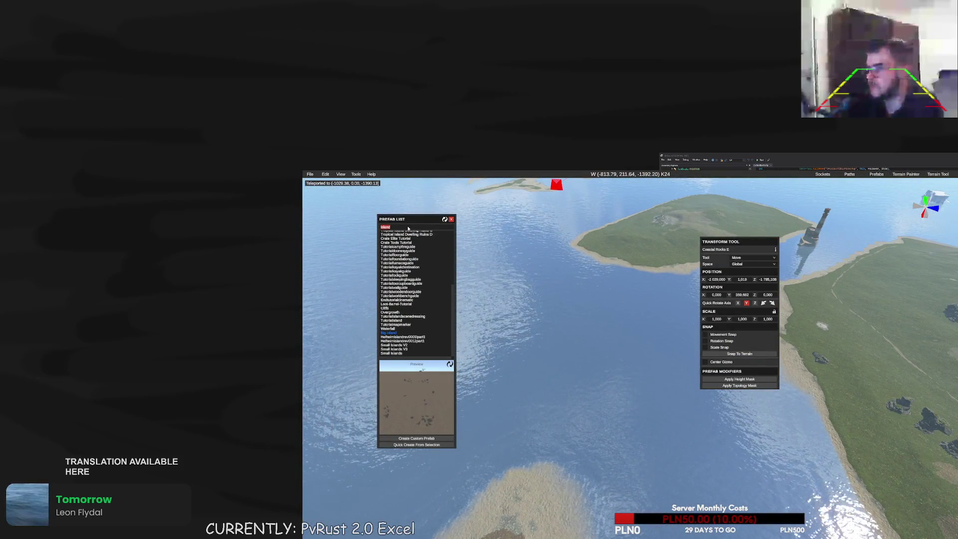
key("BackSpace")
key("BackSpace")
key("BackSpace")
type("flying")
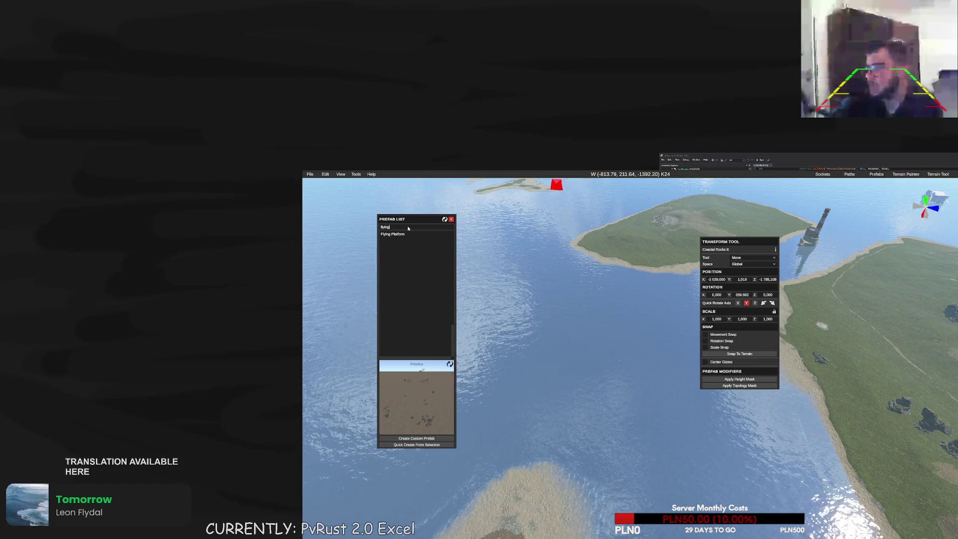
left_click(402, 234)
mouse_move(402, 235)
left_mouse_down()
mouse_move(641, 374)
mouse_move(646, 351)
left_mouse_up()
left_click_drag(627, 385, 633, 329)
scroll(636, 301, "up", 5)
key("m")
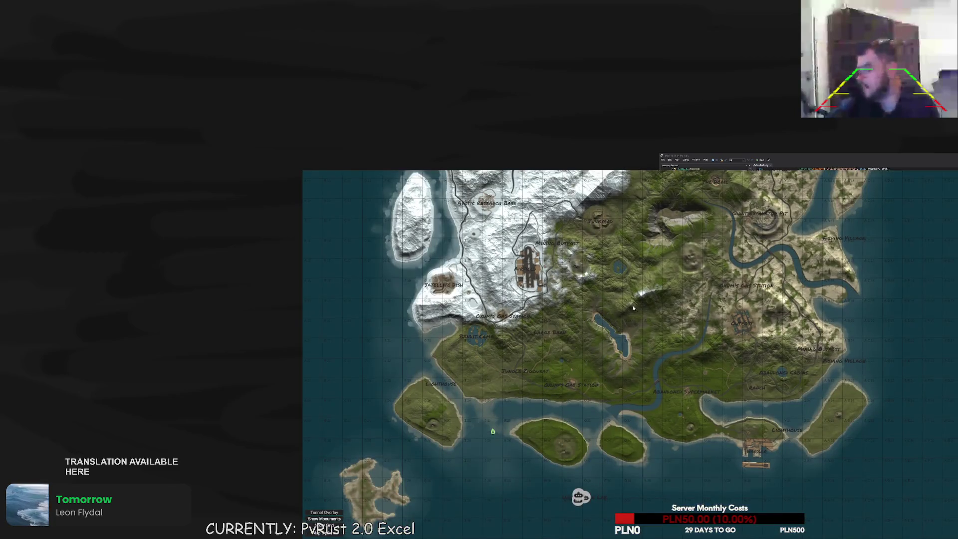
scroll(660, 345, "up", 3)
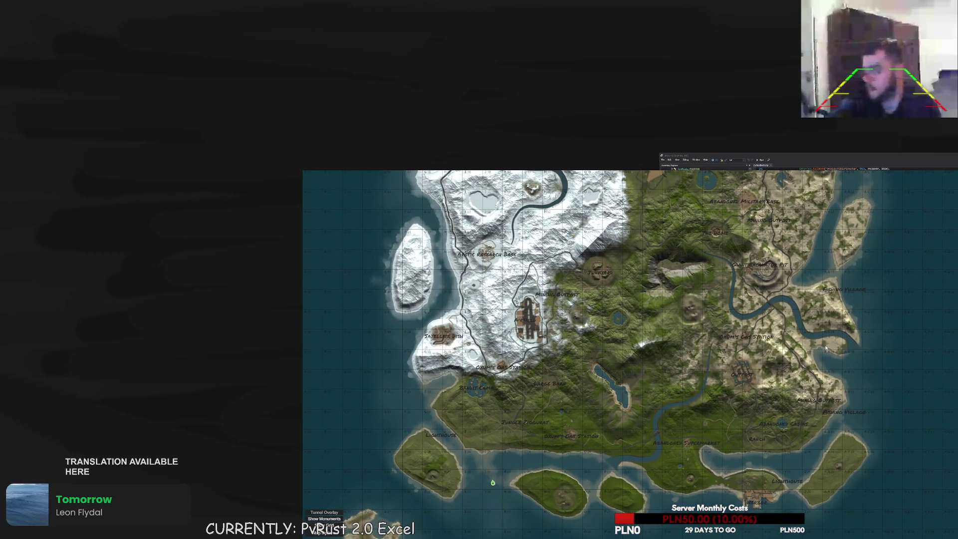
left_click_drag(826, 347, 831, 370)
Place a Flying Platform over the river and another near the coast after teleporting
key("m")
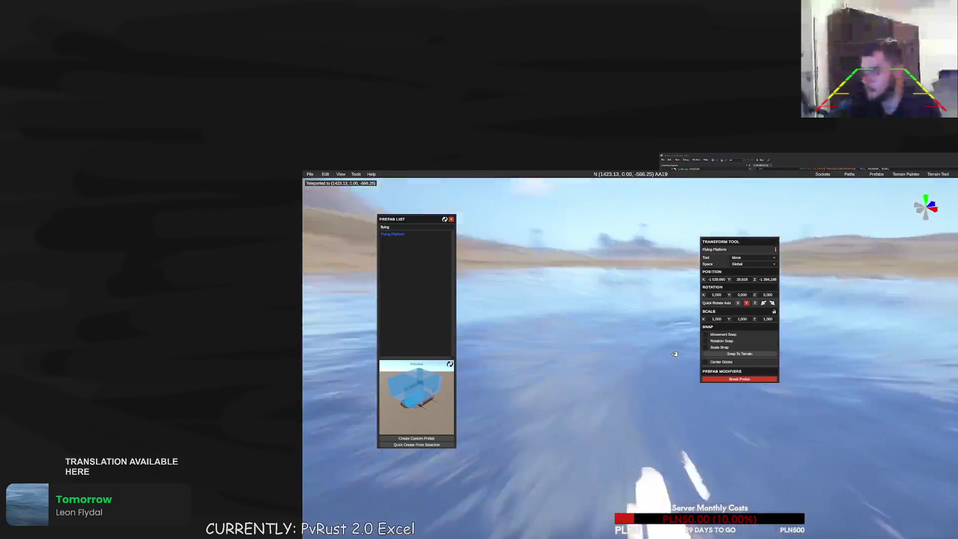
left_click_drag(562, 359, 635, 358)
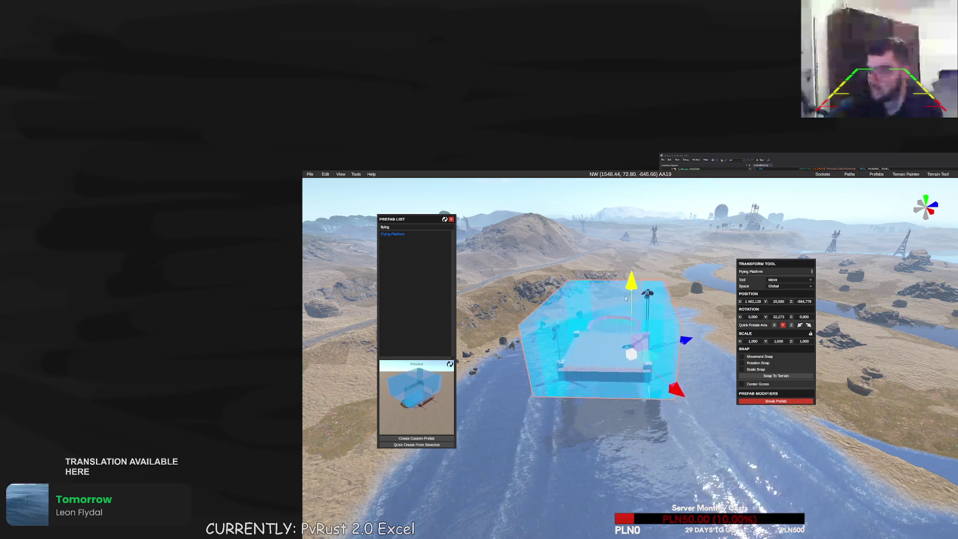
key("m")
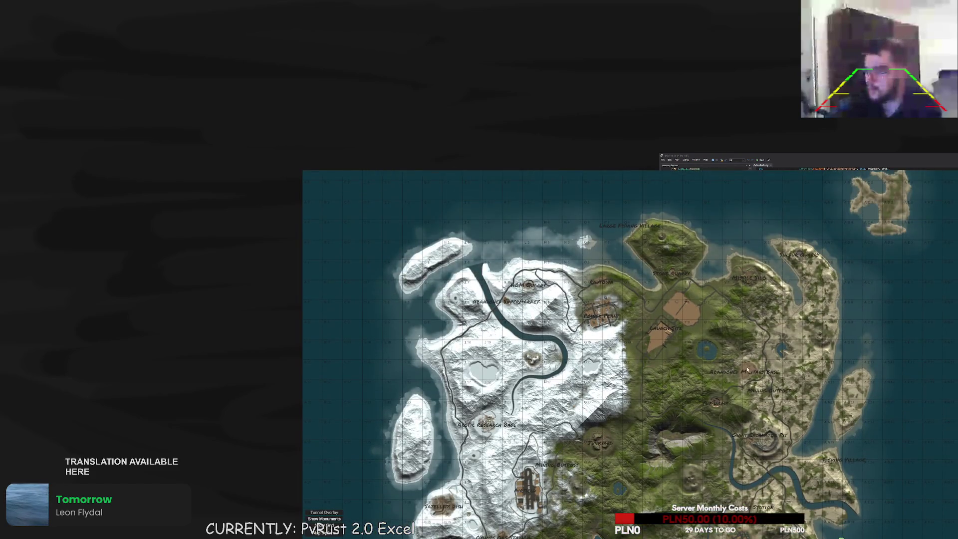
left_click(797, 304)
scroll(616, 354, "down", 5)
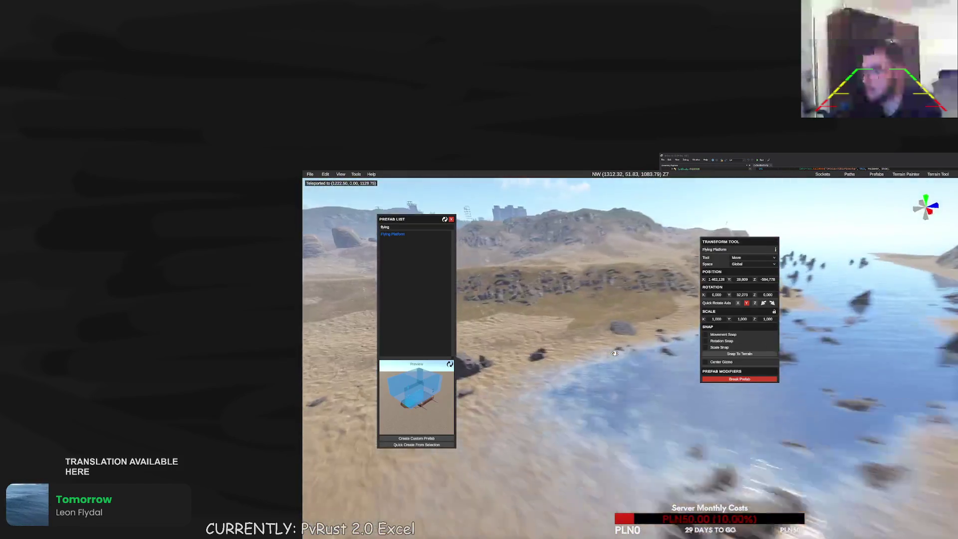
mouse_move(386, 233)
left_mouse_down()
mouse_move(634, 324)
mouse_move(669, 281)
mouse_move(669, 250)
mouse_move(669, 261)
left_mouse_up()
Reposition the coastal platform, then teleport and fly toward the lighthouse island
key("w")
scroll(676, 303, "down", 2)
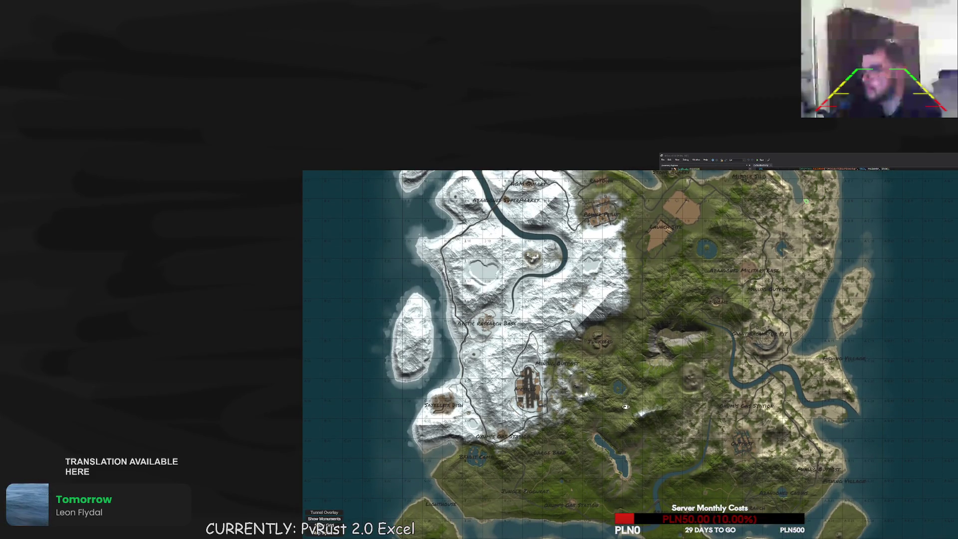
scroll(624, 408, "down", 2)
scroll(625, 419, "up", 1)
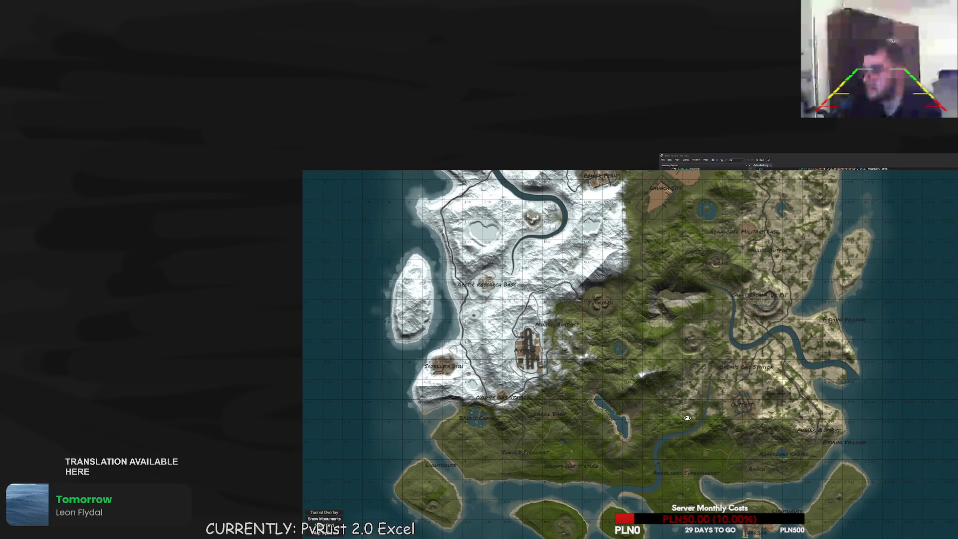
scroll(687, 407, "down", 2)
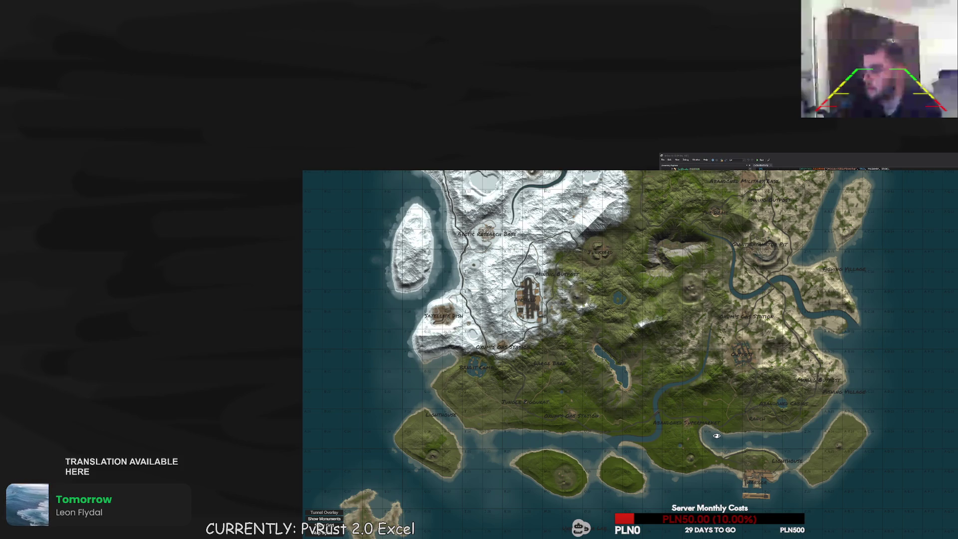
left_click(716, 435)
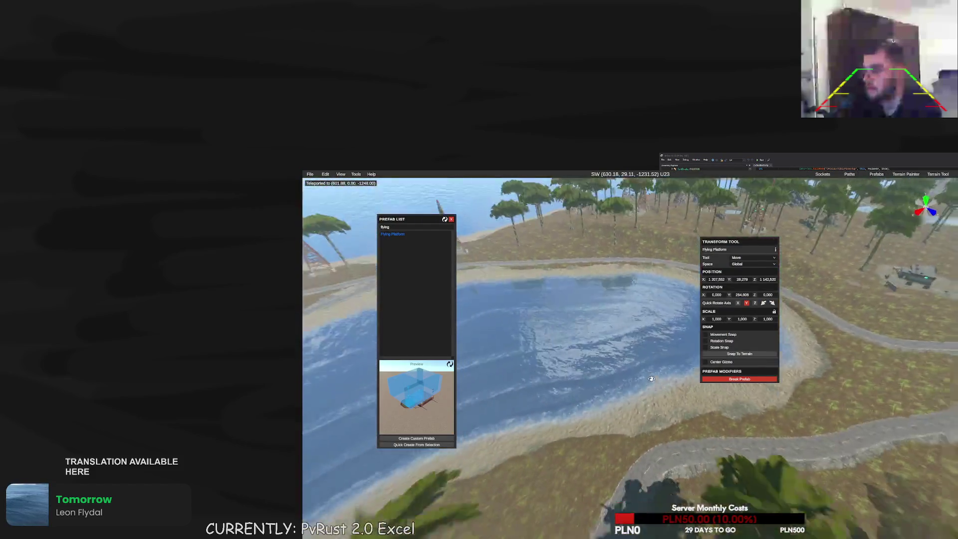
key("w")
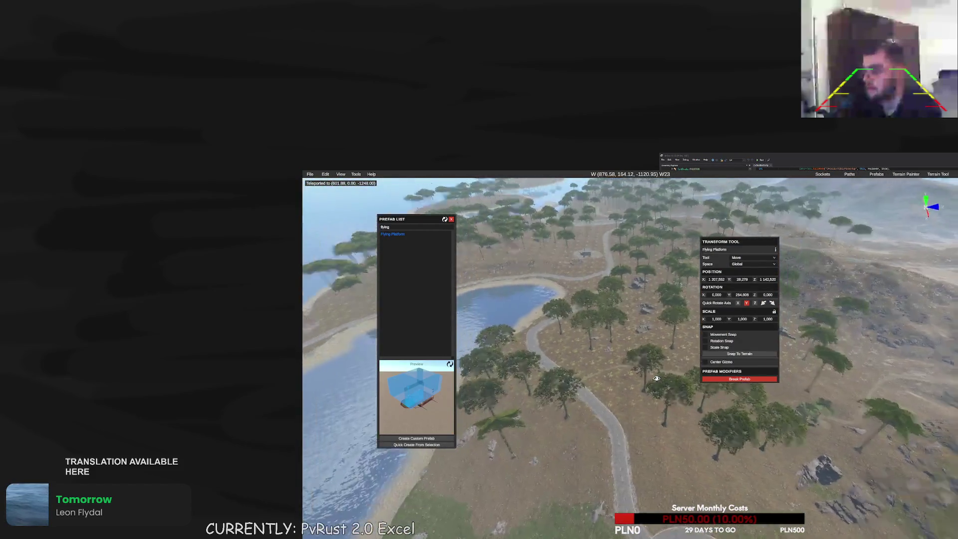
mouse_move(650, 380)
left_mouse_down()
mouse_move(614, 367)
mouse_move(613, 387)
left_mouse_up()
key("w")
Place a Flying Platform near the island, rotated about 313° and raised to about 29.5
left_click(396, 234)
left_click(611, 340)
key("e")
key("w")
mouse_move(604, 289)
left_mouse_down()
mouse_move(600, 235)
mouse_move(658, 303)
left_mouse_up()
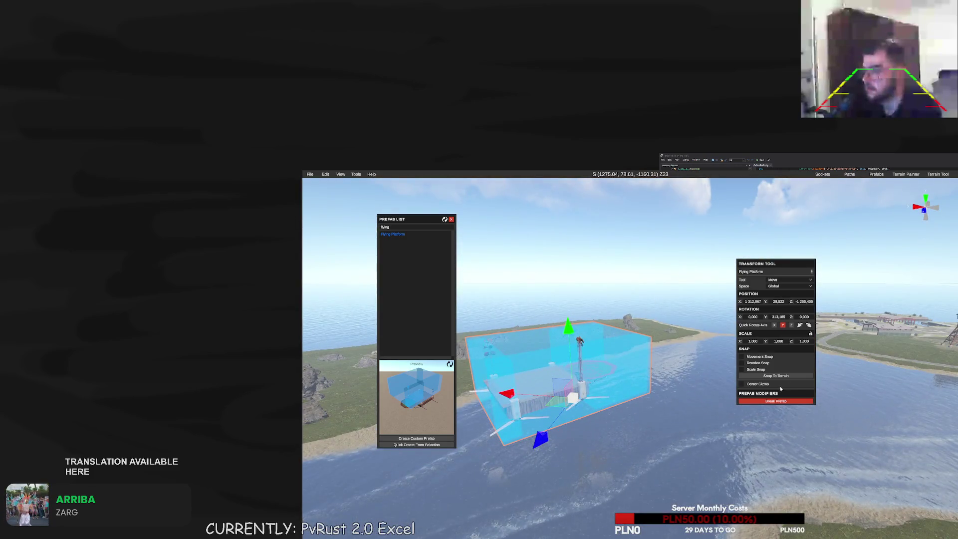
Close and reopen the Prefab List
left_click(877, 174)
left_click(877, 182)
left_click(876, 174)
left_click(879, 183)
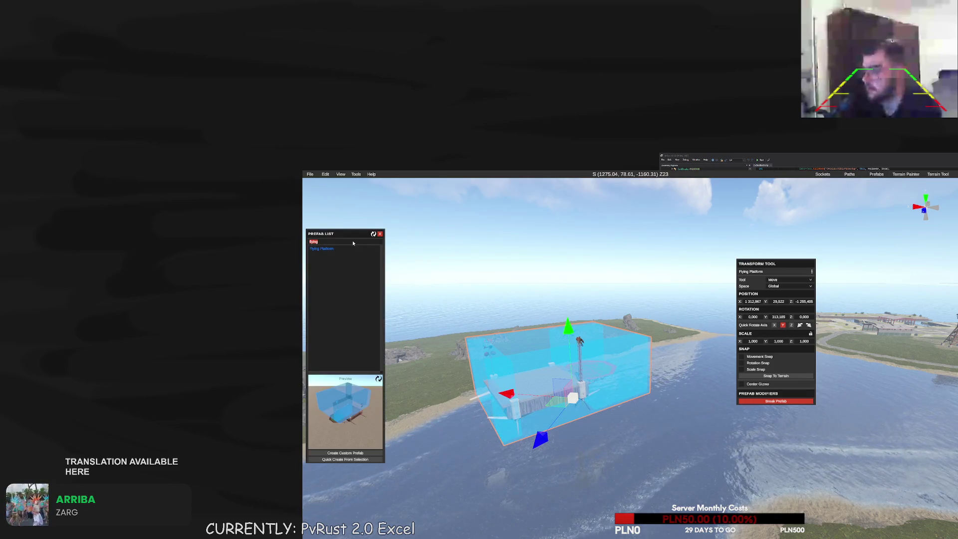
Search 'monument marke', filter the Scene Hierarchy by 'flying', and jump to the first Flying Platform
type("monument marke")
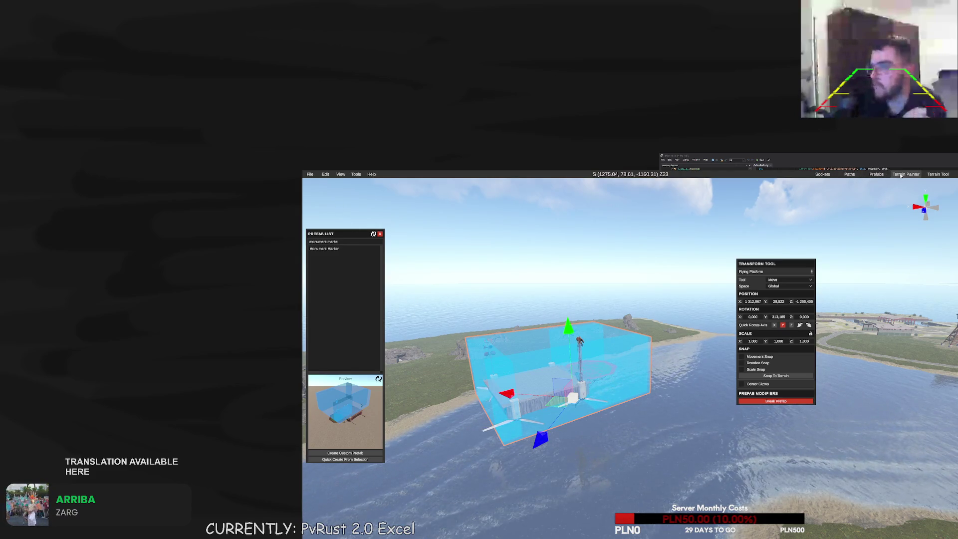
left_click(341, 174)
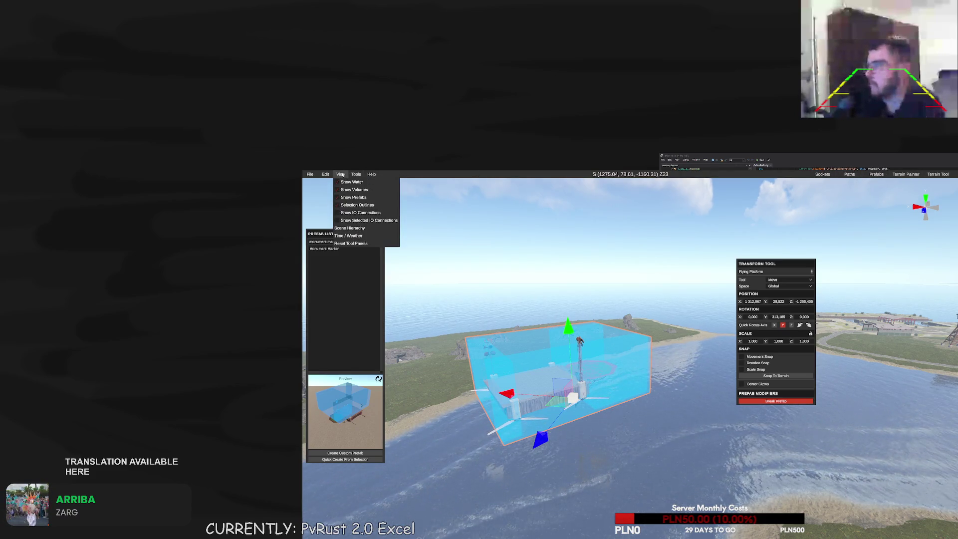
left_click(349, 228)
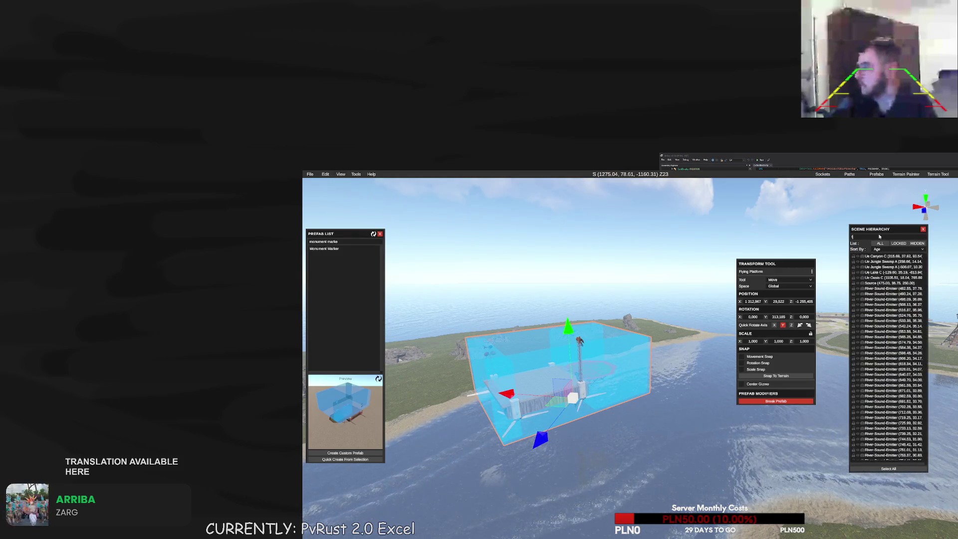
type("flying")
double_click(862, 256)
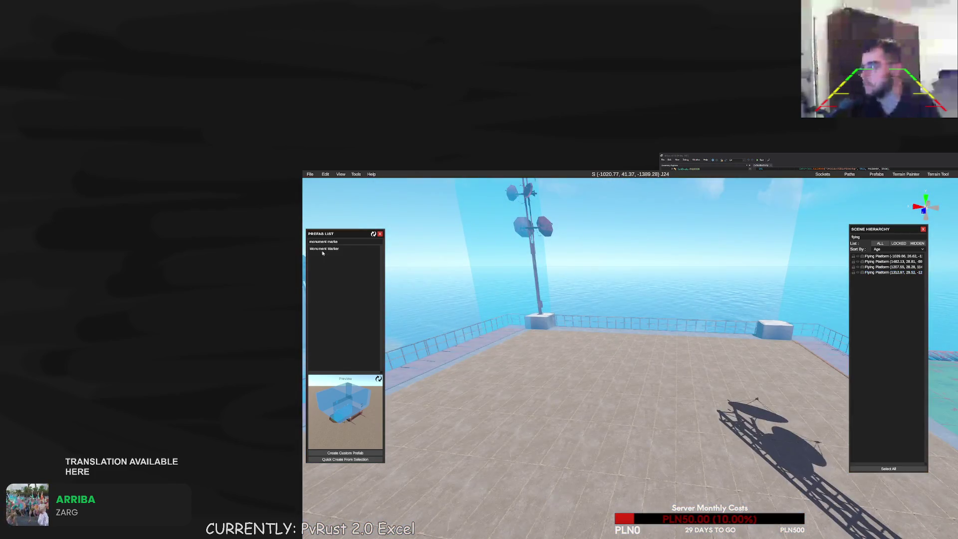
Put Monument Markers on the first two Flying Platforms and break those prefabs apart
left_click(627, 406)
right_click(779, 405)
left_click(798, 400)
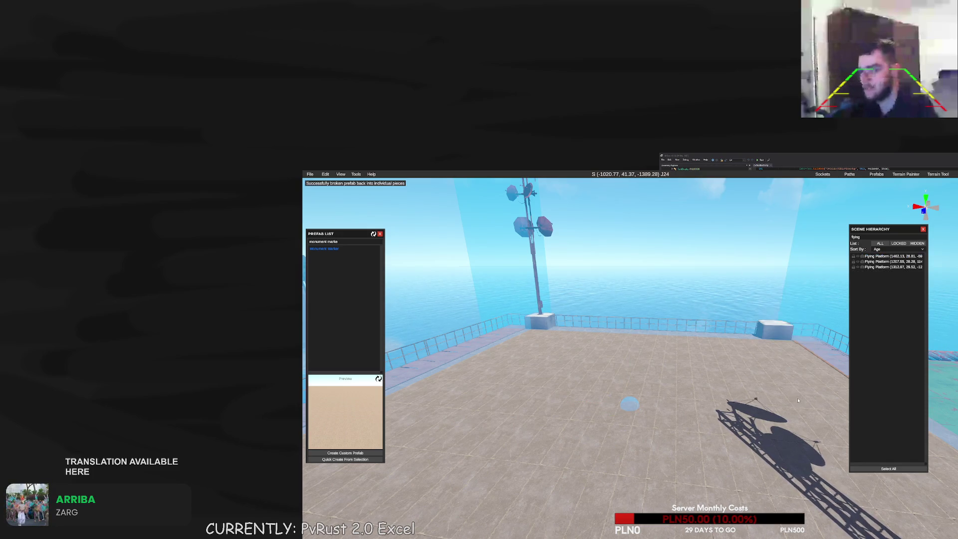
double_click(866, 257)
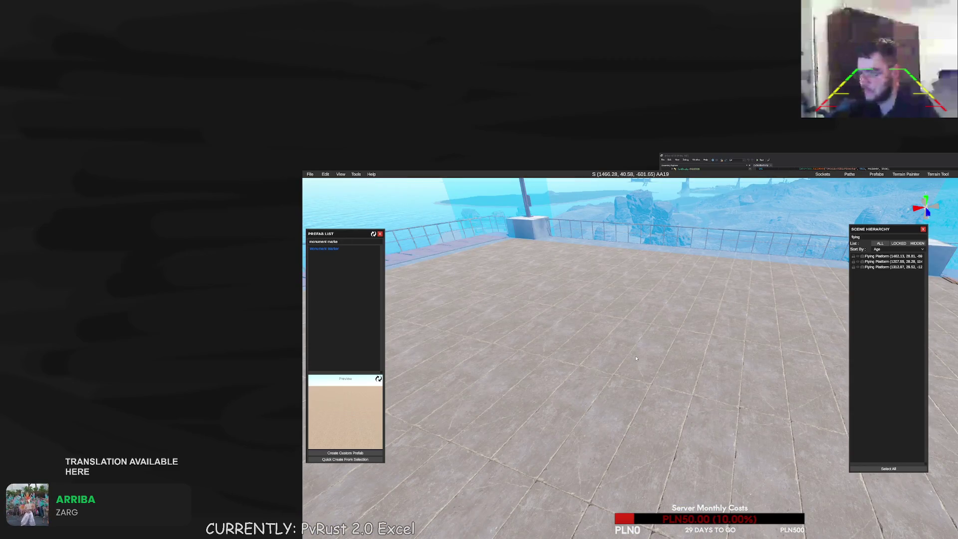
left_click(677, 318)
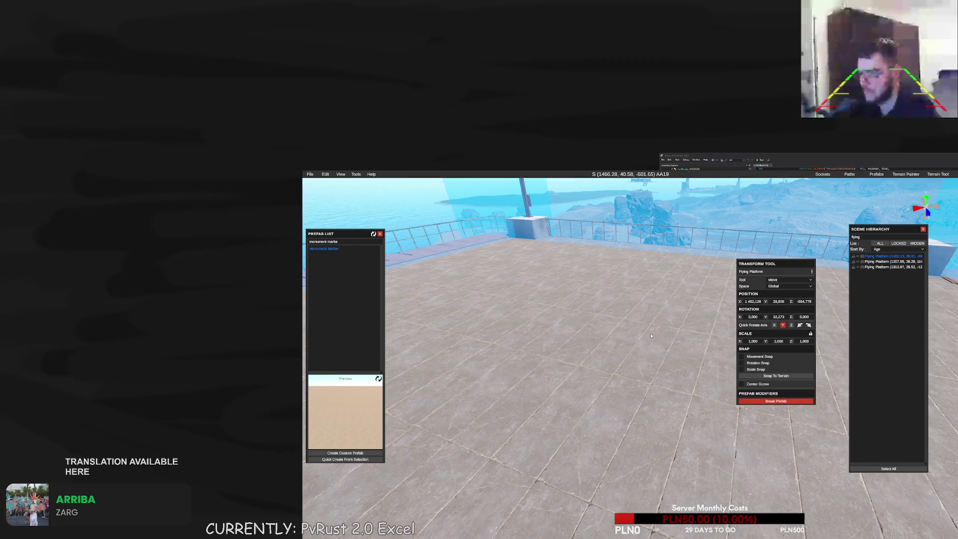
key("ctrl+z")
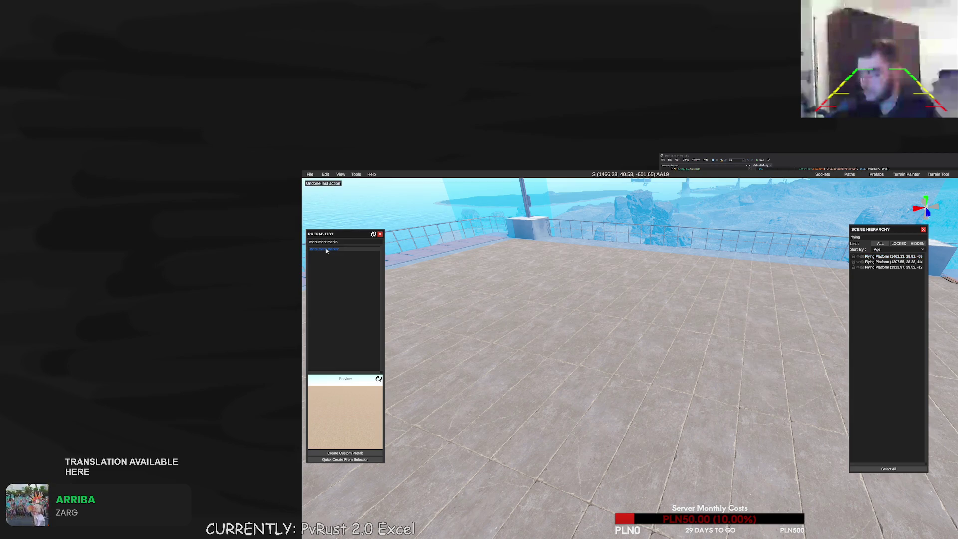
mouse_move(326, 251)
left_mouse_down()
mouse_move(540, 297)
mouse_move(669, 374)
left_mouse_up()
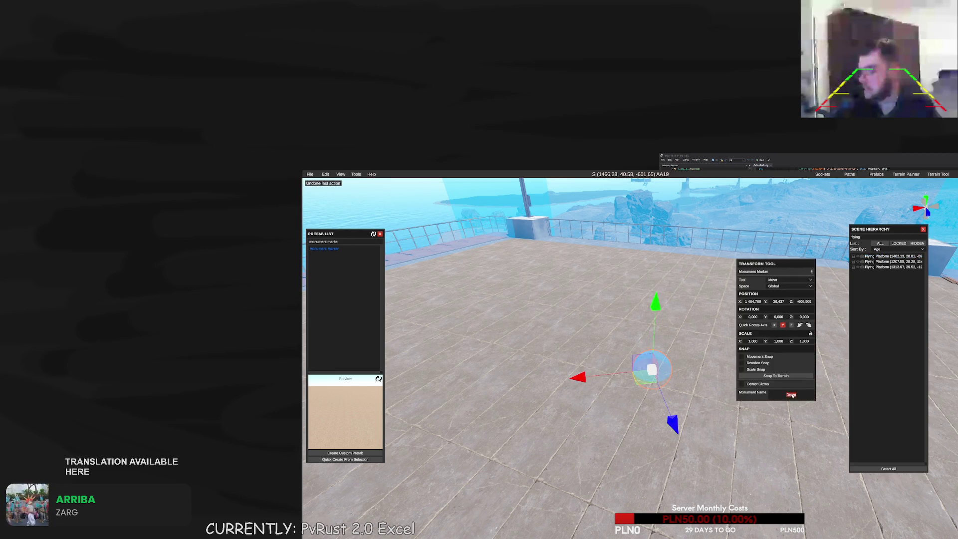
left_click(685, 346)
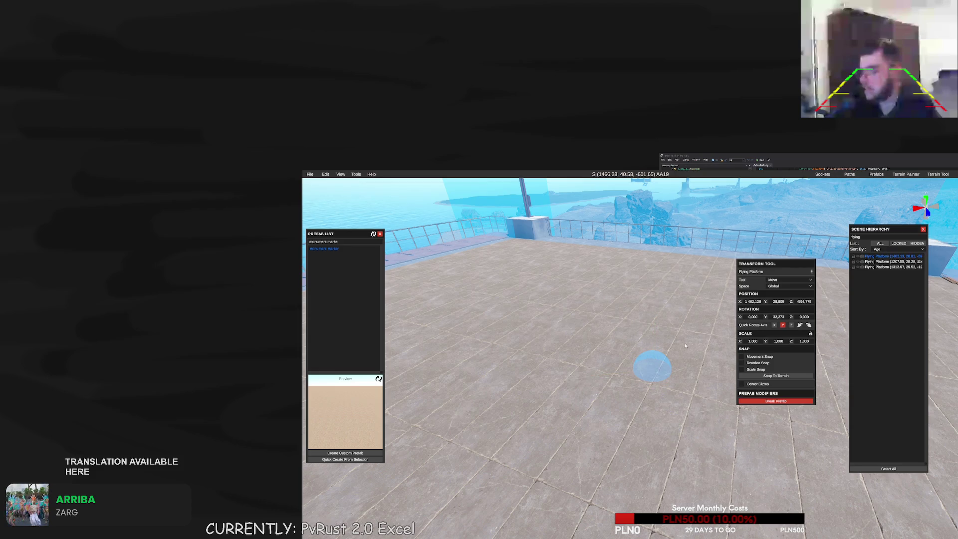
left_click(774, 401)
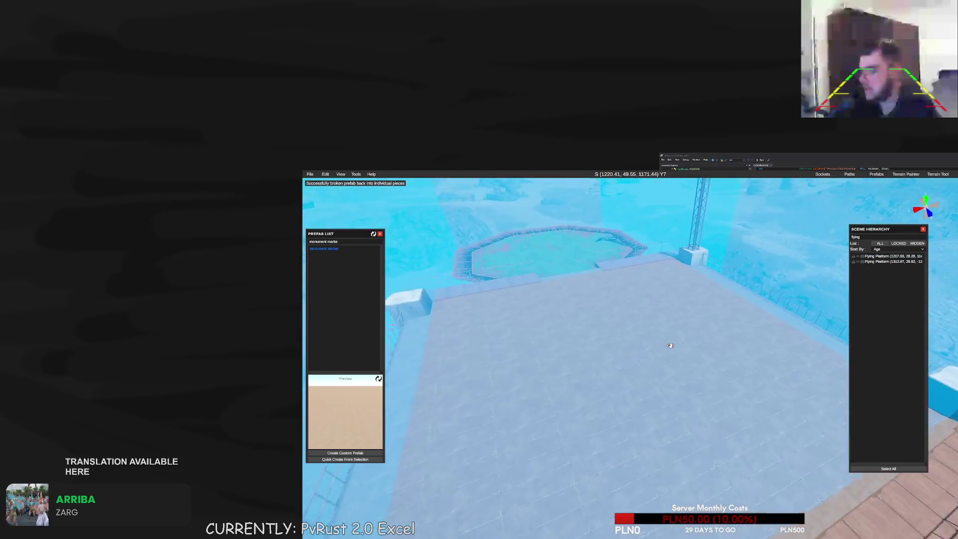
Put Monument Markers on the remaining platforms and break each prefab into pieces
mouse_move(324, 248)
left_mouse_down()
mouse_move(593, 286)
mouse_move(609, 299)
left_mouse_up()
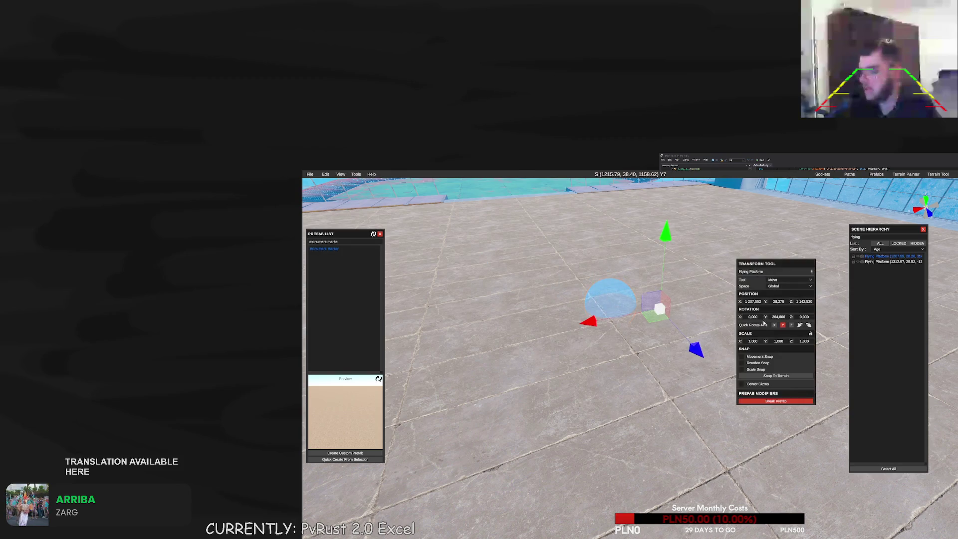
left_click(602, 307)
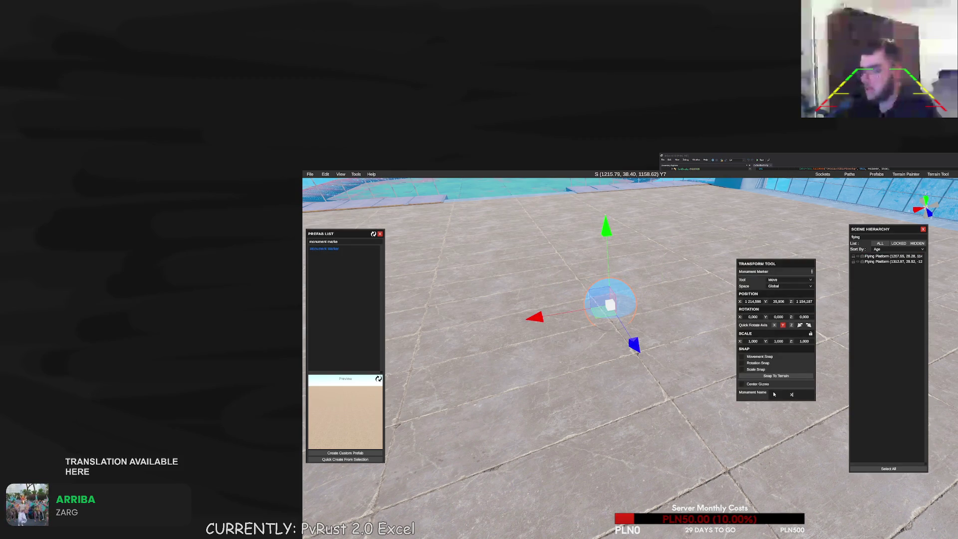
left_click(793, 411)
left_click(792, 400)
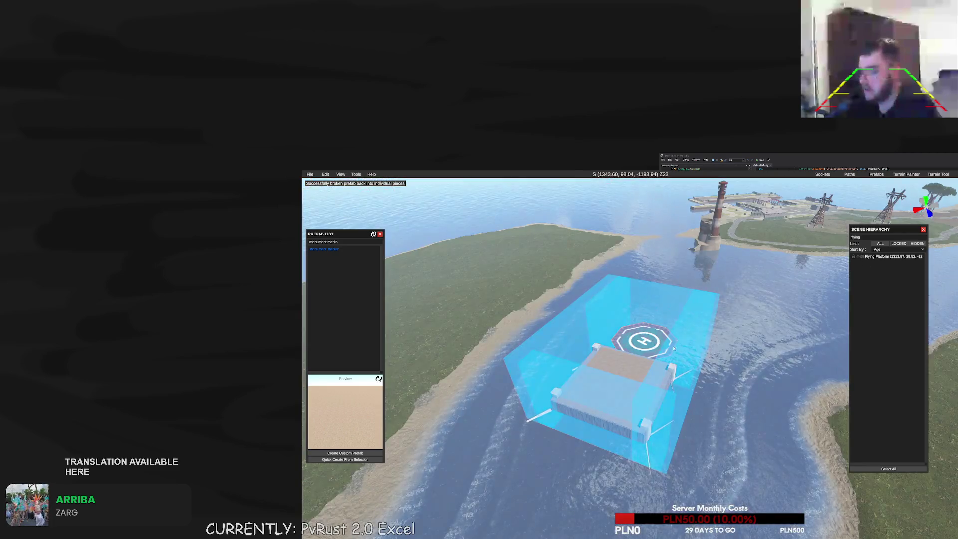
left_click_drag(324, 248, 615, 368)
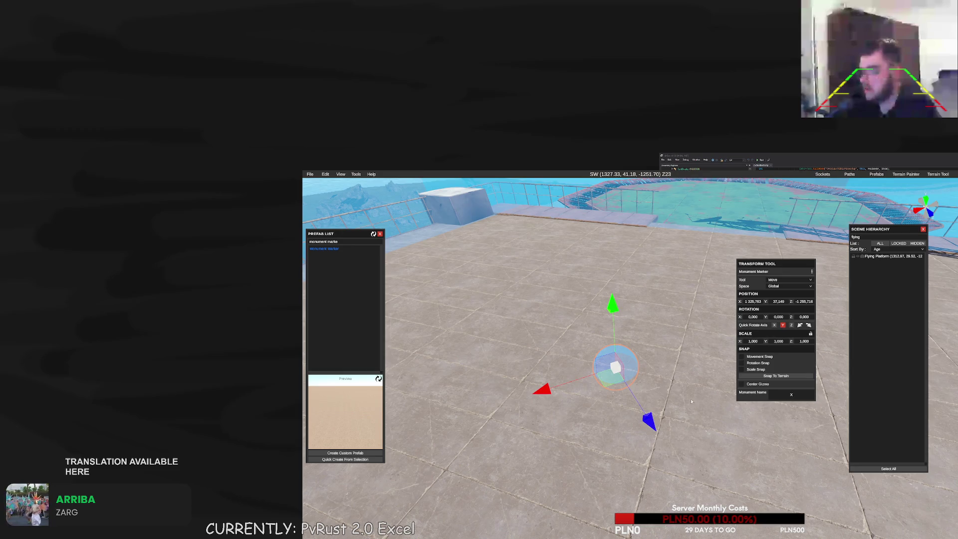
left_click(691, 402)
left_click(783, 399)
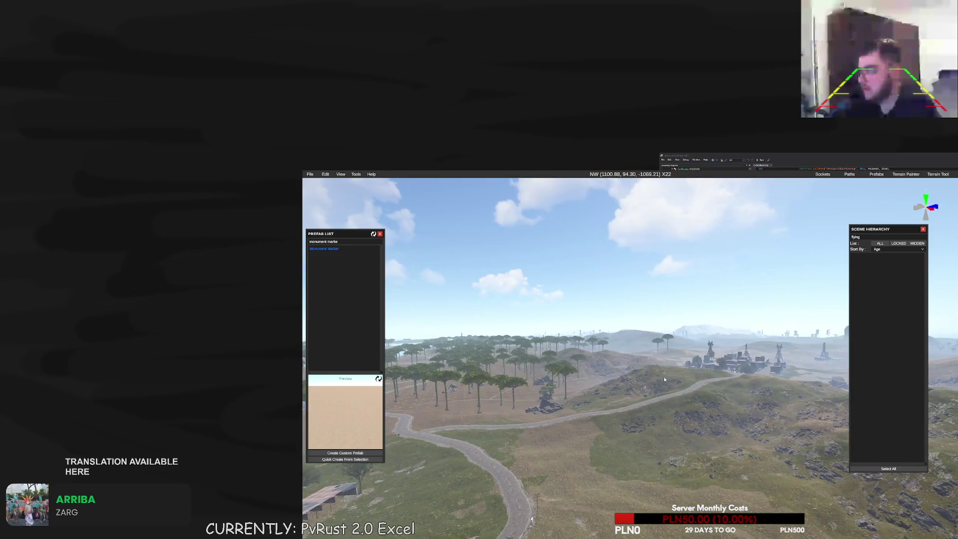
Use File > Save As to save the map under a new file name
left_click(310, 174)
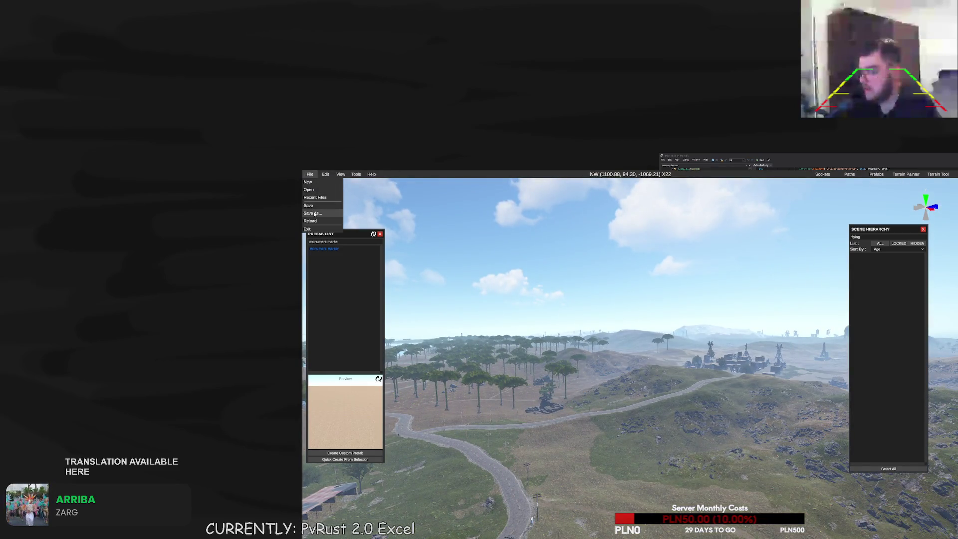
key("Escape")
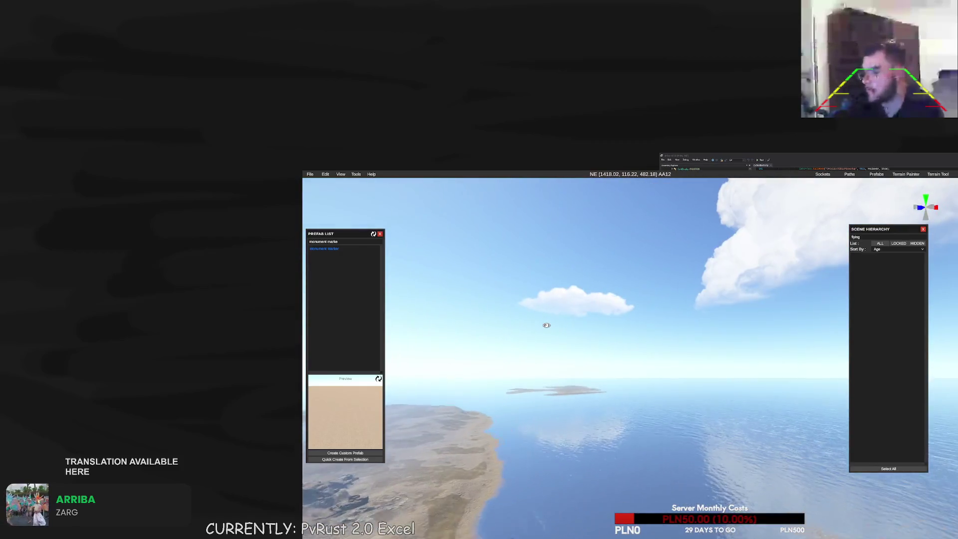
left_click(310, 174)
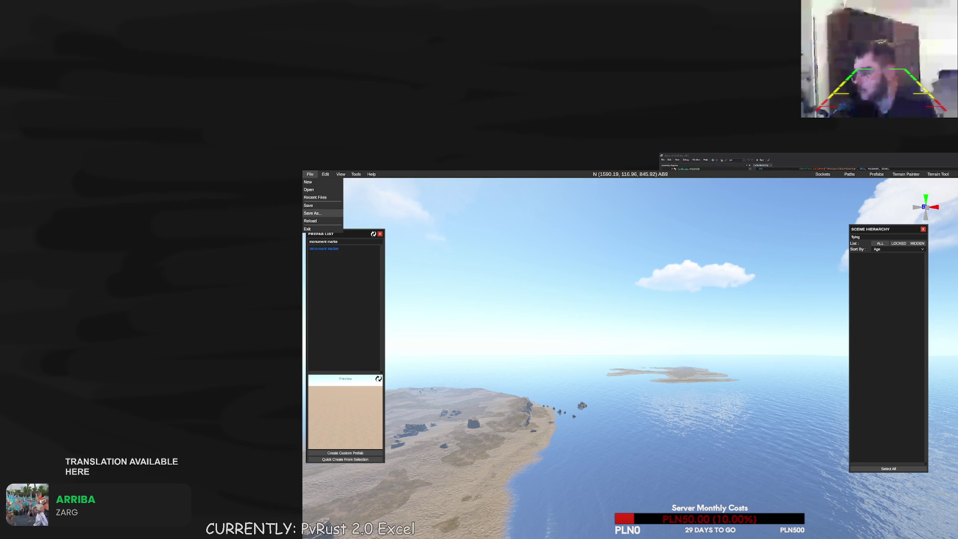
left_click(310, 220)
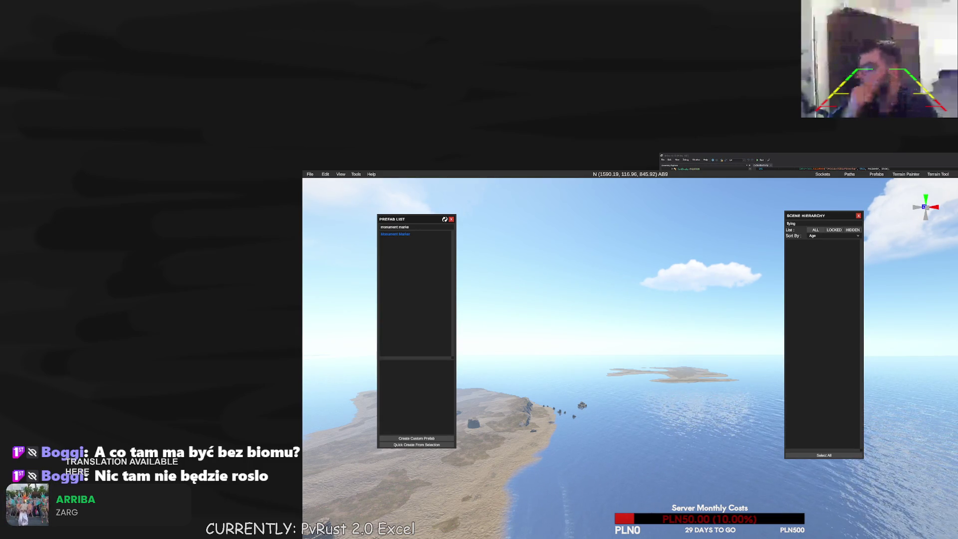
left_click(674, 408)
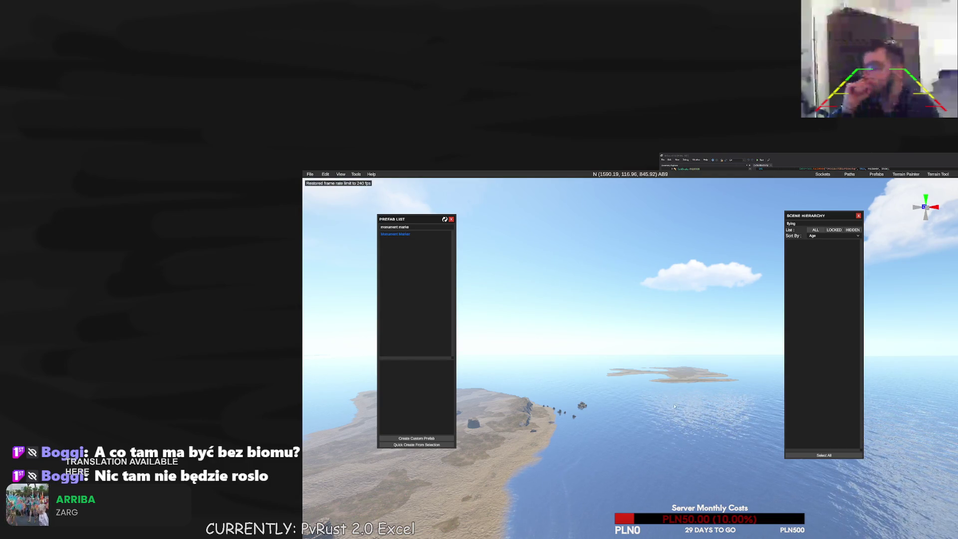
Paint the new islands with the Arid biome in the Terrain Painter
left_click_drag(665, 389, 663, 400)
left_click(897, 174)
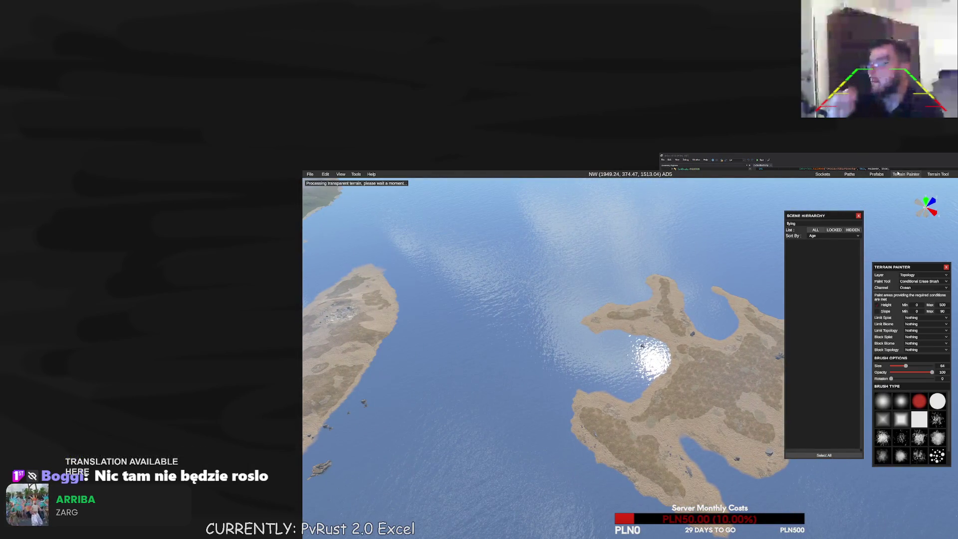
left_click(908, 276)
left_click(912, 286)
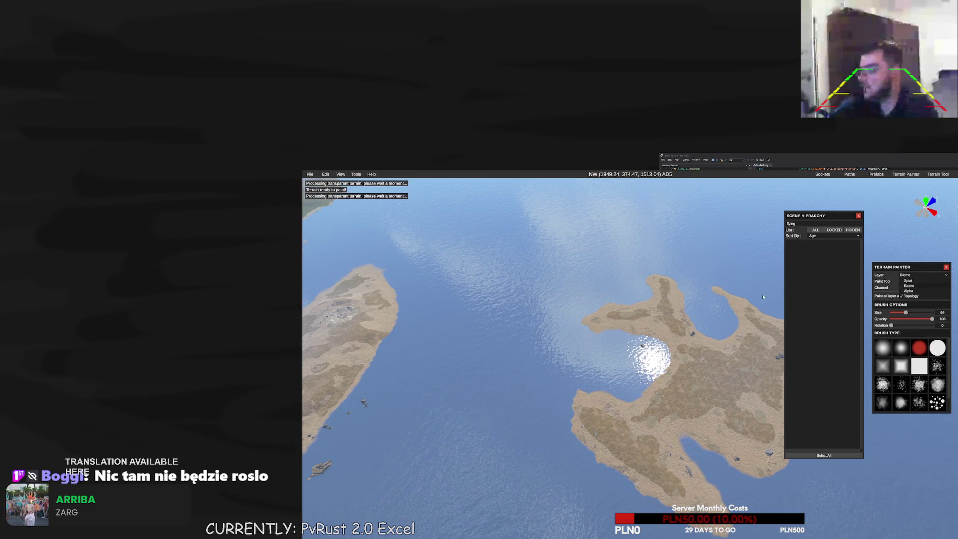
left_click_drag(770, 297, 711, 301)
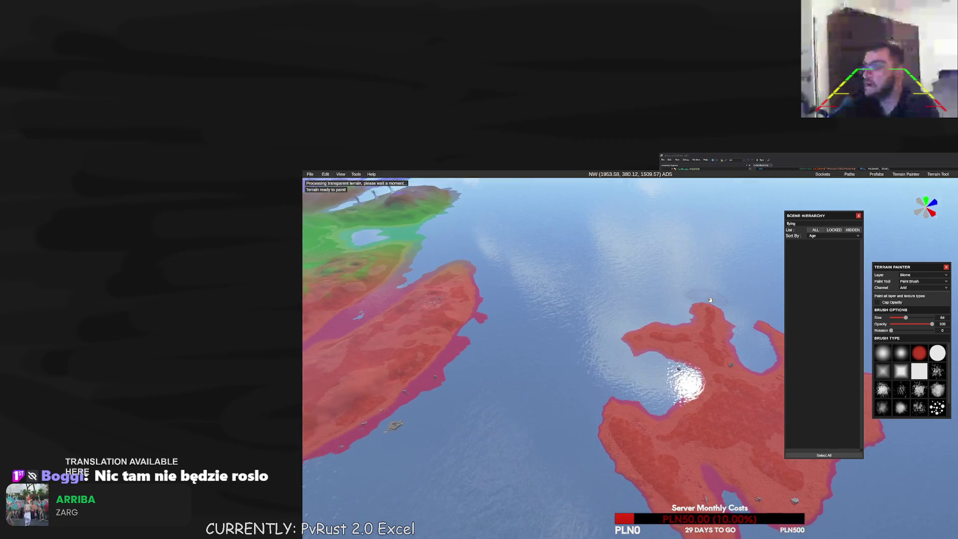
Toggle the water display to check the painted terrain, then switch the painter to Topology
left_click(341, 174)
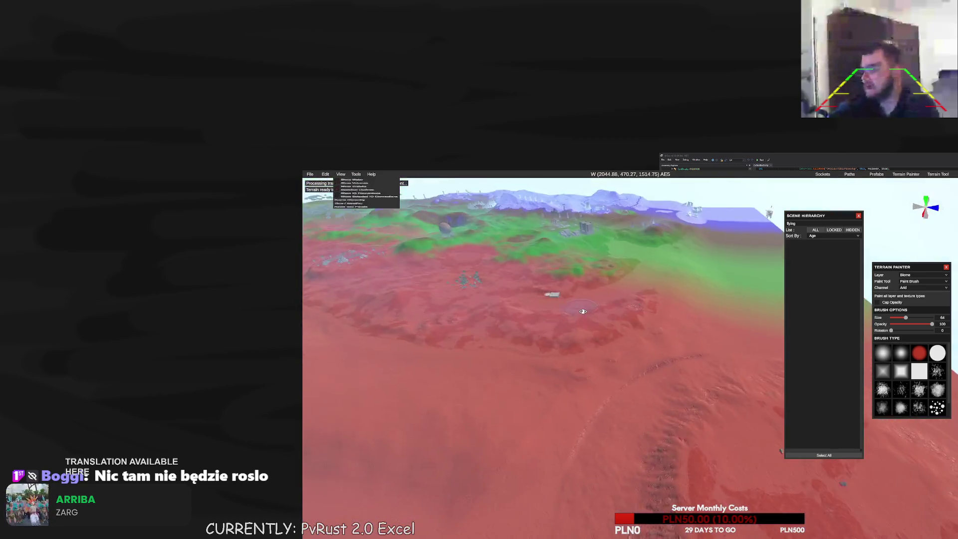
key("w")
key("w")
key("w")
left_click(344, 174)
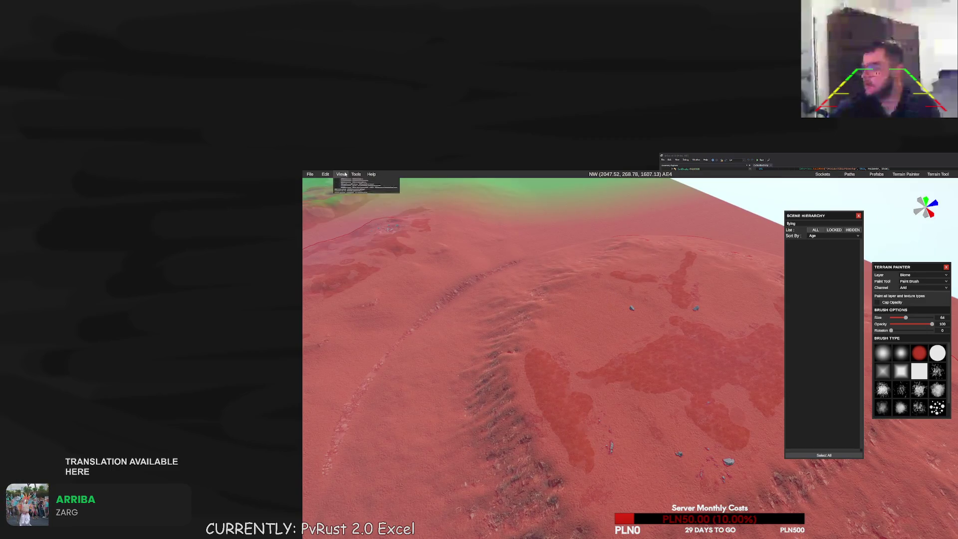
left_click(341, 173)
left_click(341, 173)
left_click(349, 200)
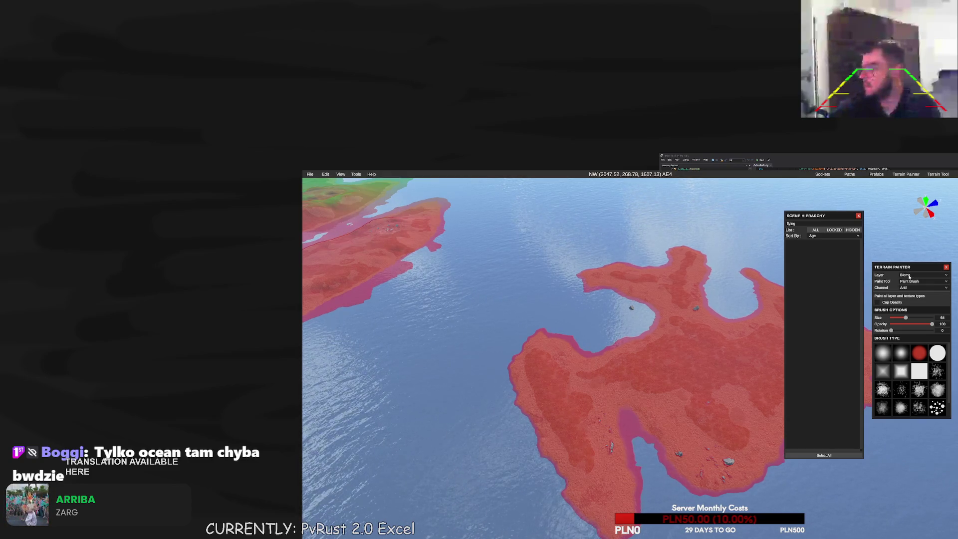
left_click(909, 275)
left_click(911, 296)
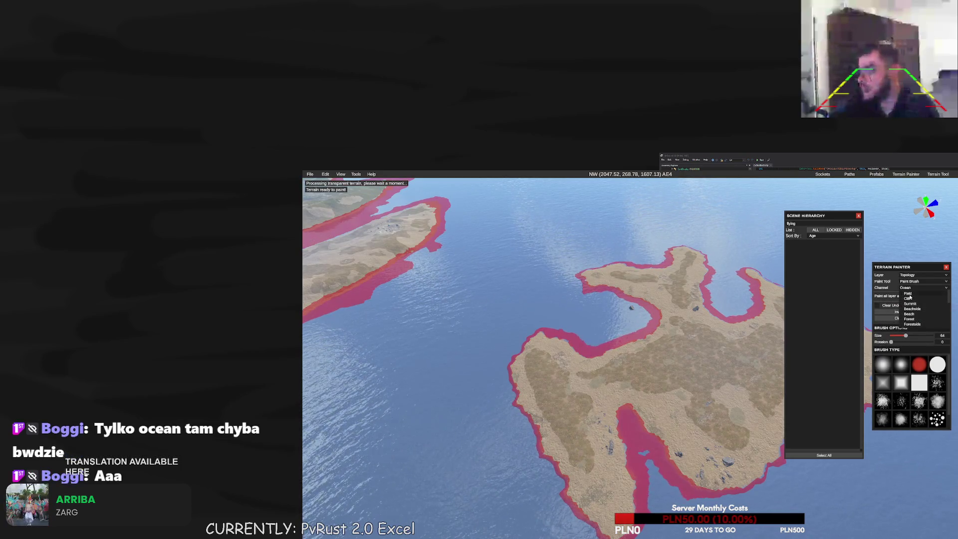
Set the topology channel to Forest to paint the island centre
scroll(668, 352, "down", 10)
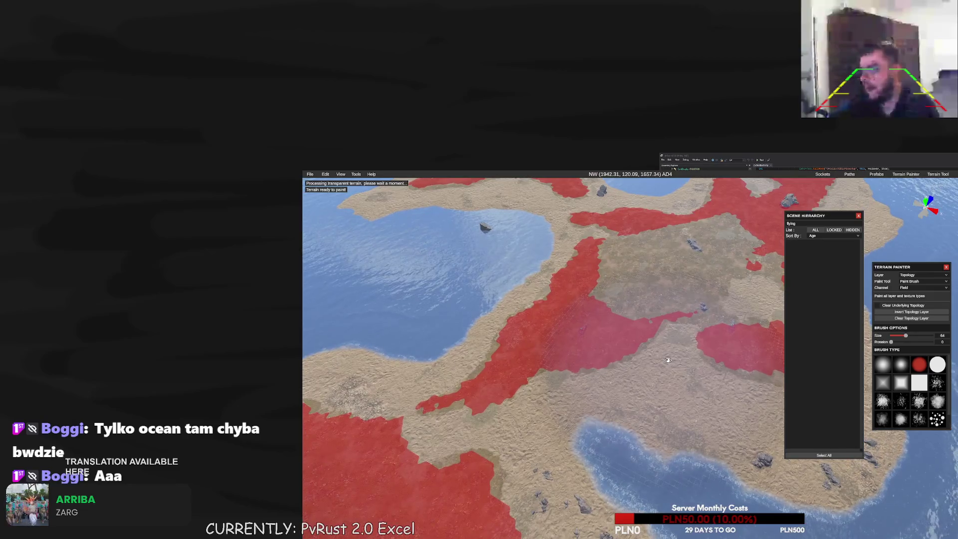
scroll(667, 359, "up", 5)
scroll(667, 359, "down", 3)
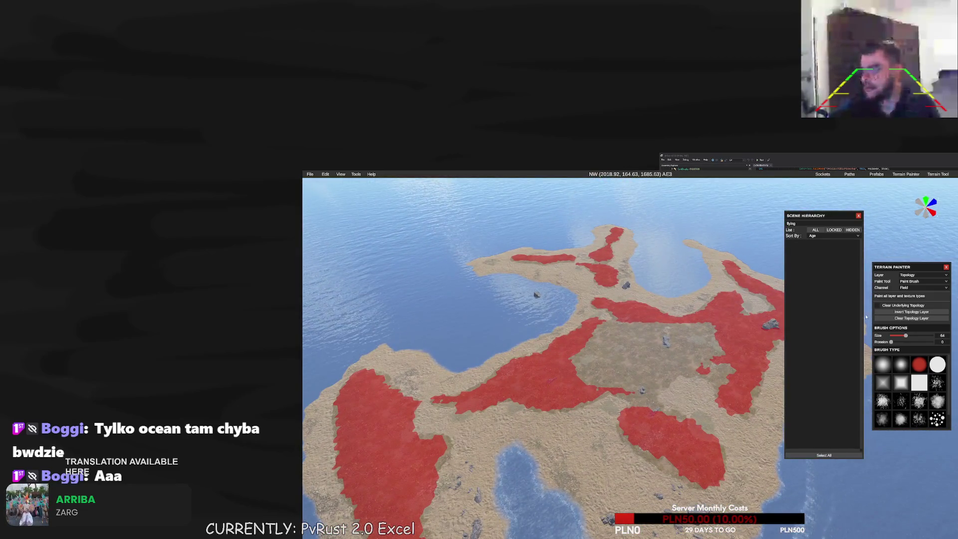
left_click(910, 288)
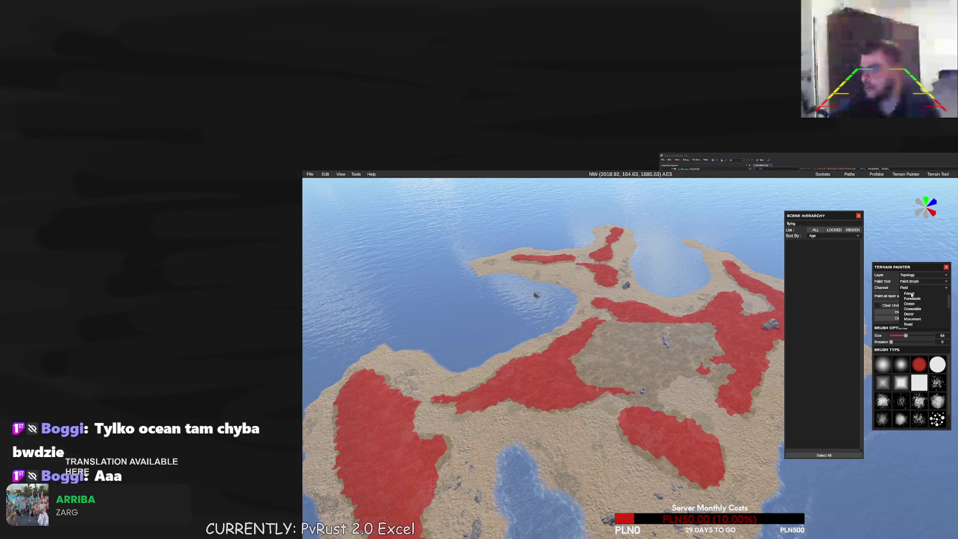
left_click(909, 294)
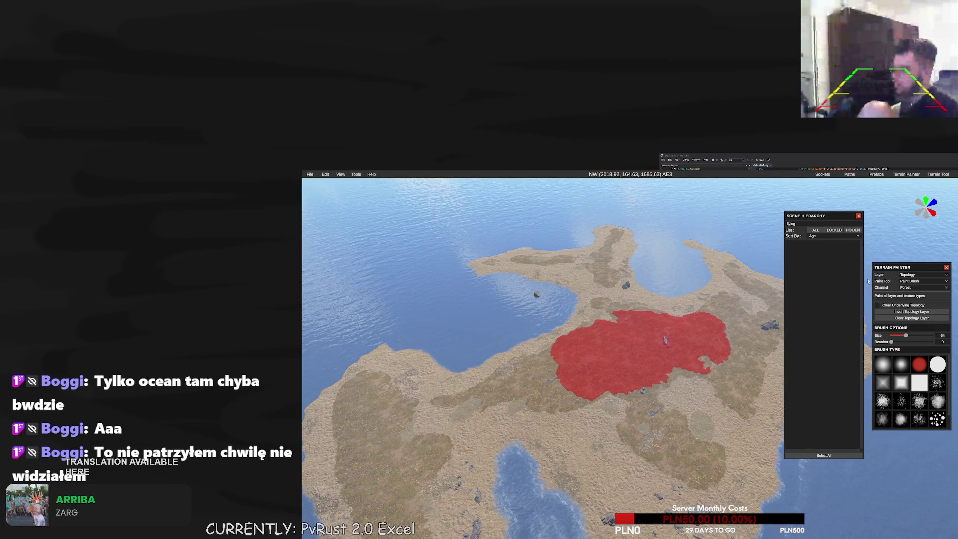
Turn View > Show Water off to inspect the terrain, then back on
left_click(340, 174)
left_click(349, 184)
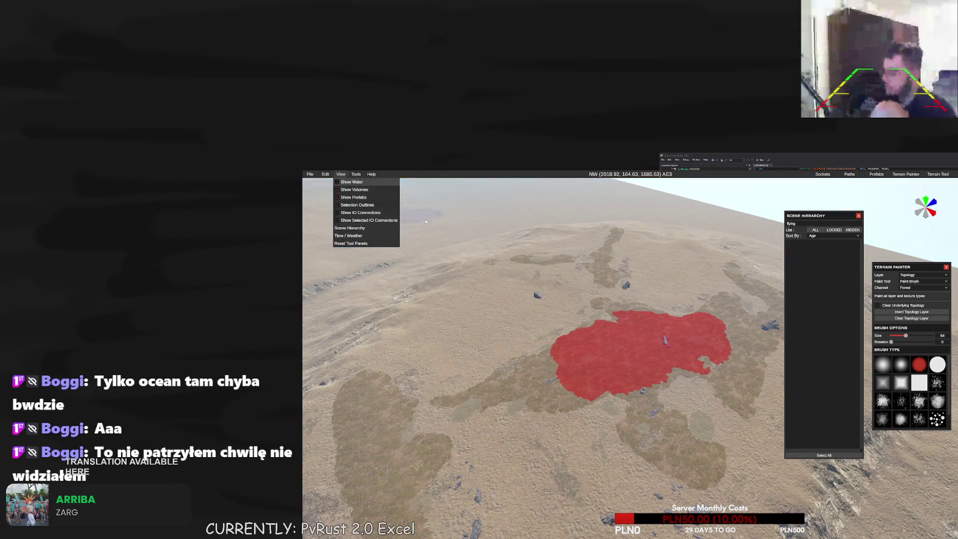
left_click(341, 174)
left_click(349, 184)
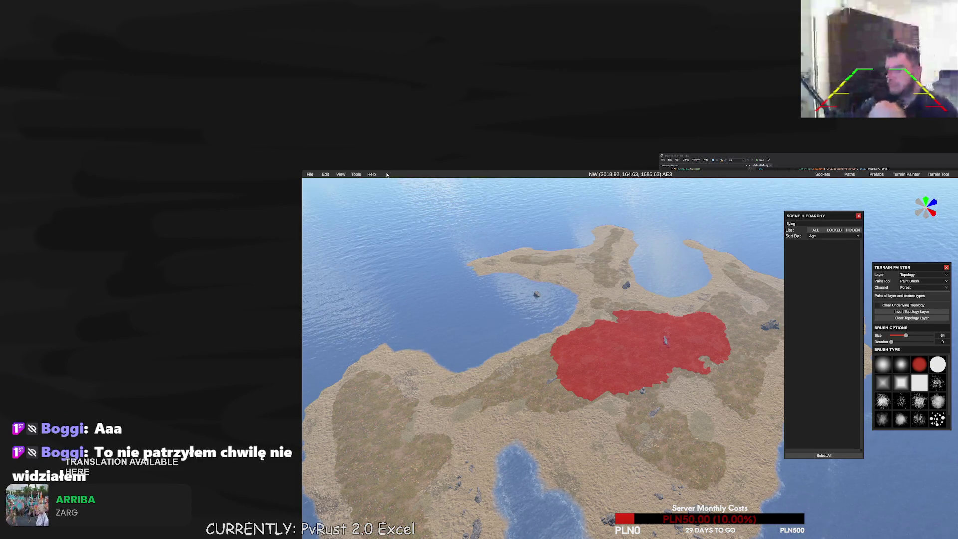
Exit RustEdit through File > Exit and confirm closing
left_click(309, 174)
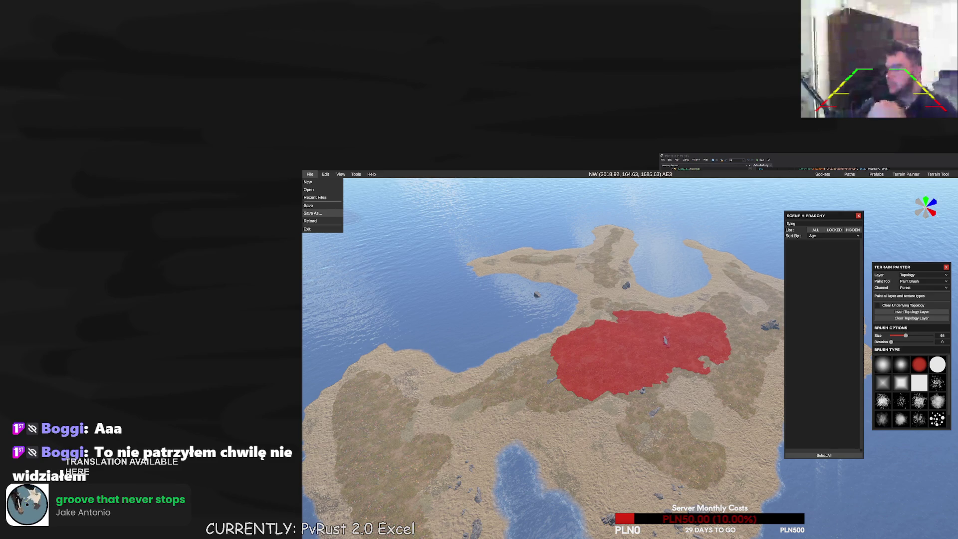
left_click(307, 229)
left_click(620, 325)
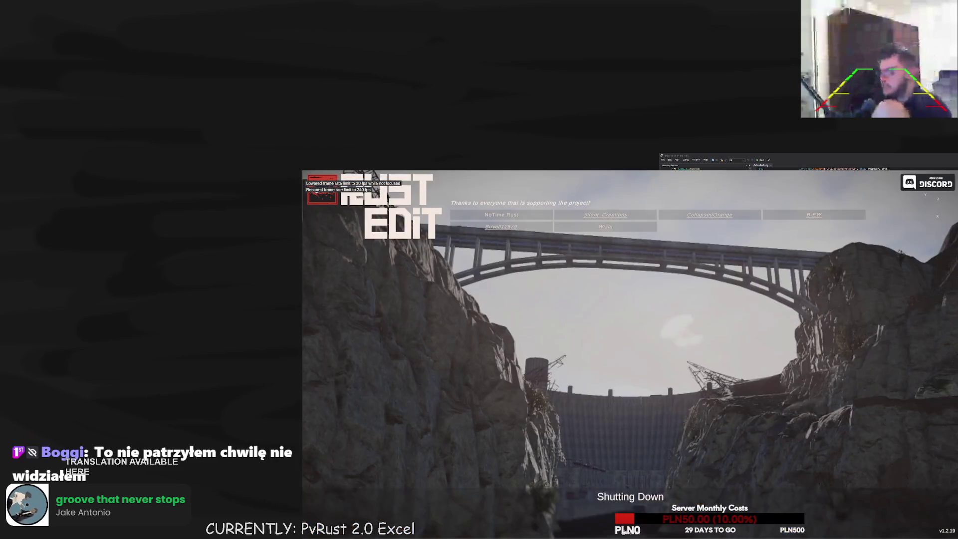
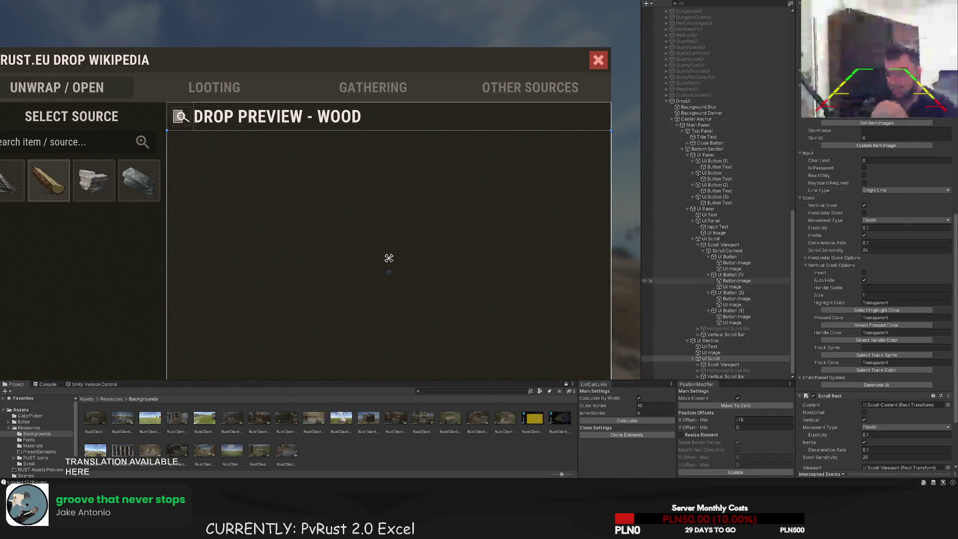
Select Scroll Content and stretch its right and left edges out to the panel borders
left_click(715, 365)
left_click(698, 364)
left_click(726, 370)
scroll(422, 245, "down", 2)
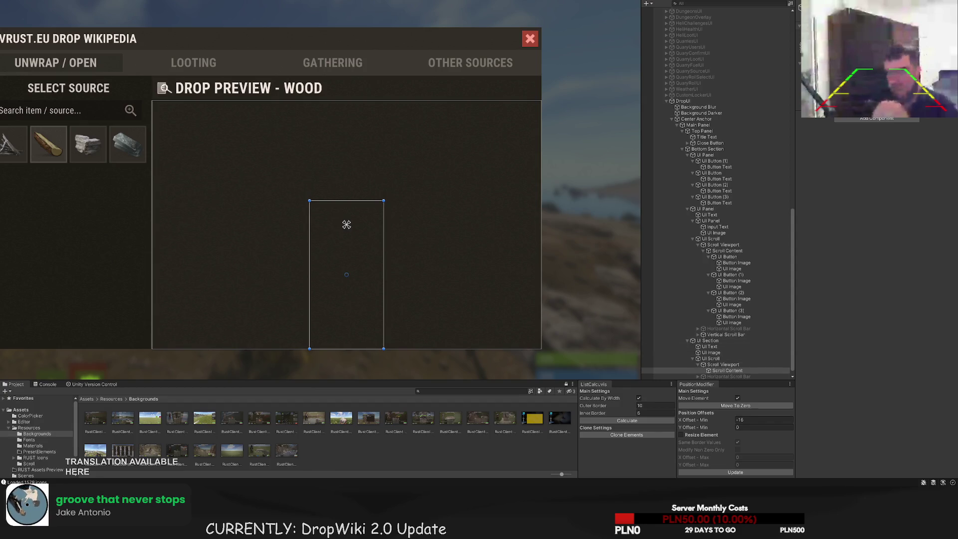
scroll(405, 247, "up", 3)
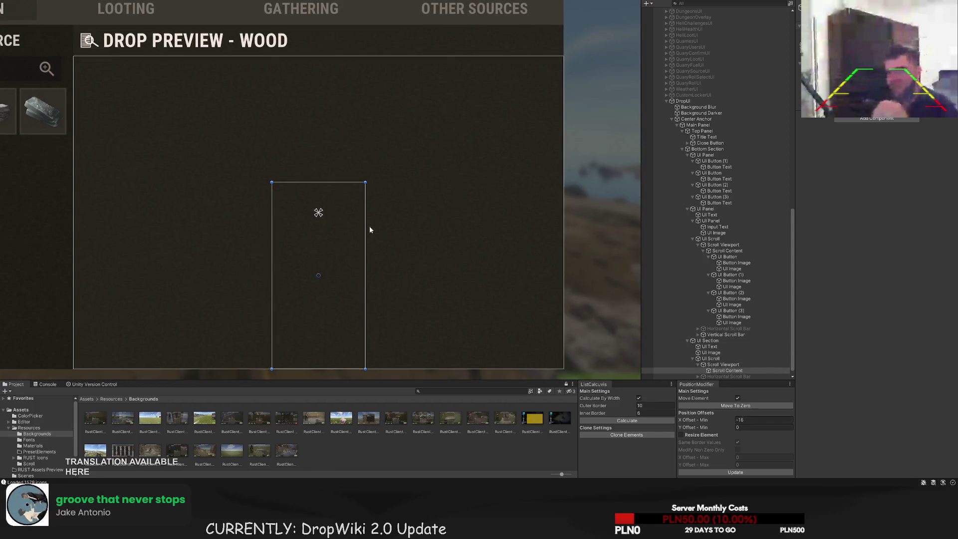
mouse_move(368, 226)
left_mouse_down()
mouse_move(564, 232)
mouse_move(577, 200)
left_mouse_up()
scroll(577, 201, "up", 1)
mouse_move(481, 183)
left_mouse_down()
mouse_move(254, 172)
mouse_move(271, 1)
left_mouse_up()
Stretch Scroll Content's bottom edge down to the Drop Preview panel's bottom
scroll(366, 186, "down", 1)
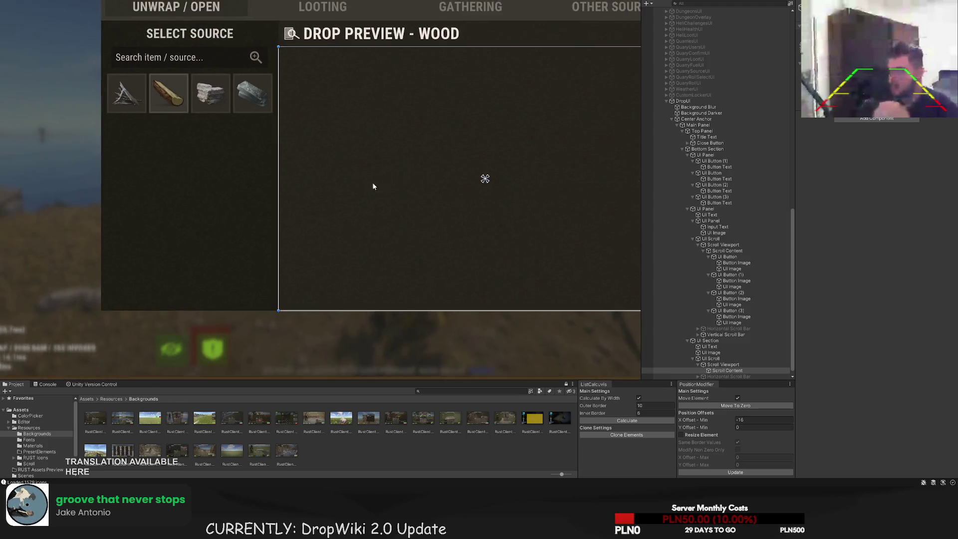
scroll(301, 98, "down", 1)
left_click_drag(302, 266, 301, 294)
left_click_drag(310, 208, 319, 261)
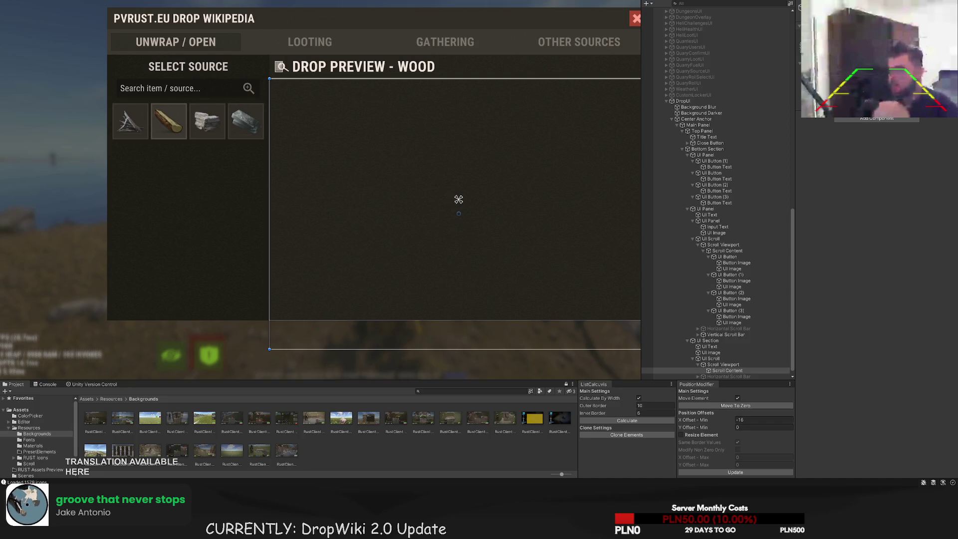
scroll(358, 26, "up", 4)
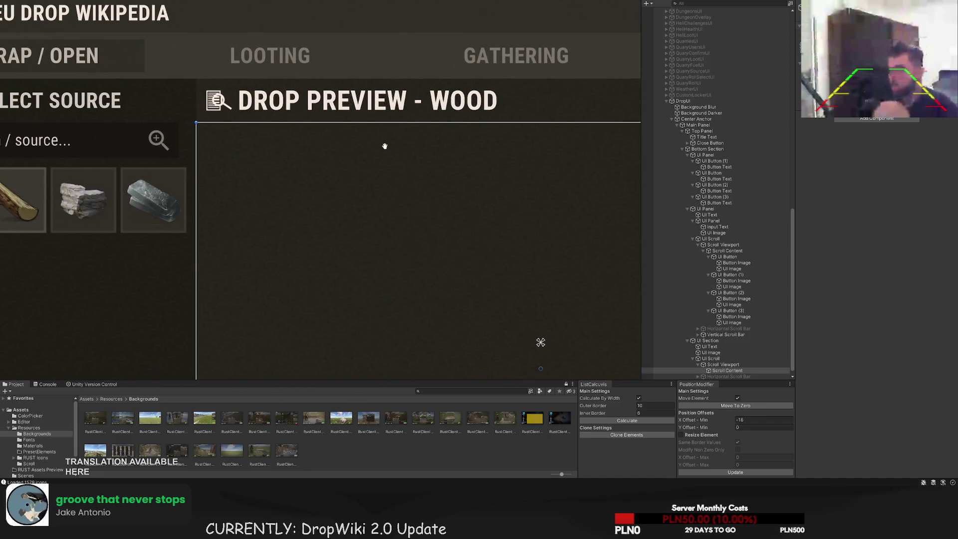
Reselect Scroll Content and pan across the preview panel to check its fit
left_click(727, 370)
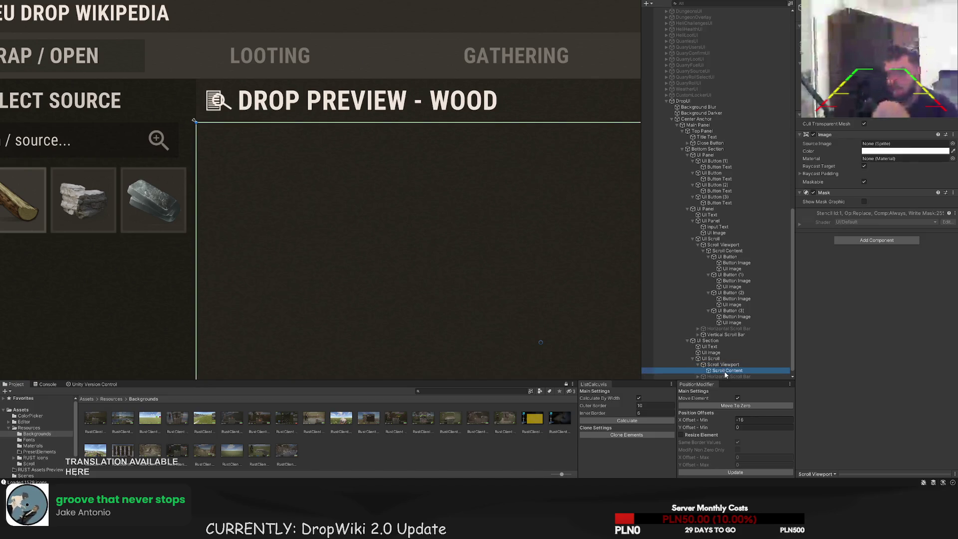
left_click_drag(350, 172, 351, 147)
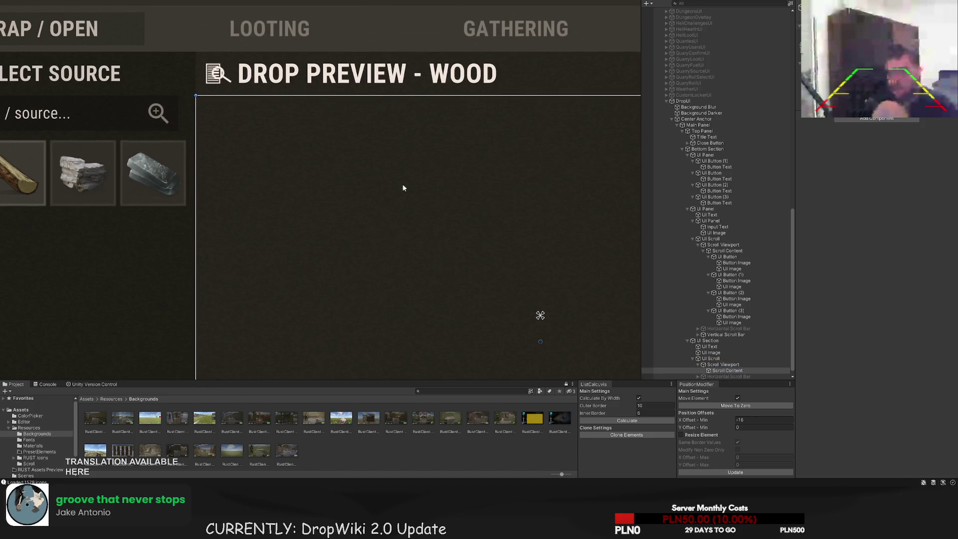
left_click_drag(474, 221, 257, 208)
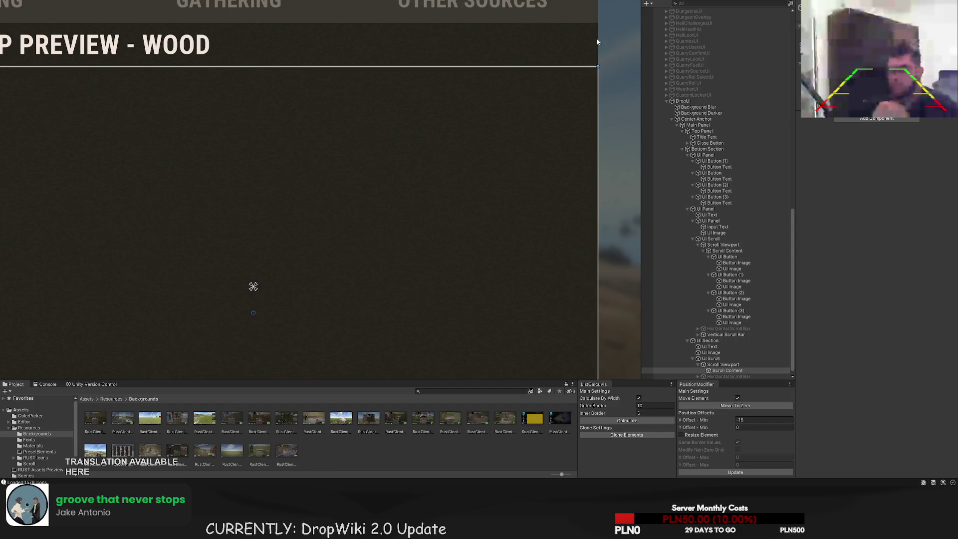
key("Up")
key("Left")
key("Right")
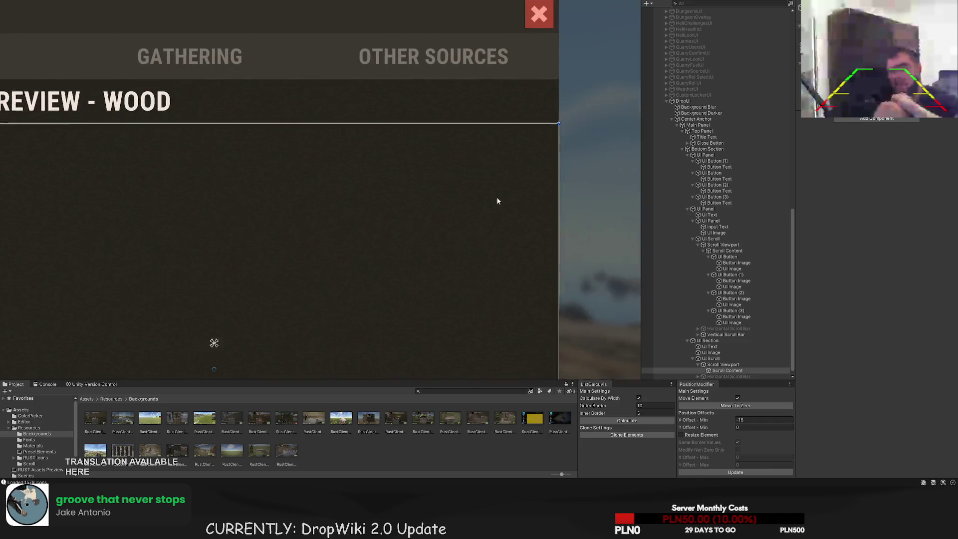
key("Left")
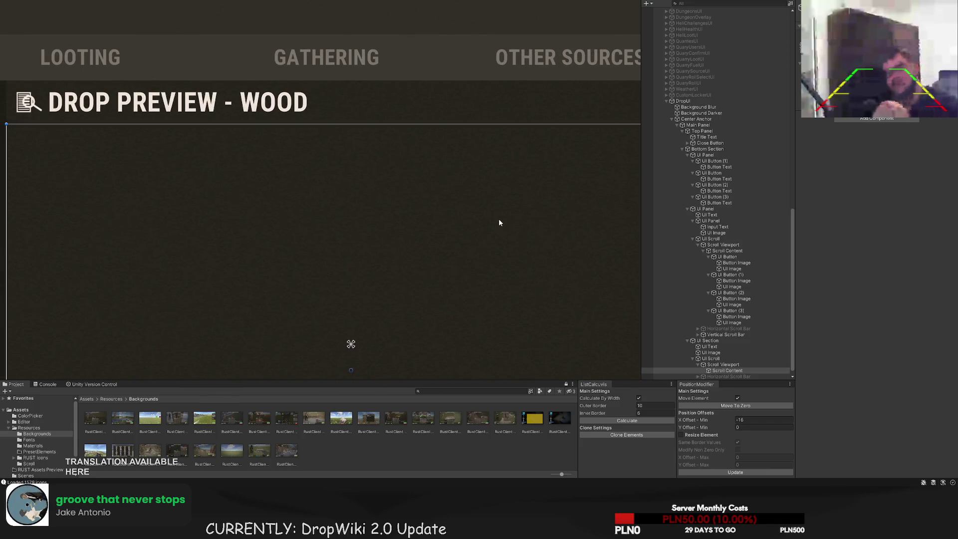
key("Left")
scroll(722, 349, "down", 1)
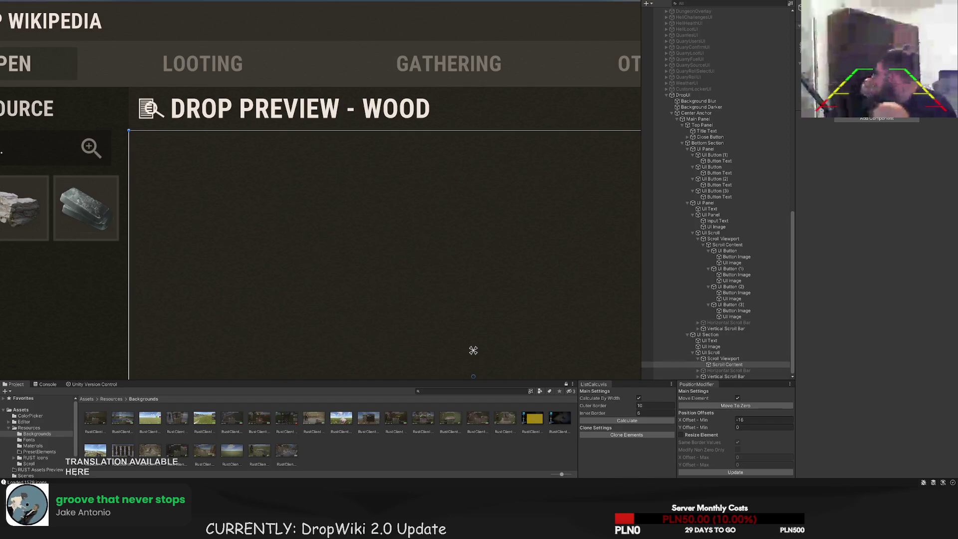
Move the new button slot to the preview's top and size it to Xsize 50, Offset X 10
scroll(130, 32, "down", 5)
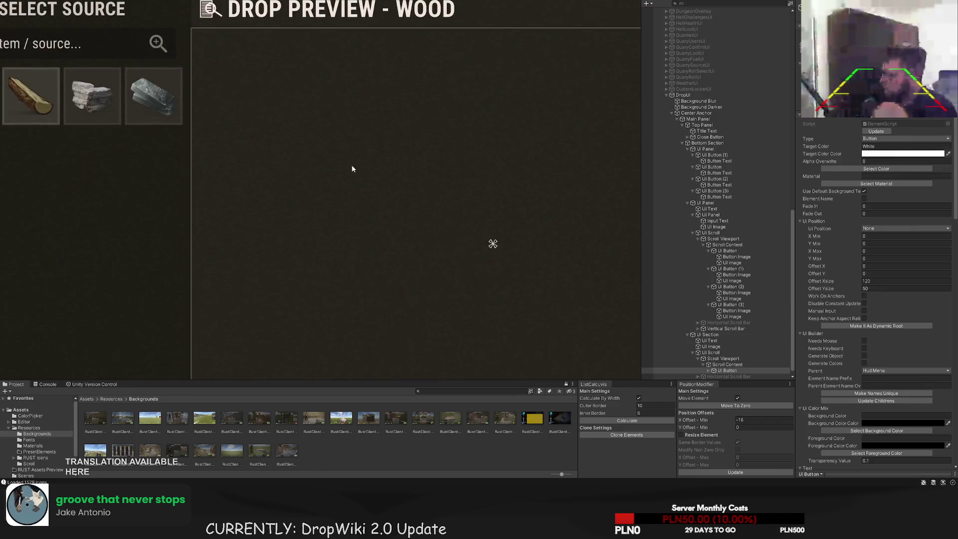
left_click_drag(308, 283, 310, 90)
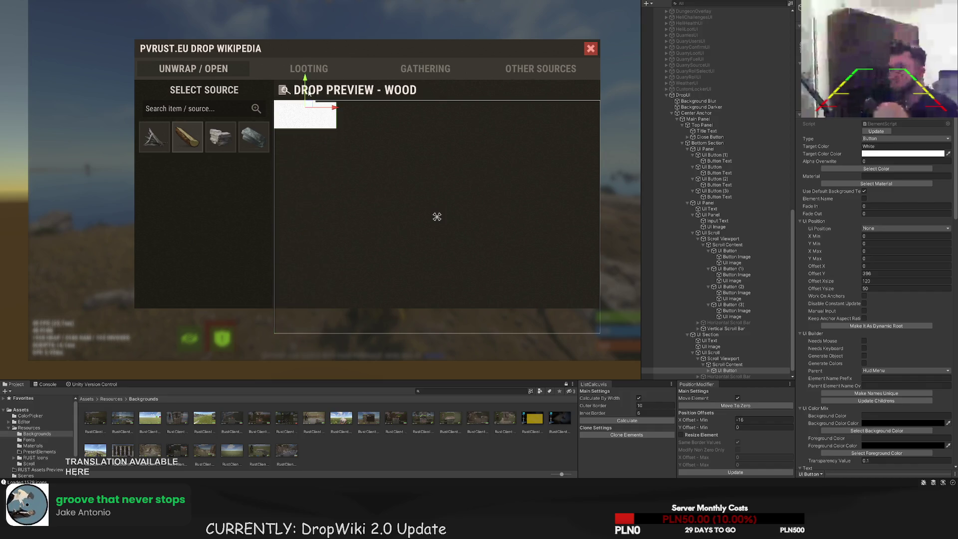
scroll(319, 110, "up", 5)
scroll(343, 144, "up", 2)
key("t")
mouse_move(406, 156)
left_mouse_down()
mouse_move(289, 156)
mouse_move(297, 156)
left_mouse_up()
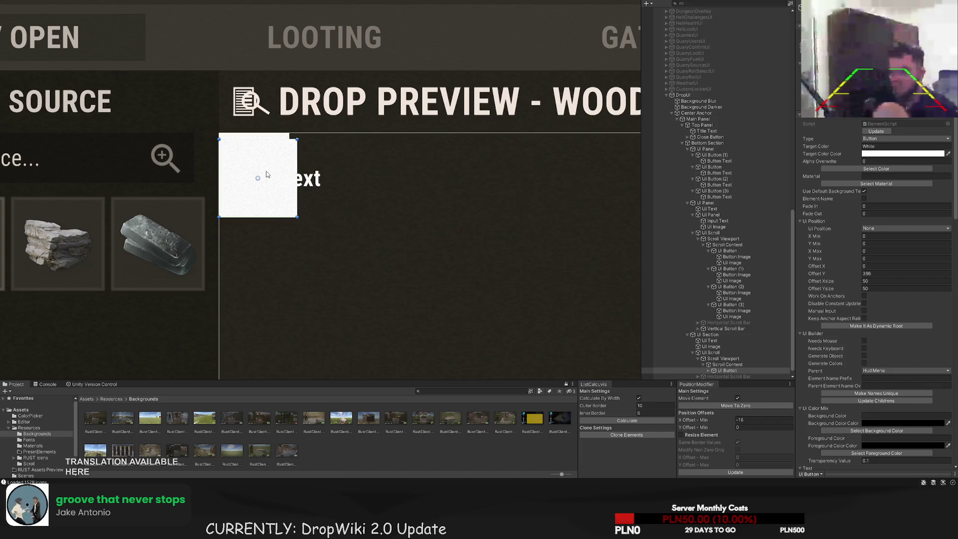
scroll(267, 175, "up", 2)
key("w")
left_click_drag(282, 156, 304, 156)
scroll(706, 366, "down", 1)
Give the item slot the LTD5 colour
left_click(709, 364)
left_click(887, 169)
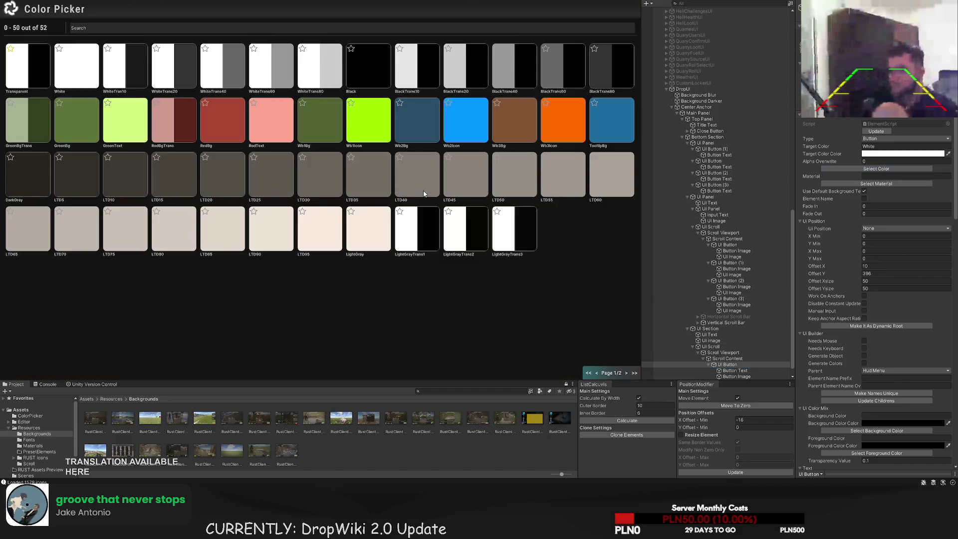
left_click(79, 176)
scroll(155, 178, "up", 2)
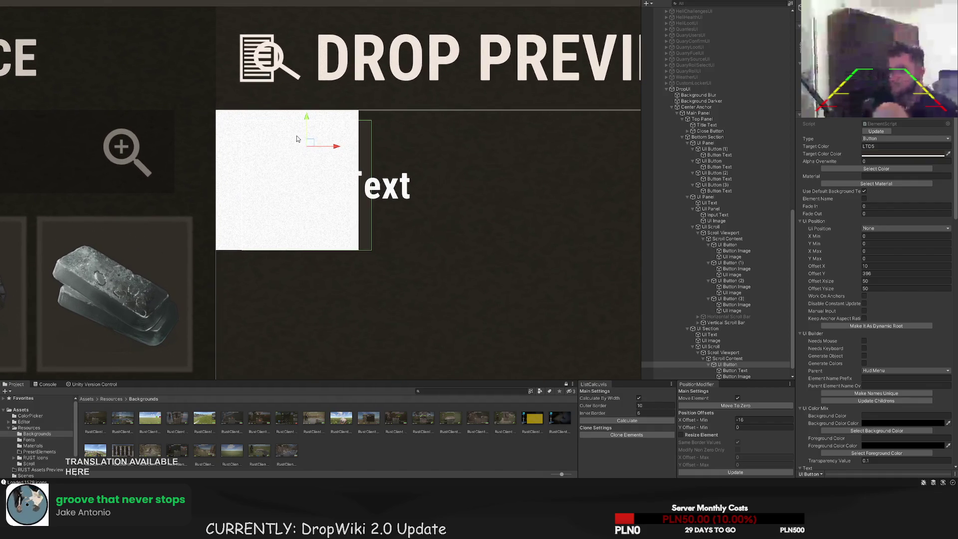
Colour the slot's label LTD60, align it bottom-right, and shrink it inside the slot
left_click(733, 370)
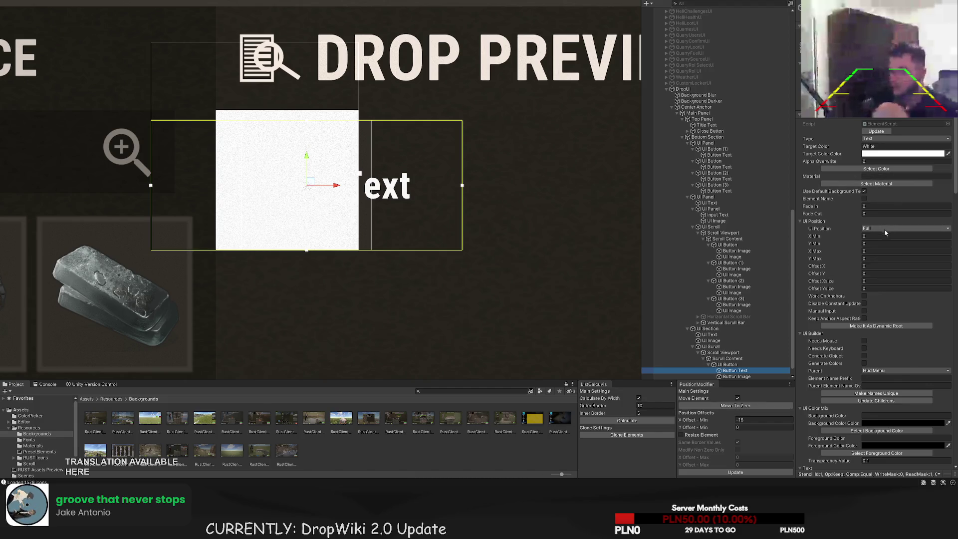
scroll(881, 246, "down", 5)
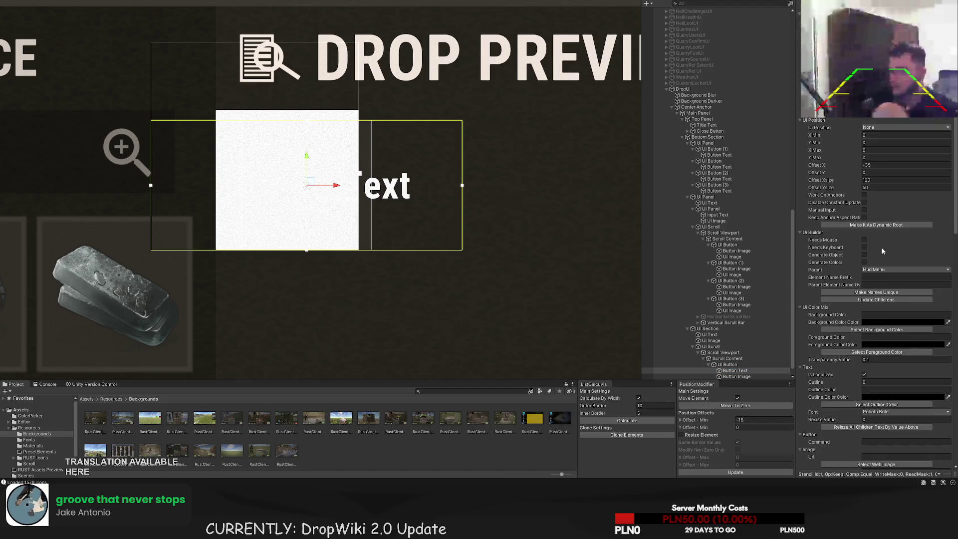
scroll(891, 339, "up", 5)
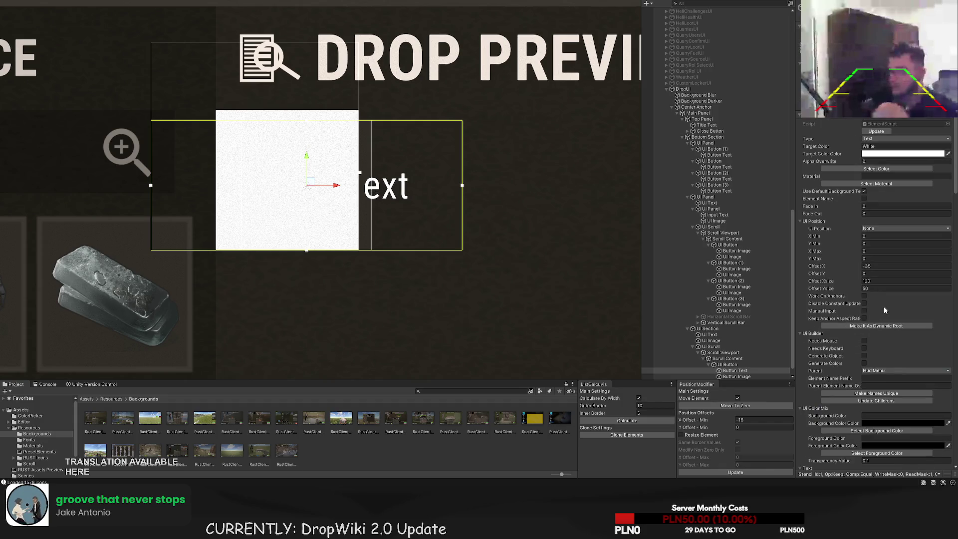
left_click(876, 169)
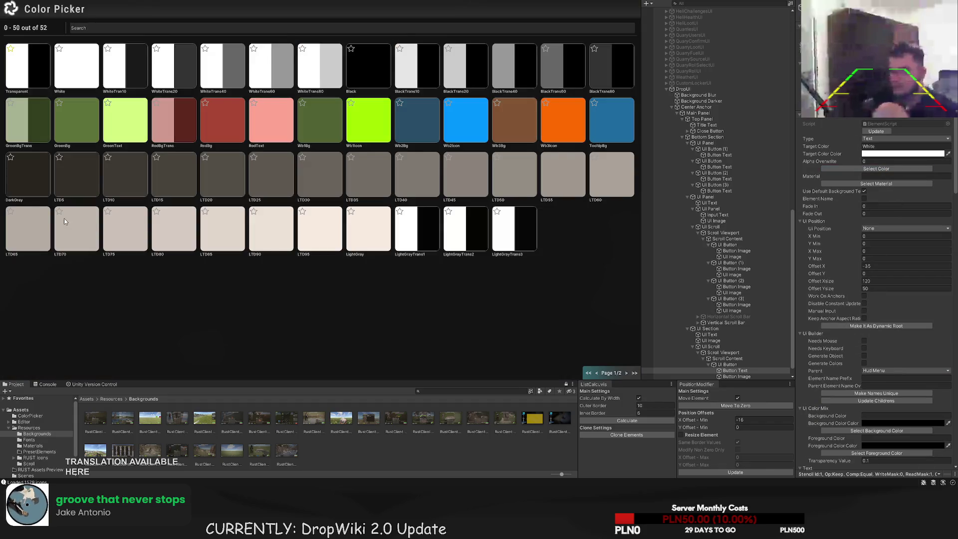
left_click(609, 175)
scroll(893, 322, "down", 15)
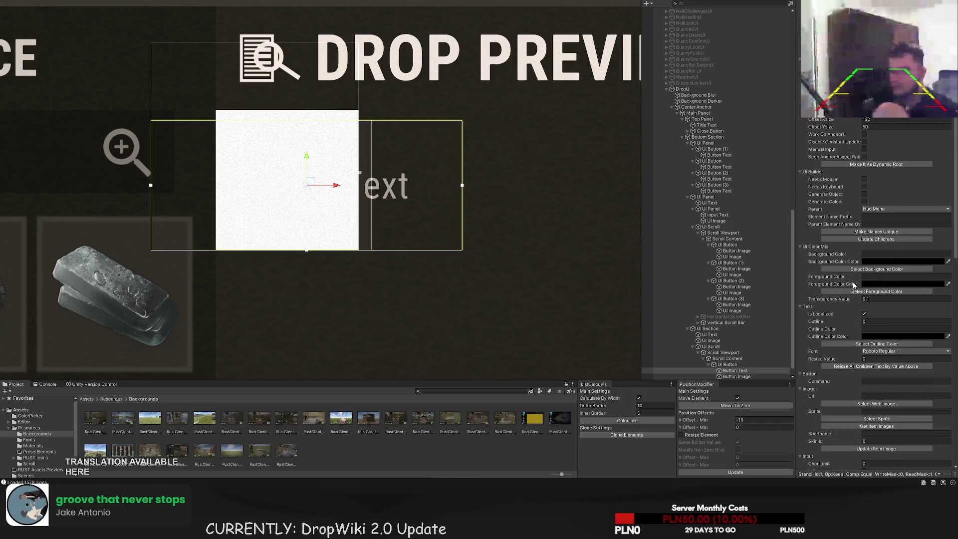
left_click(882, 362)
left_click(882, 369)
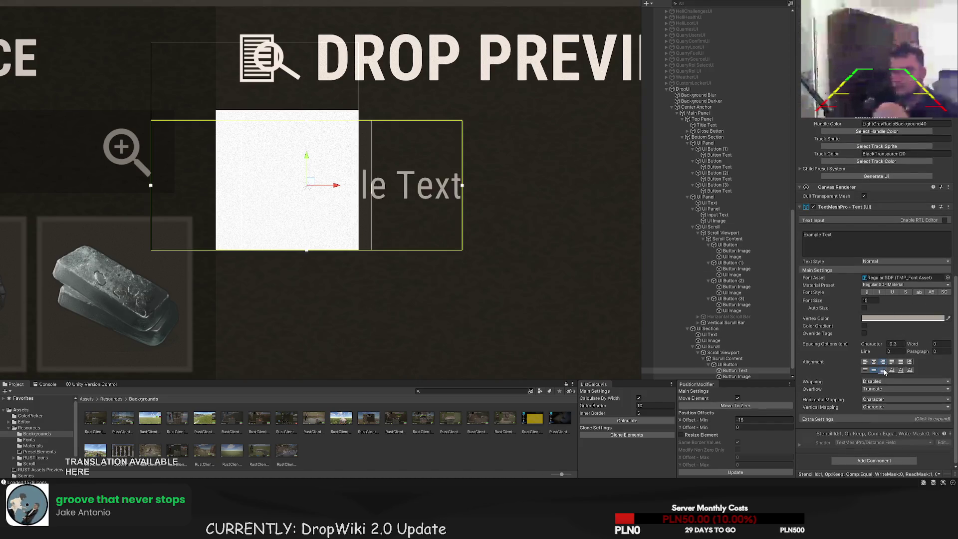
scroll(493, 207, "up", 1)
left_click_drag(455, 259, 338, 253)
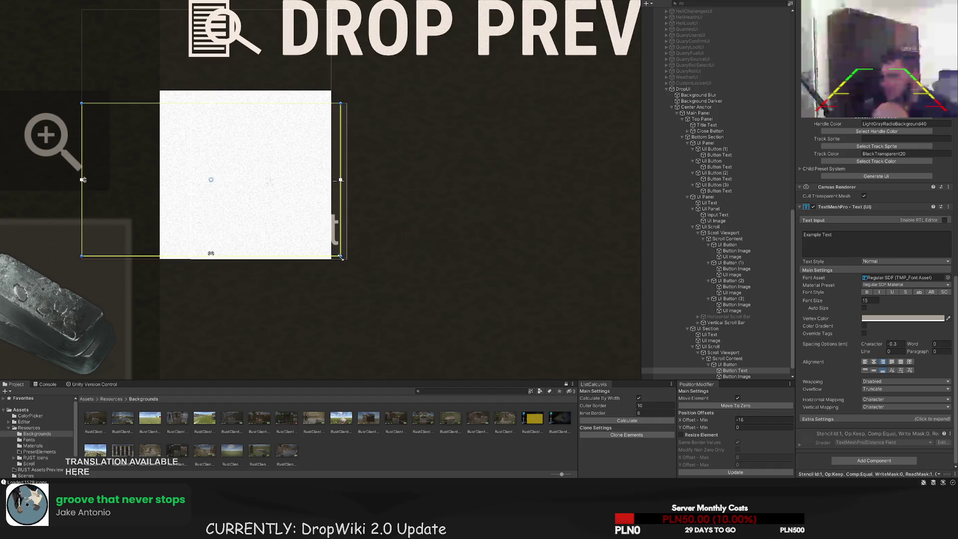
Replace the label's 'Example Text' with a percentage value
left_click(872, 254)
key("ctrl+a")
type("100%")
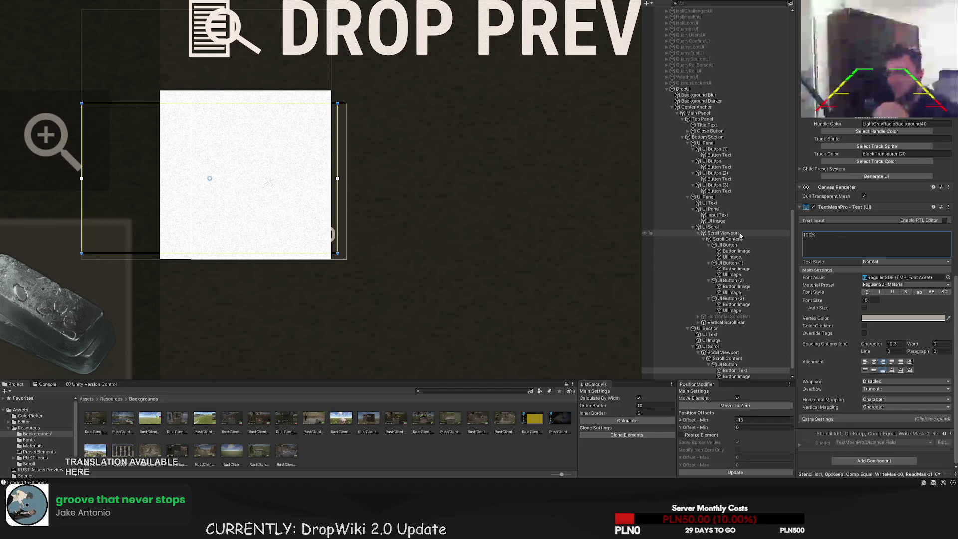
type(".5")
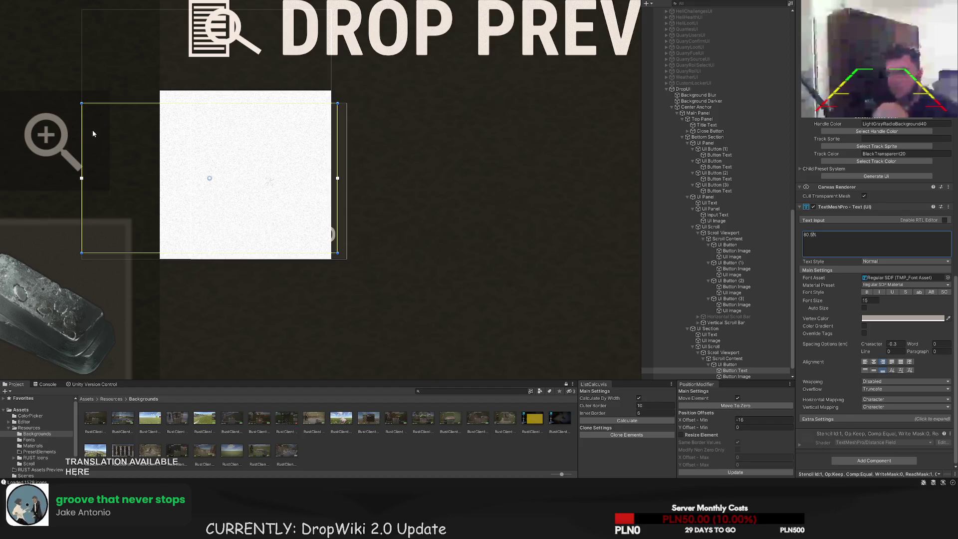
left_click(718, 375)
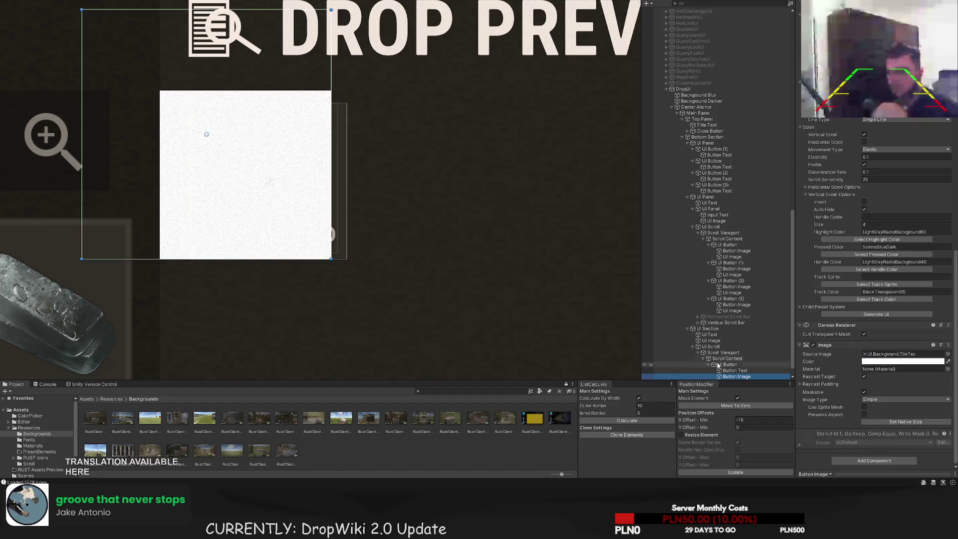
Reorder the slot image beneath the label and shrink it inside the slot
left_click_drag(736, 376, 738, 368)
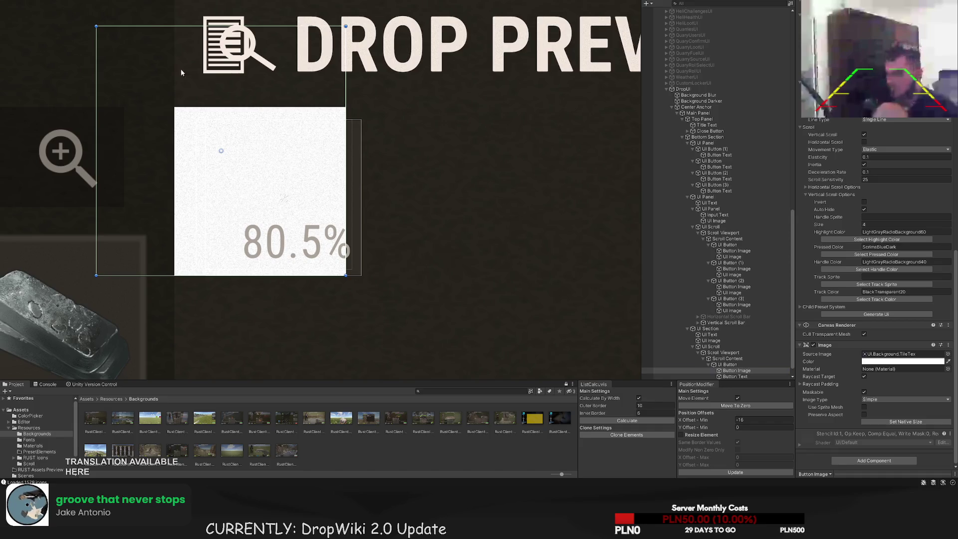
mouse_move(100, 32)
left_mouse_down()
mouse_move(254, 137)
mouse_move(213, 127)
left_mouse_up()
scroll(439, 182, "down", 10)
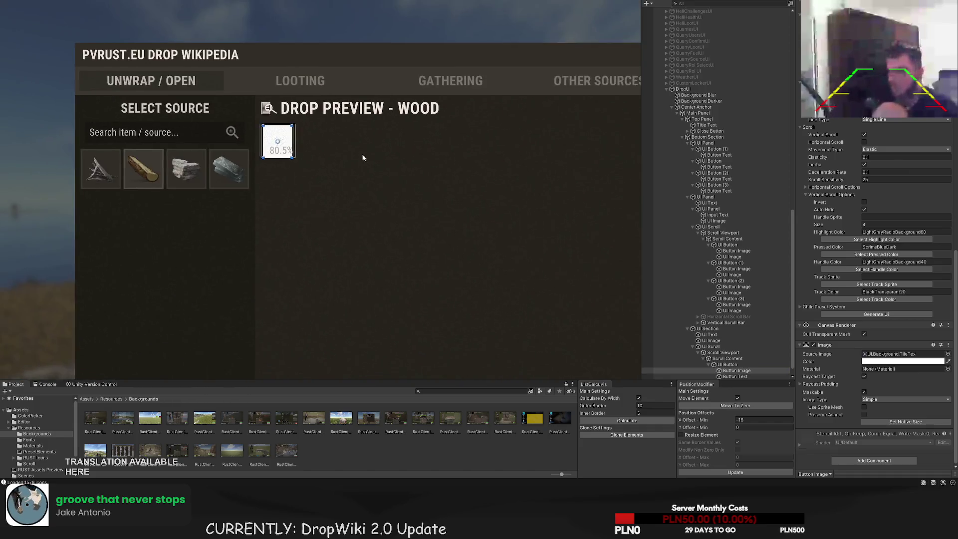
left_click_drag(366, 167, 359, 164)
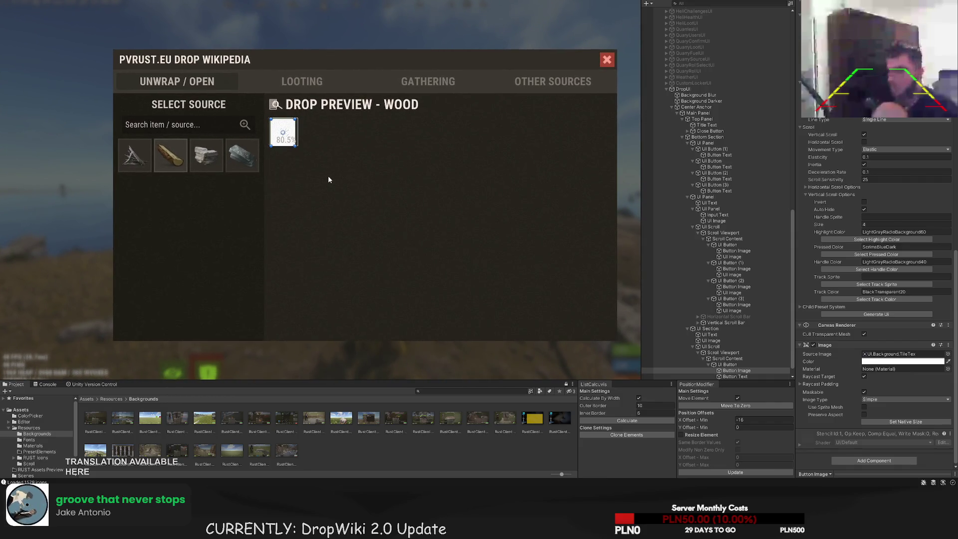
scroll(283, 151, "up", 1)
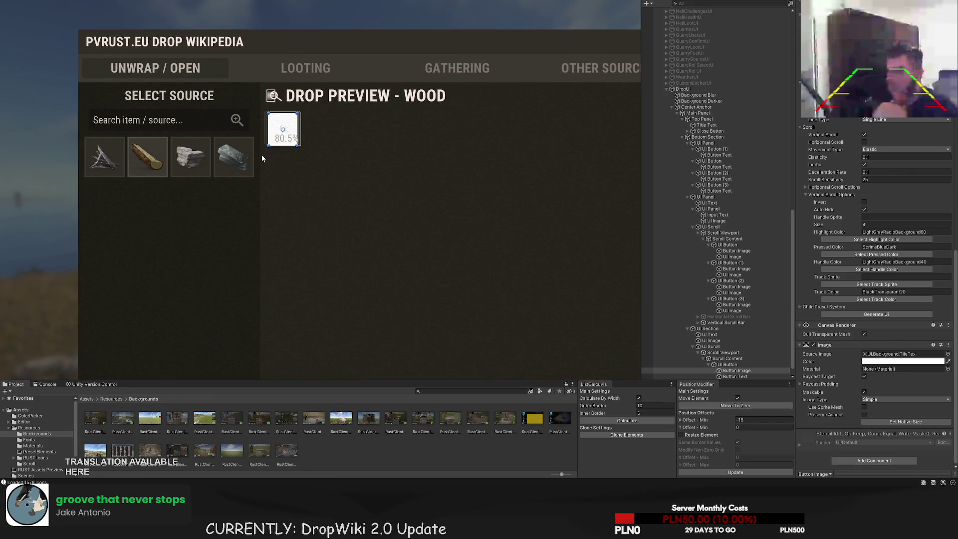
scroll(261, 155, "down", 1)
scroll(424, 187, "up", 2)
scroll(388, 171, "down", 2)
left_click_drag(388, 171, 312, 133)
scroll(319, 139, "down", 1)
scroll(265, 138, "up", 5)
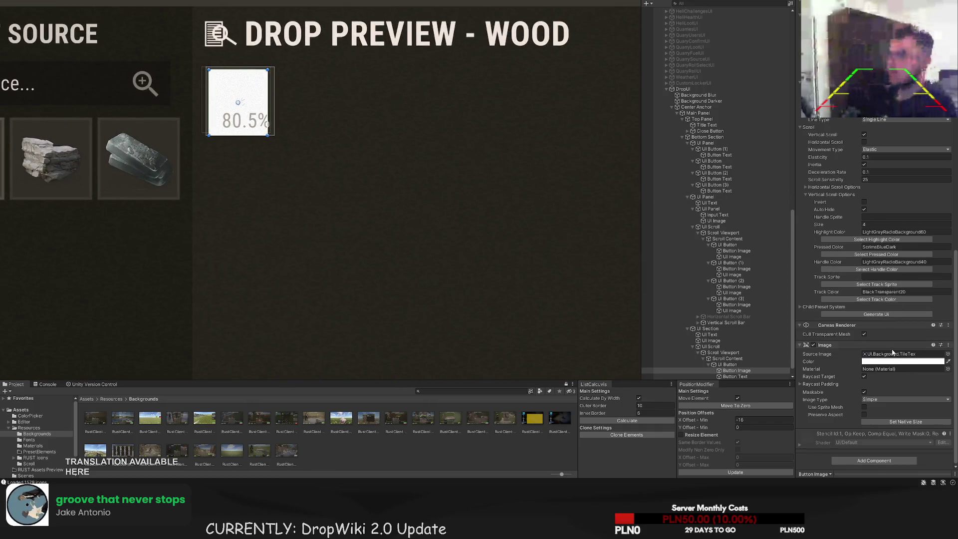
scroll(893, 352, "up", 3)
scroll(892, 352, "up", 3)
scroll(758, 343, "down", 1)
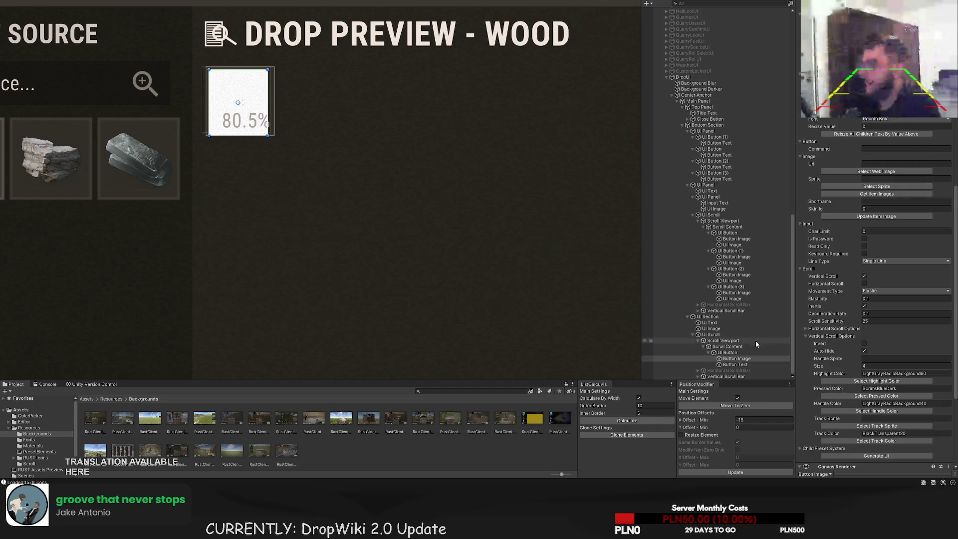
scroll(873, 300, "up", 2)
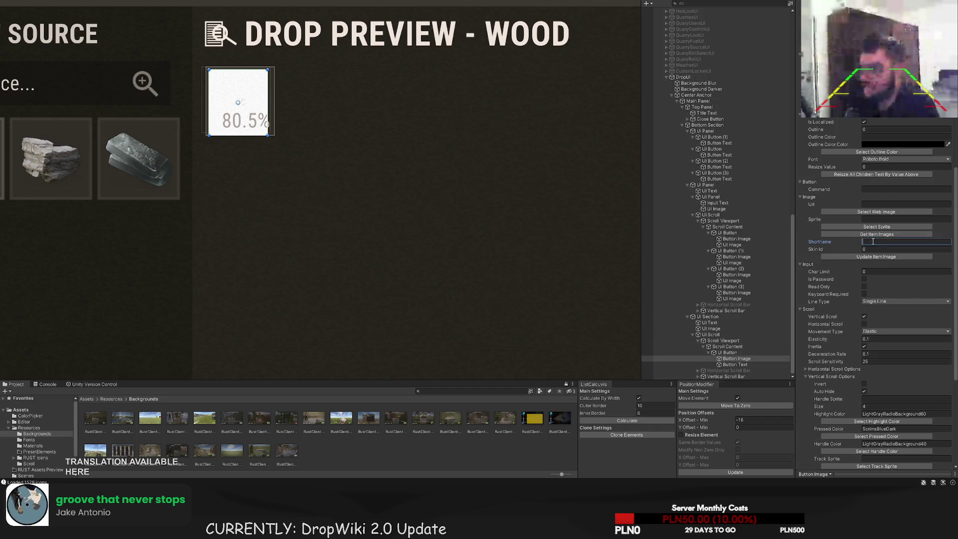
Set the slot image's shortname to gears and bring up its Color Picker
type("gears")
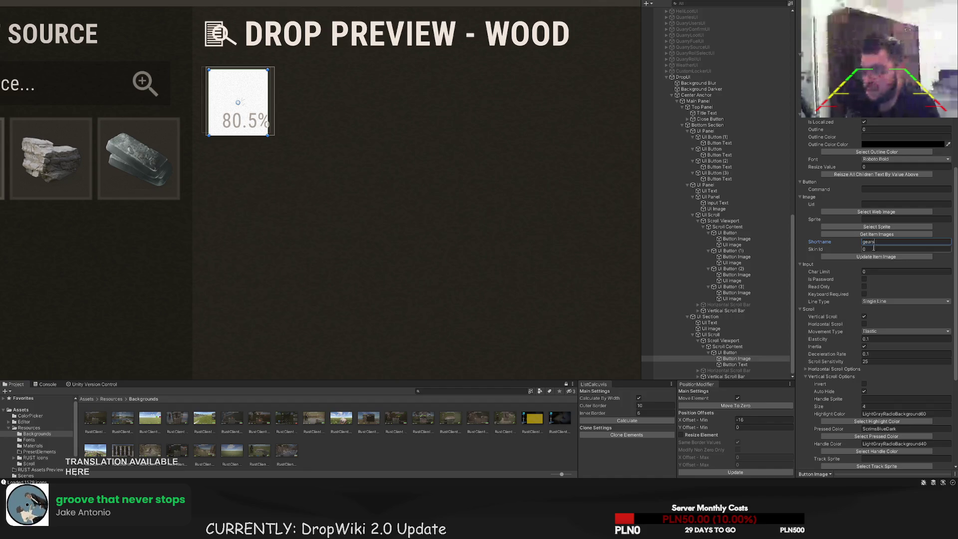
left_click(876, 256)
scroll(887, 170, "up", 10)
left_click(876, 168)
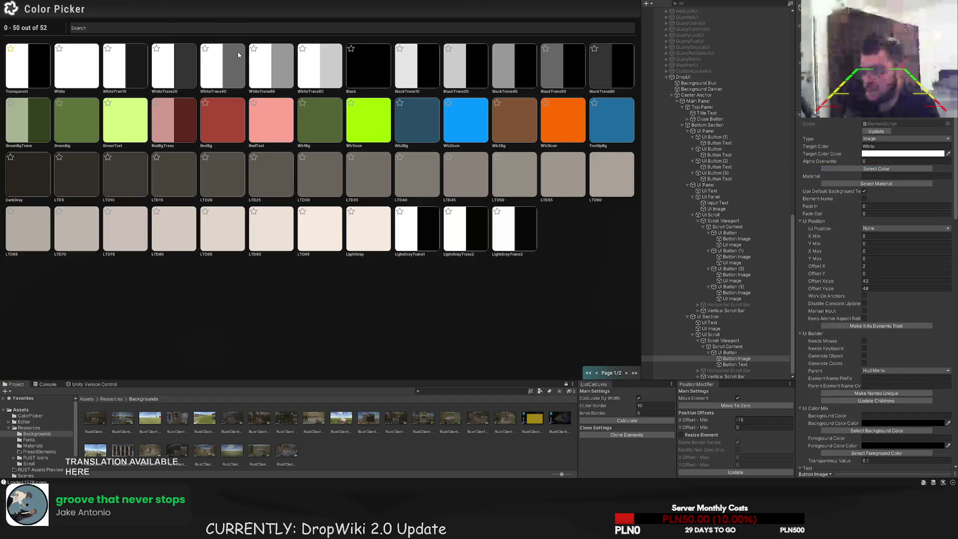
Tint the gear image WhiteTrans80 and resize it to 42×42
left_click(319, 67)
scroll(245, 90, "up", 5)
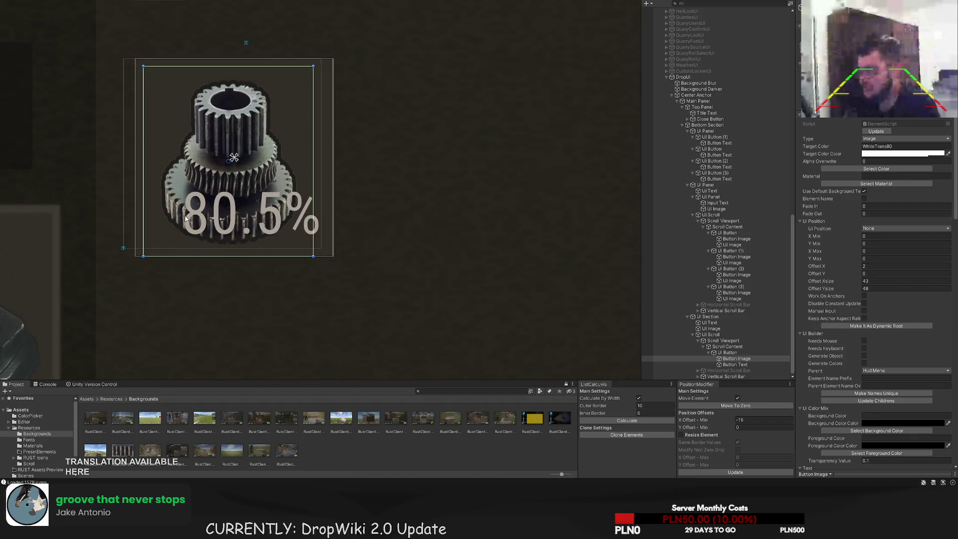
left_click_drag(167, 257, 166, 246)
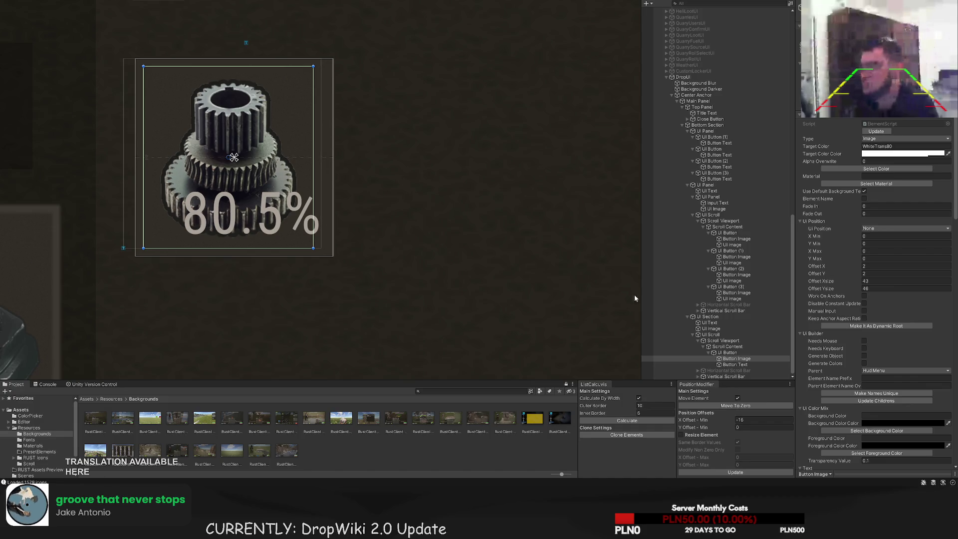
scroll(427, 198, "down", 2)
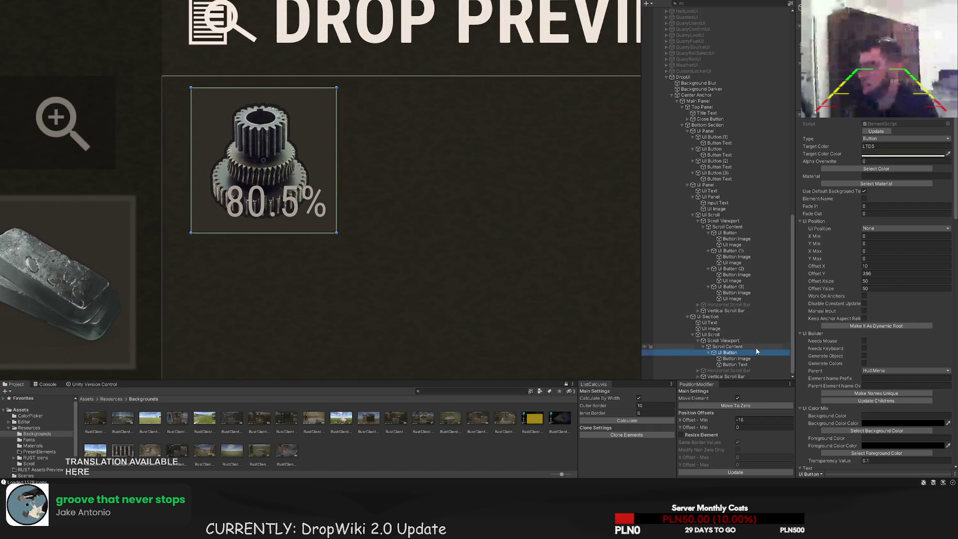
left_click(740, 364)
left_click(736, 358)
scroll(267, 136, "up", 2)
mouse_move(339, 98)
left_mouse_down()
mouse_move(356, 100)
mouse_move(358, 74)
mouse_move(341, 88)
left_mouse_up()
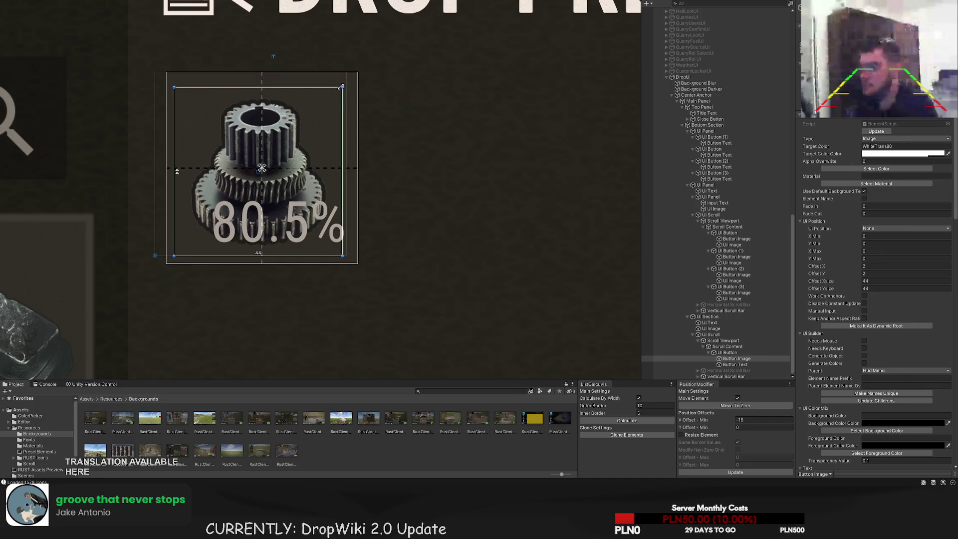
left_click_drag(173, 255, 181, 247)
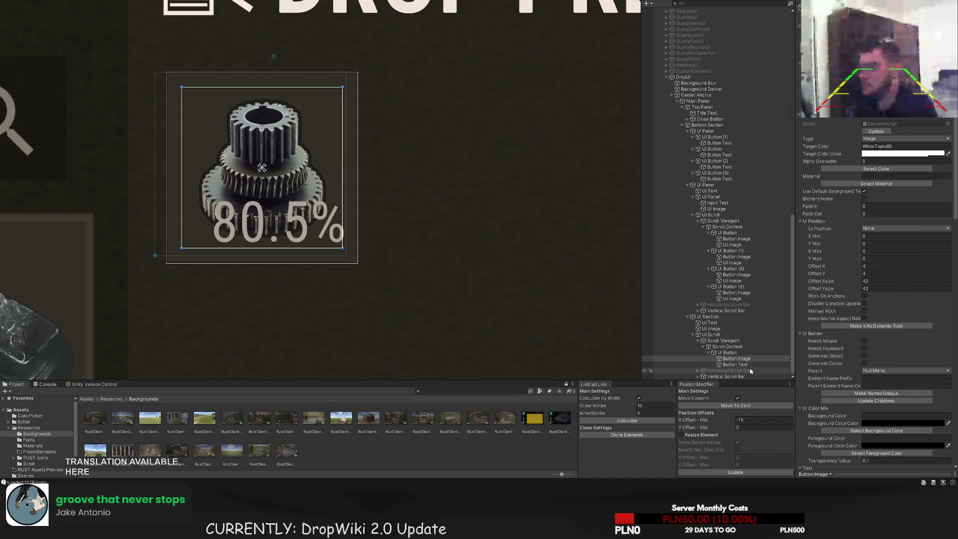
Shrink the 80.5% label to a bottom strip with font size 12, then frame the panel
left_click(735, 364)
scroll(303, 222, "up", 2)
left_click_drag(365, 264, 355, 276)
mouse_move(99, 19)
left_mouse_down()
mouse_move(114, 16)
mouse_move(145, 95)
mouse_move(150, 186)
mouse_move(152, 169)
left_mouse_up()
scroll(160, 162, "down", 10)
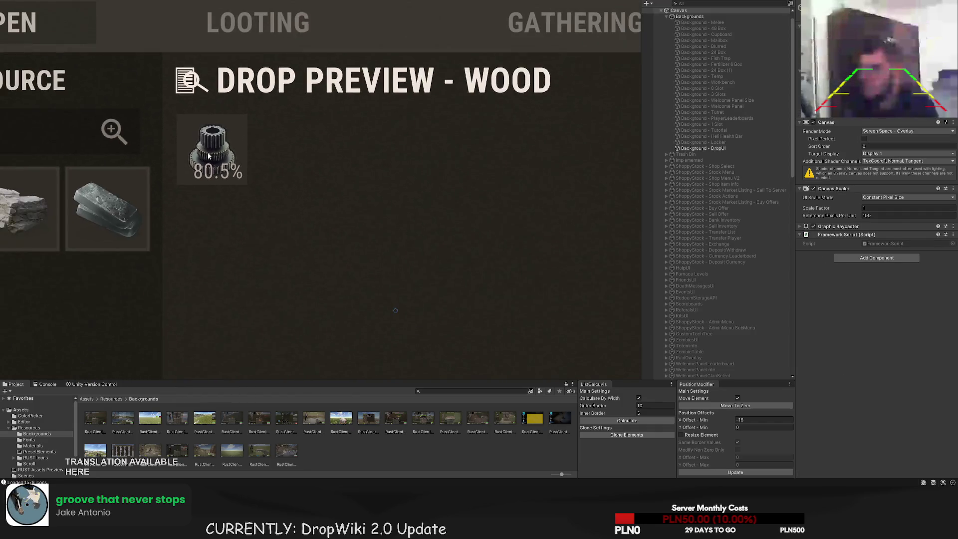
scroll(903, 249, "down", 15)
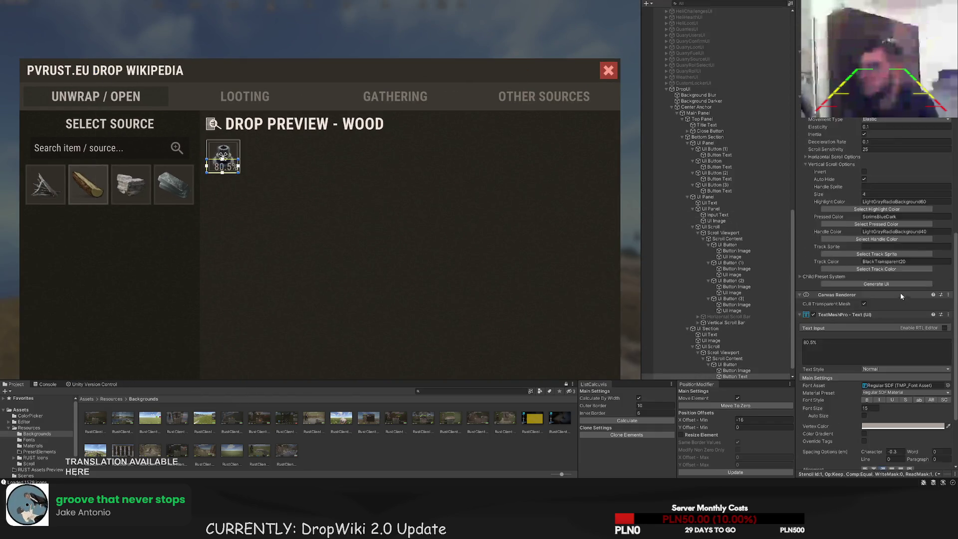
type("2")
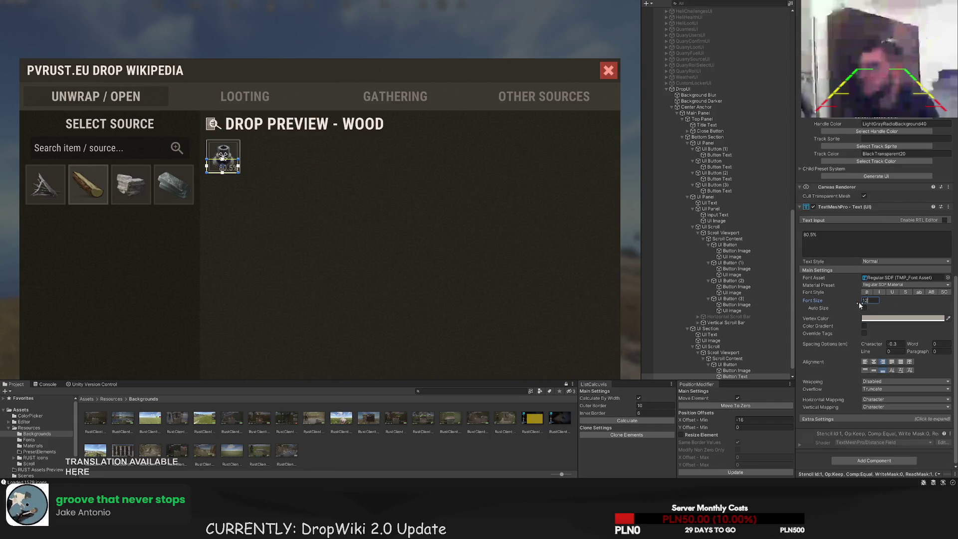
left_click(411, 235)
key("f")
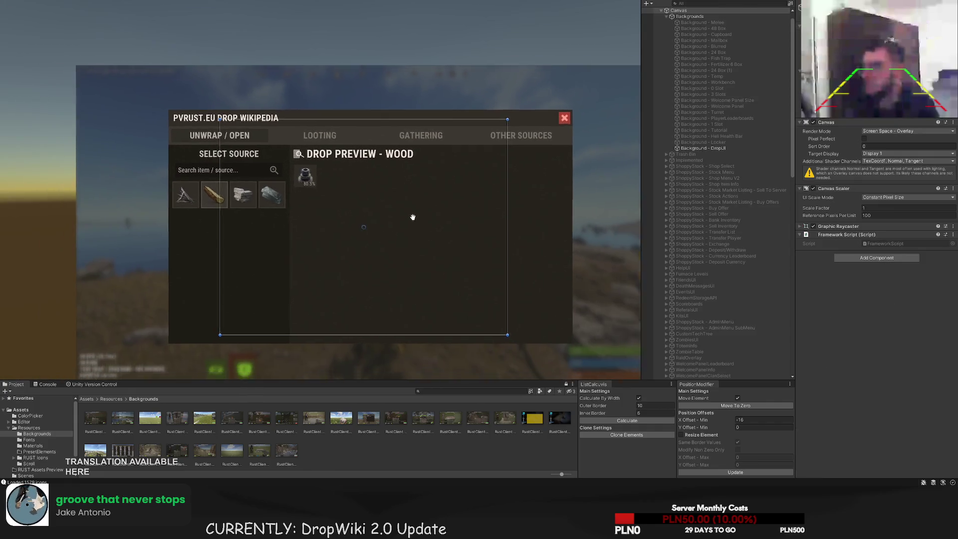
scroll(440, 224, "up", 3)
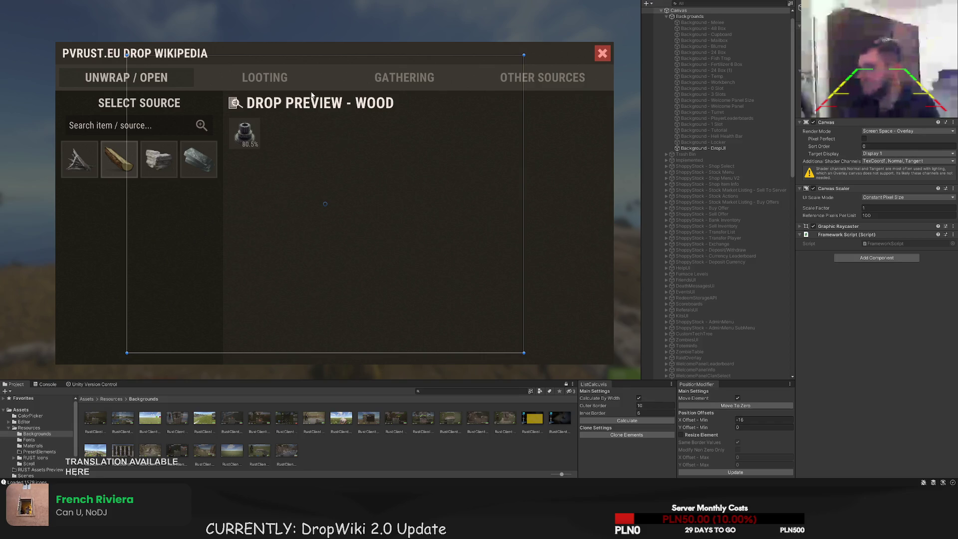
Select the gear slot and adjust the list layout's inner border settings
left_click_drag(332, 131, 306, 118)
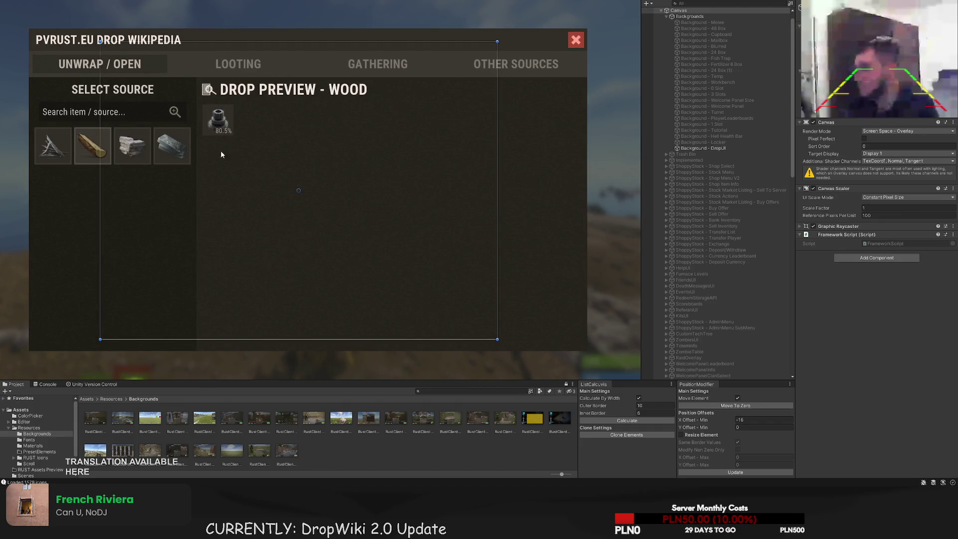
left_click(218, 120)
left_click(726, 364)
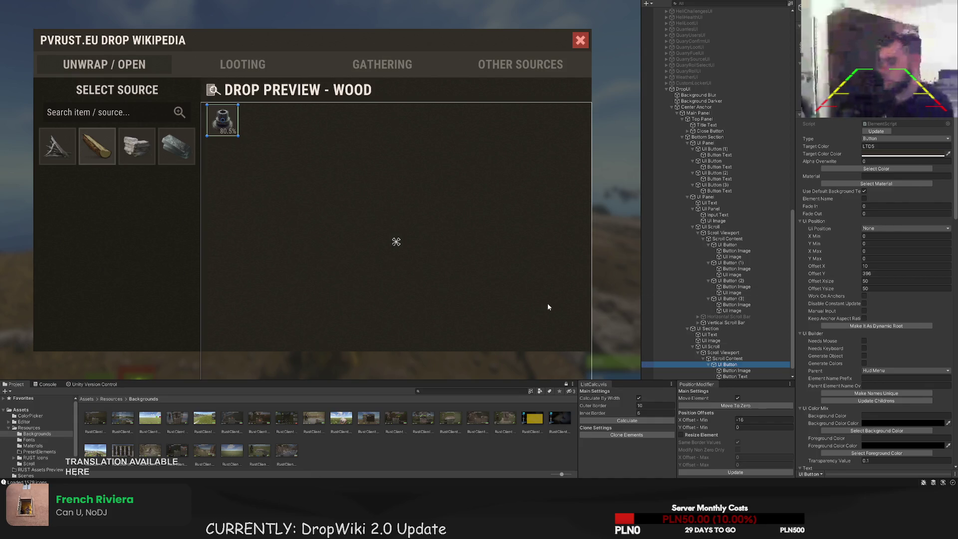
left_click(626, 420)
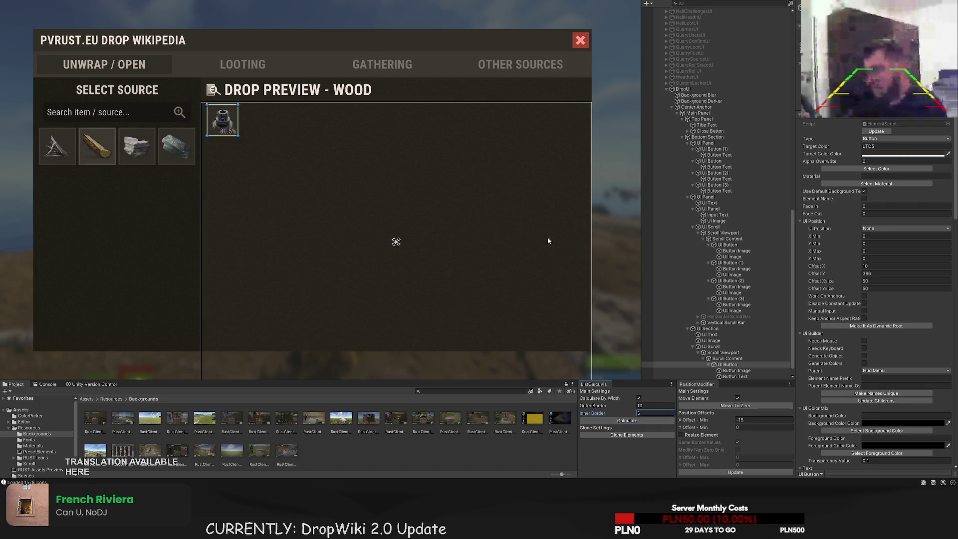
left_click(623, 421)
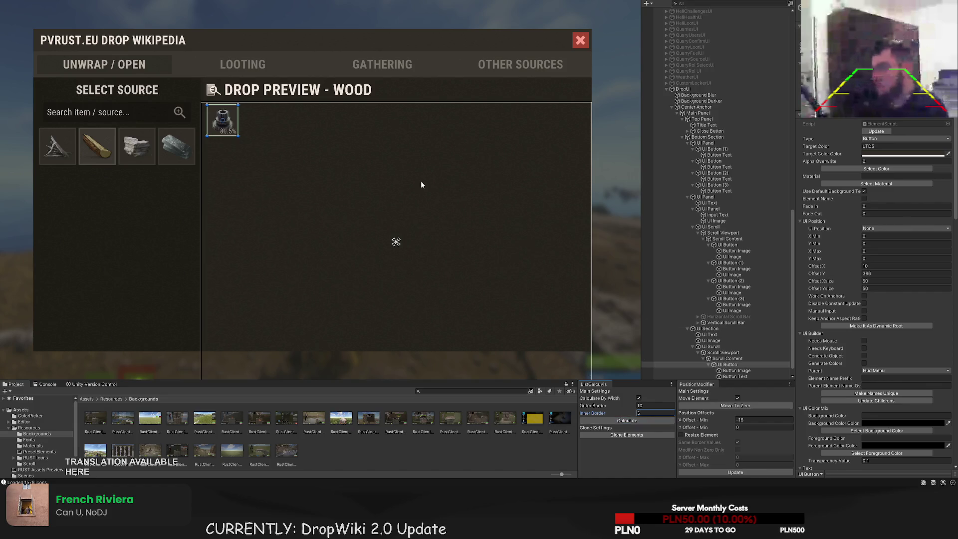
scroll(397, 205, "up", 5)
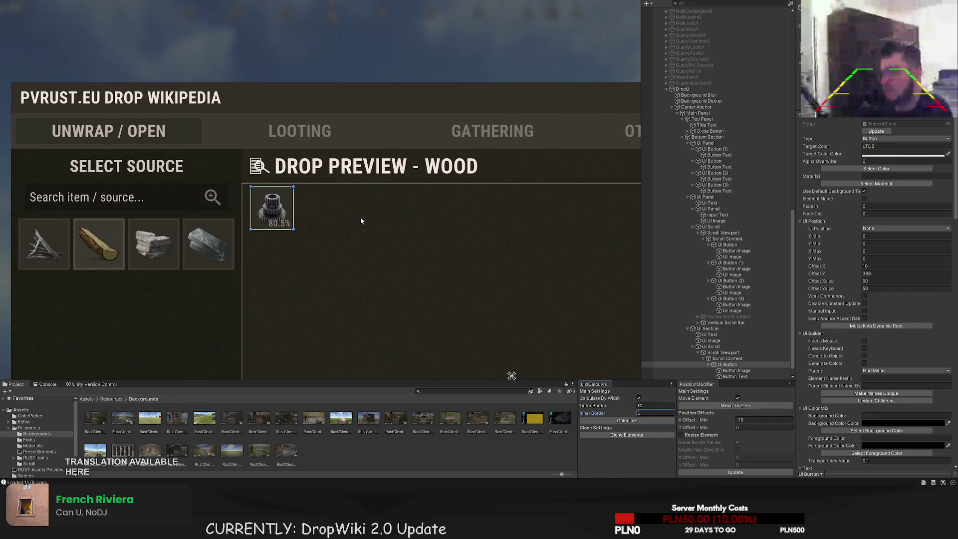
scroll(363, 220, "up", 5)
Lower the gear slot a few pixels to Offset Y 394
key("w")
left_click_drag(314, 212, 313, 215)
scroll(283, 190, "up", 1)
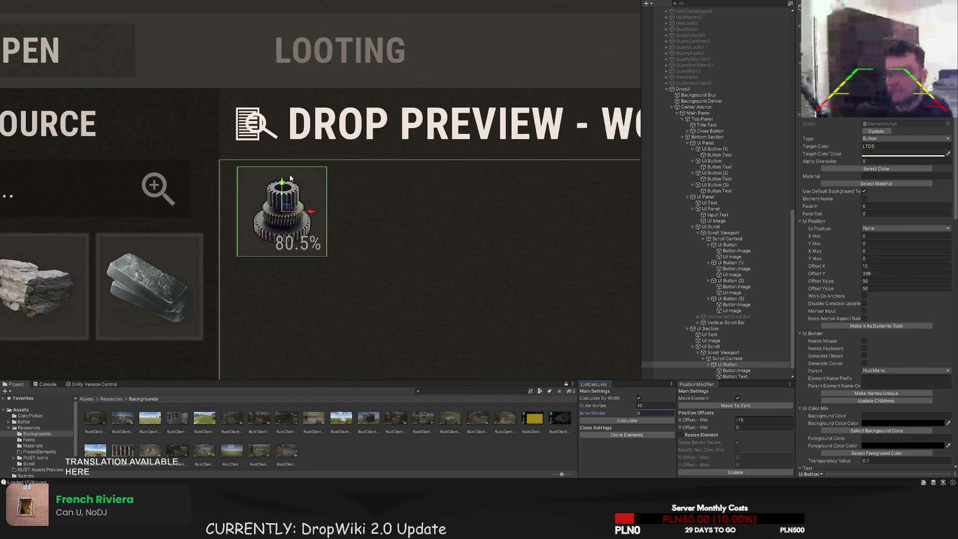
left_click(283, 189)
scroll(379, 204, "down", 8)
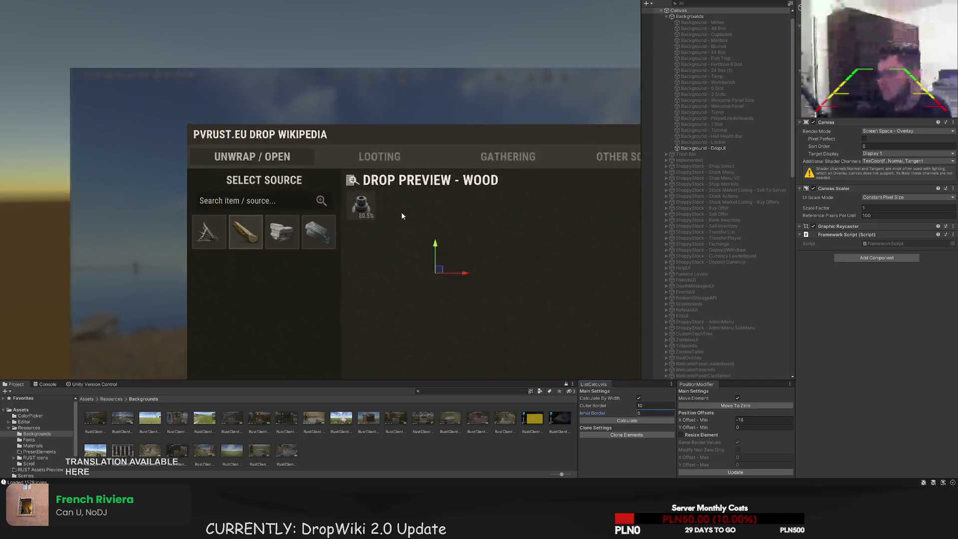
left_click(300, 183)
scroll(302, 184, "up", 8)
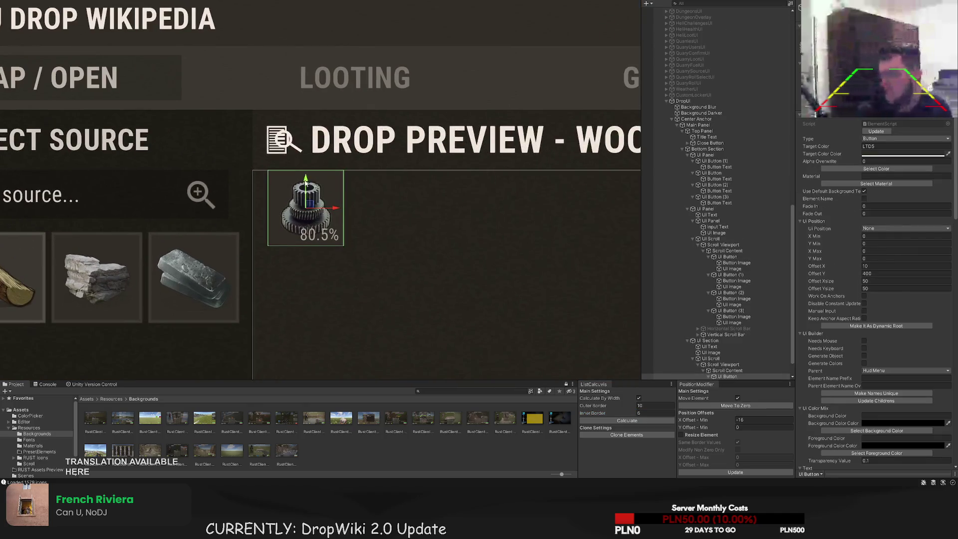
left_click_drag(306, 185, 307, 192)
left_click(412, 198)
scroll(433, 225, "down", 8)
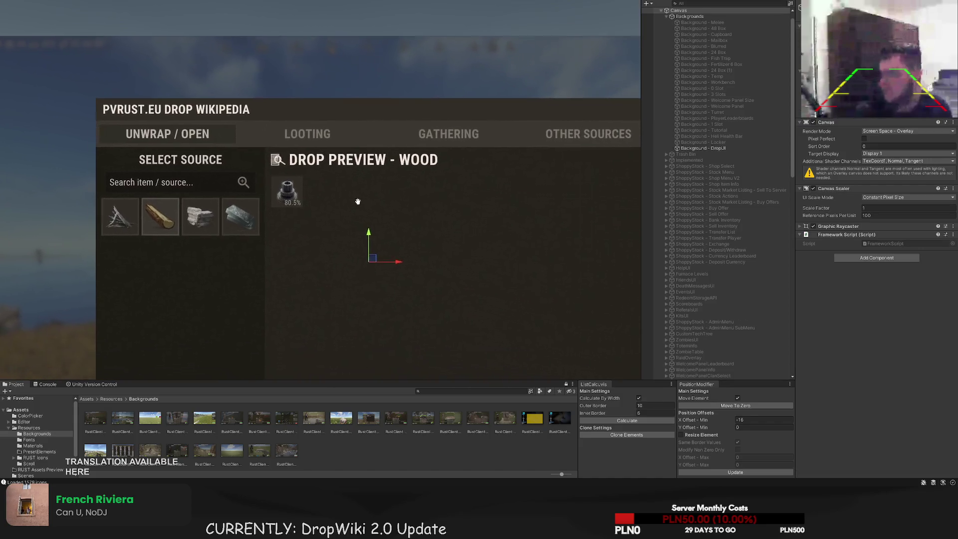
left_click(265, 184)
scroll(309, 209, "up", 8)
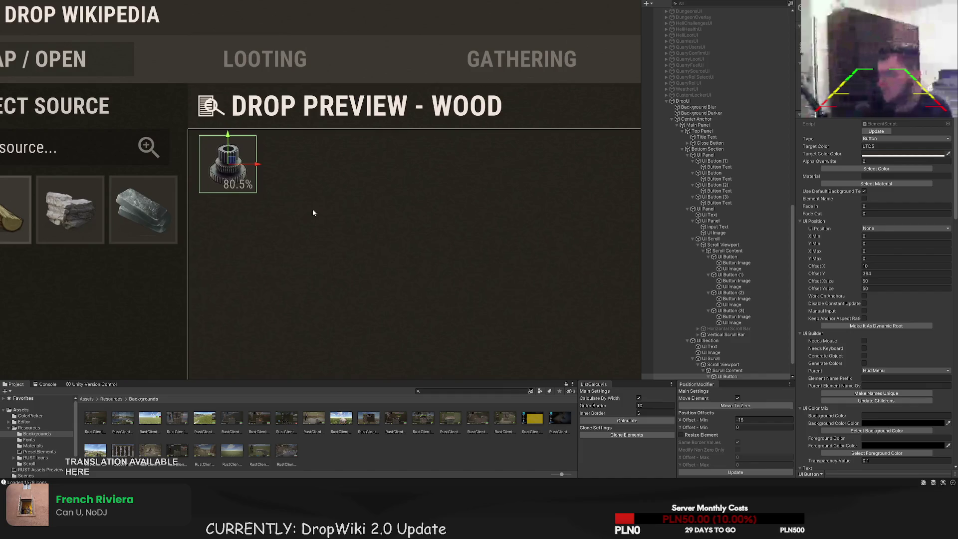
scroll(241, 183, "up", 2)
scroll(243, 188, "up", 2)
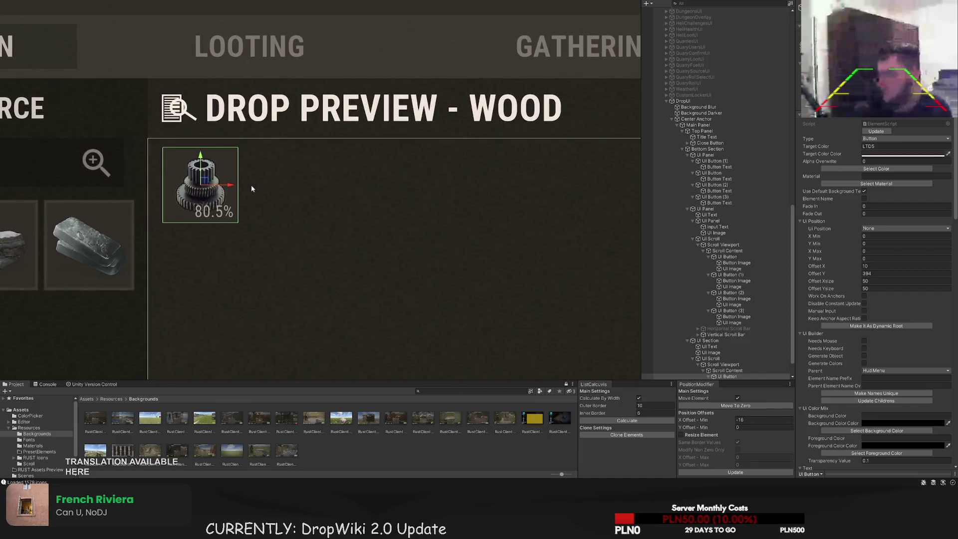
Duplicate the gear slot and place the copy beside it at Offset X 60
key("ctrl+d")
mouse_move(231, 187)
left_mouse_down()
mouse_move(305, 196)
mouse_move(305, 184)
left_mouse_up()
scroll(305, 196, "up", 2)
left_click(384, 213)
Frame the canvas and select the UI Scroll drop preview area
key("f")
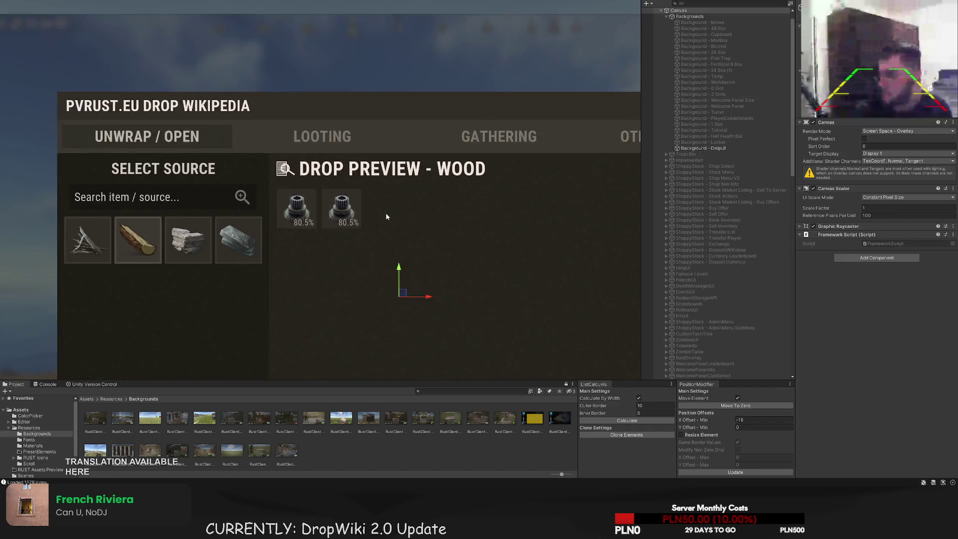
left_click_drag(358, 211, 351, 201)
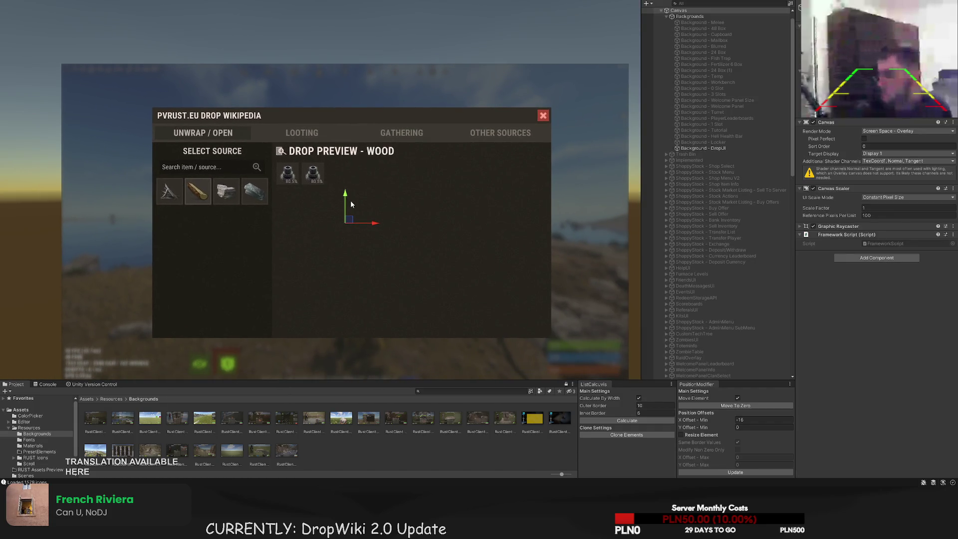
key("ctrl+z")
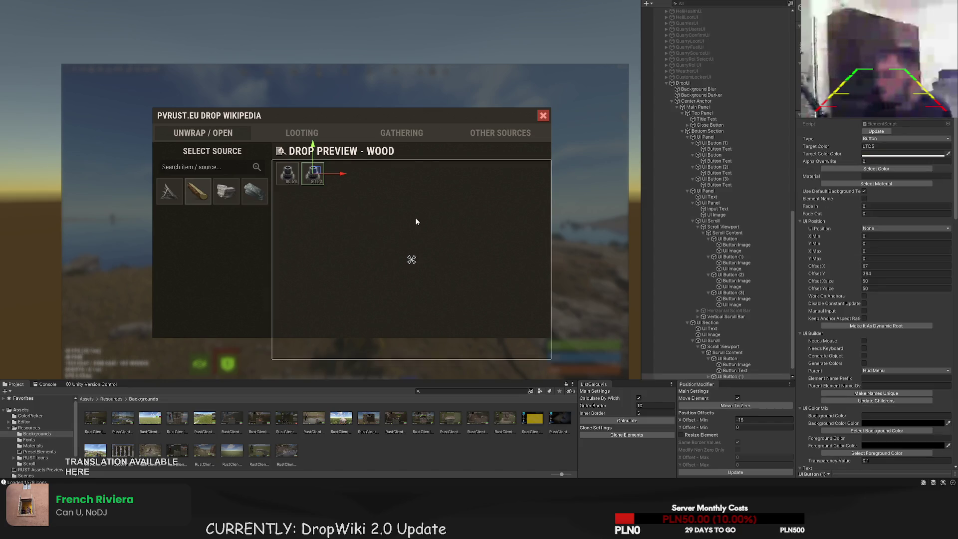
left_click(723, 346)
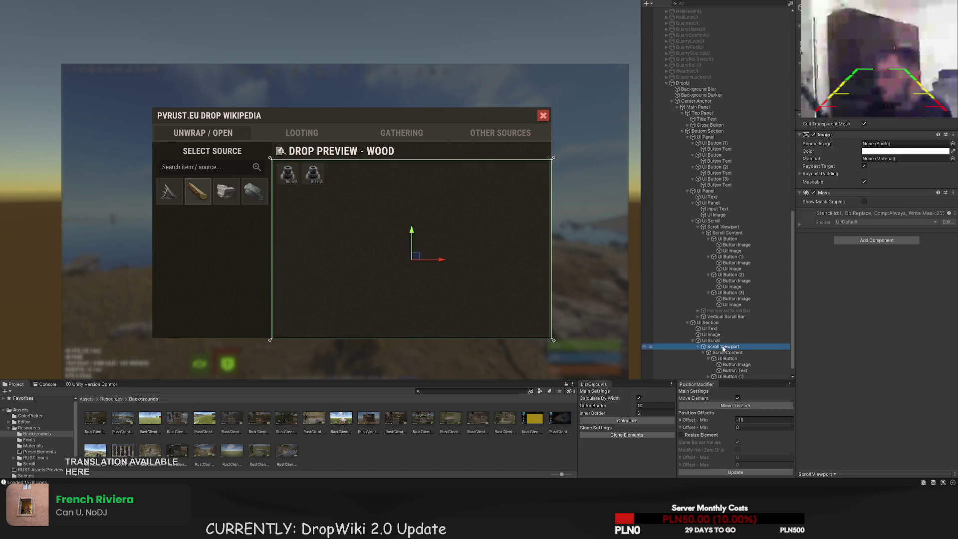
left_click(709, 340)
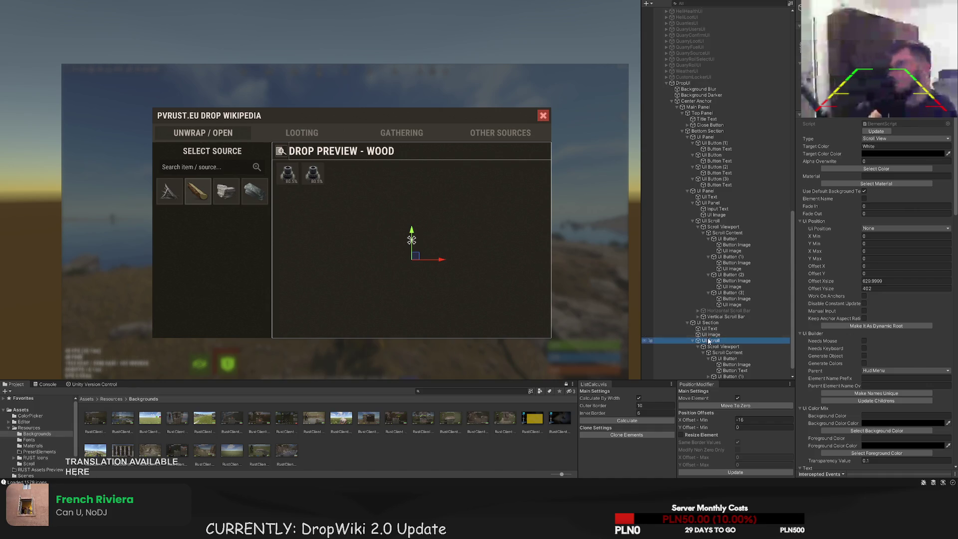
Raise the scroll area's bottom edge to Offset Y 6, Offset Ysize 396
scroll(313, 322, "up", 5)
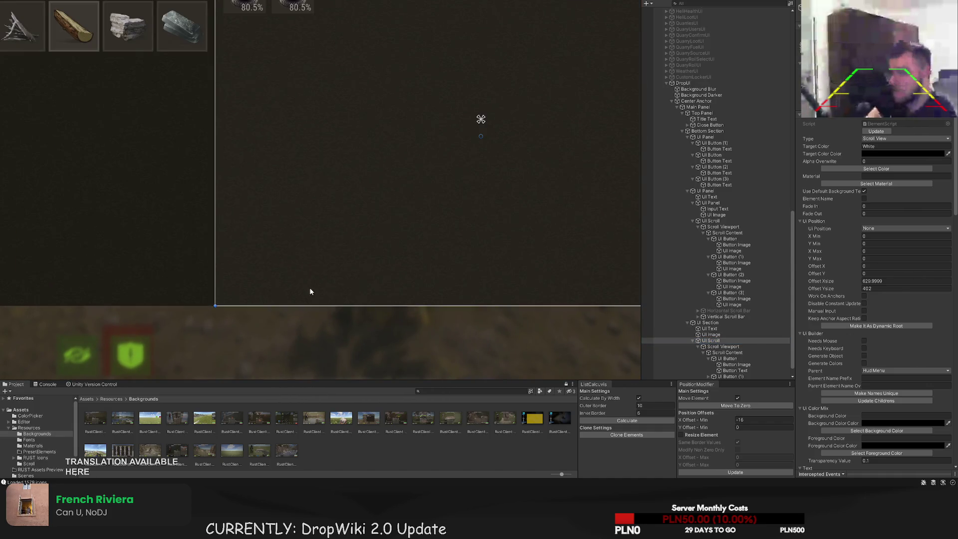
scroll(299, 279, "up", 3)
left_click_drag(239, 301, 242, 294)
scroll(288, 287, "down", 5)
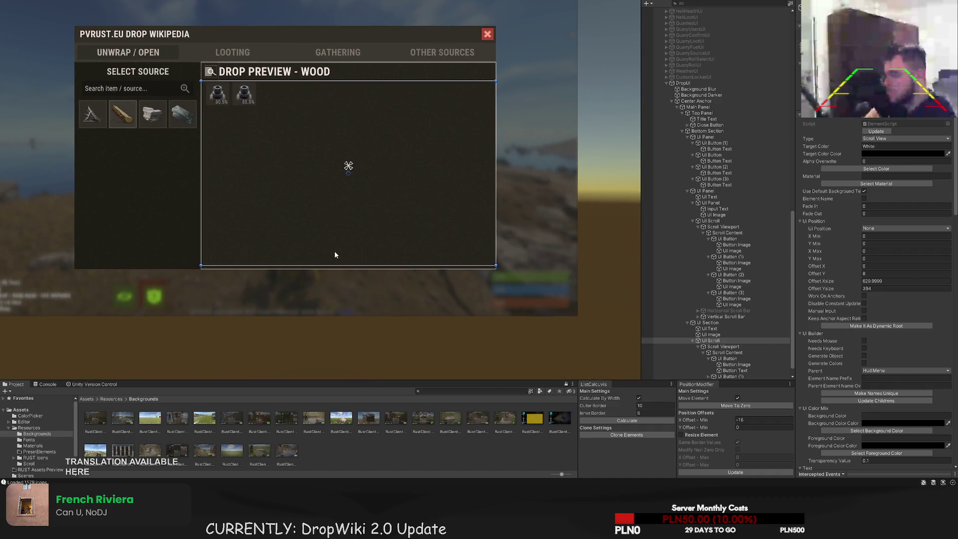
scroll(230, 271, "up", 2)
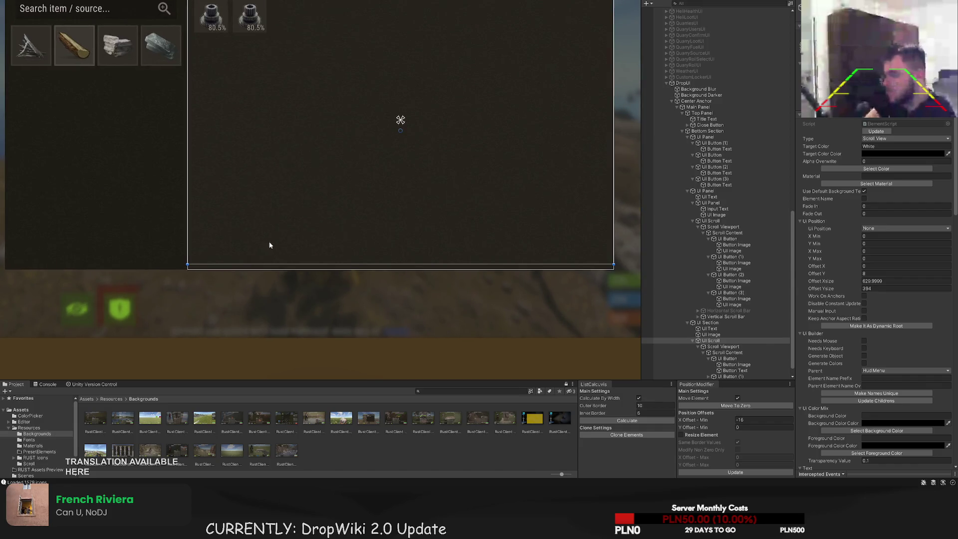
scroll(268, 245, "down", 2)
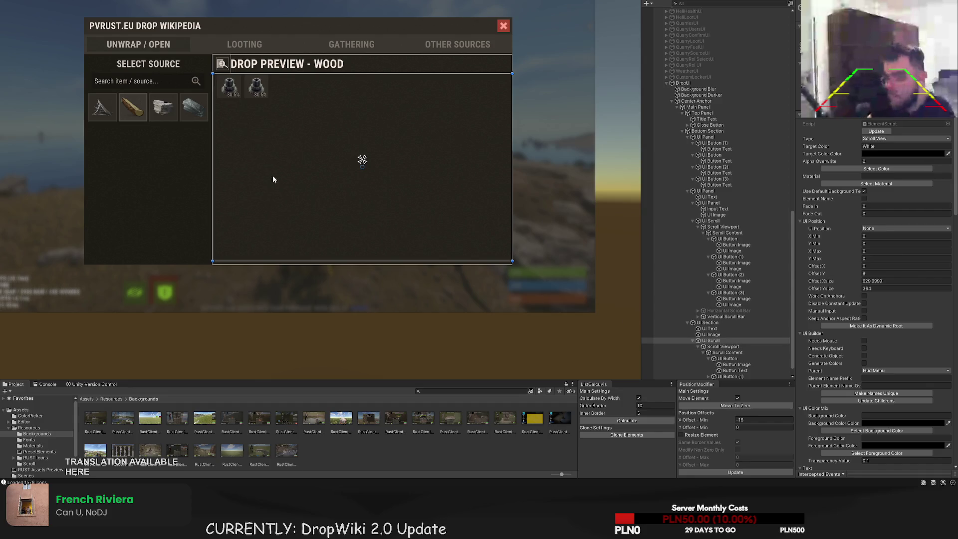
left_click_drag(272, 175, 258, 220)
scroll(258, 221, "up", 1)
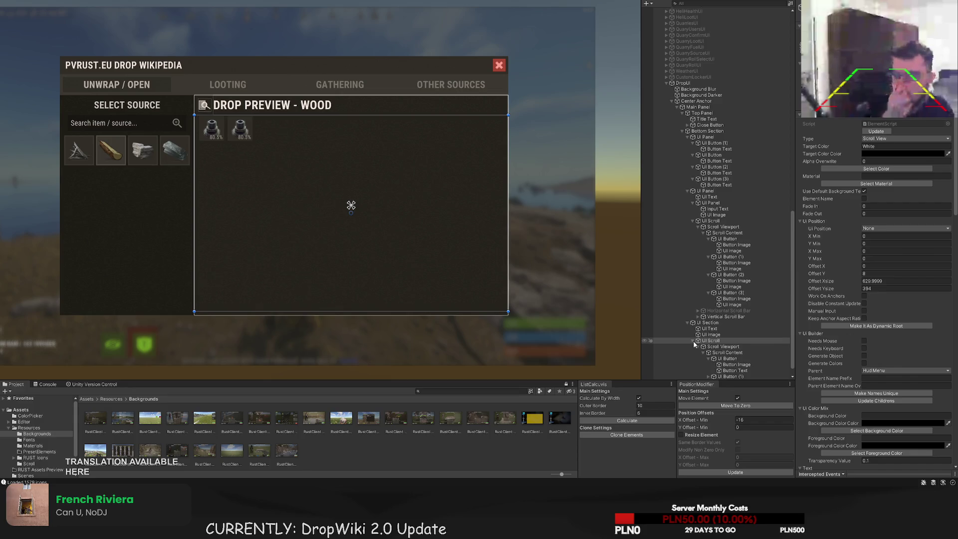
left_click(708, 329)
Select the DROP PREVIEW - WOOD title text and narrow its box from the right
left_click_drag(360, 203, 348, 224)
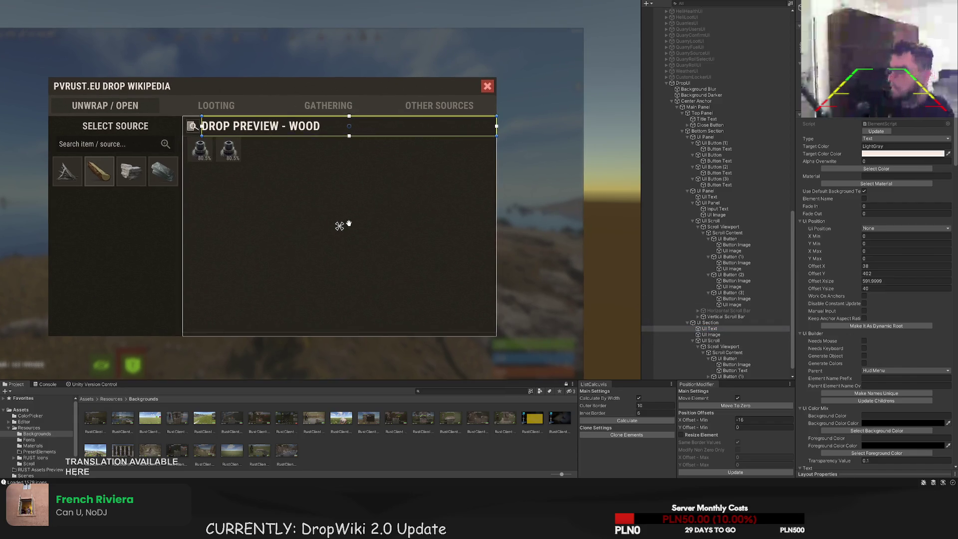
scroll(399, 168, "up", 3)
mouse_move(549, 101)
left_mouse_down()
mouse_move(491, 95)
mouse_move(548, 94)
left_mouse_up()
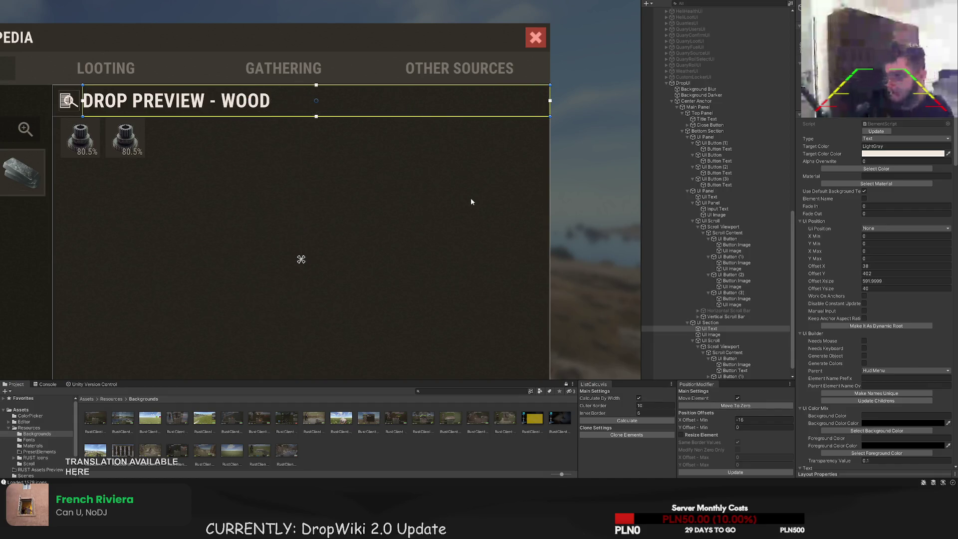
scroll(469, 200, "down", 2)
scroll(462, 201, "up", 2)
scroll(382, 217, "down", 3)
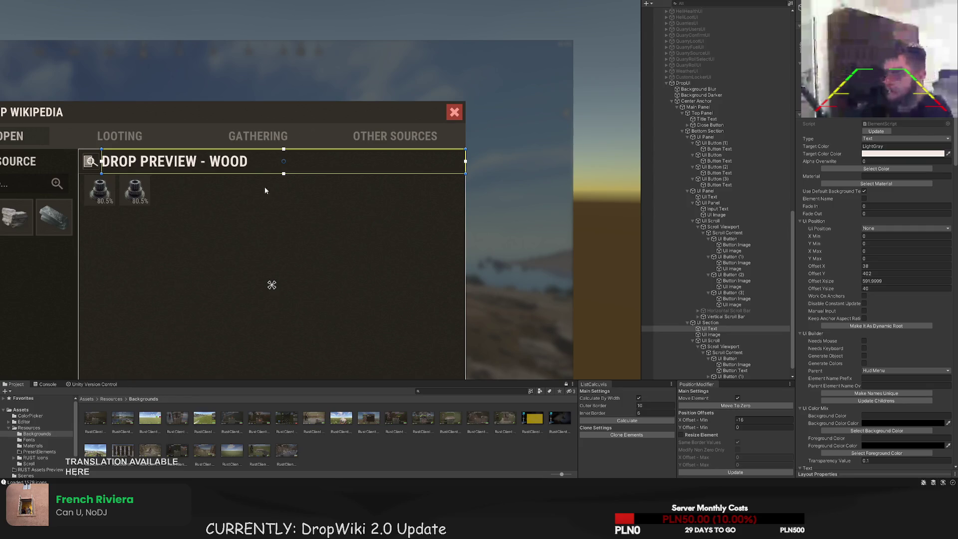
scroll(852, 267, "down", 10)
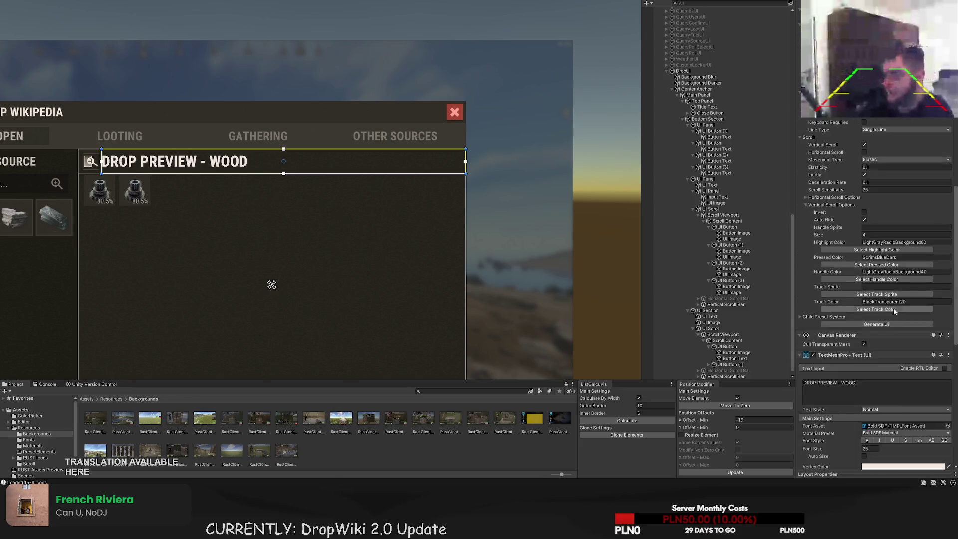
Give the new label font size 20, LTD70 light grey colour, and the text 'DROPS 1-3 ITEMS'
type("20")
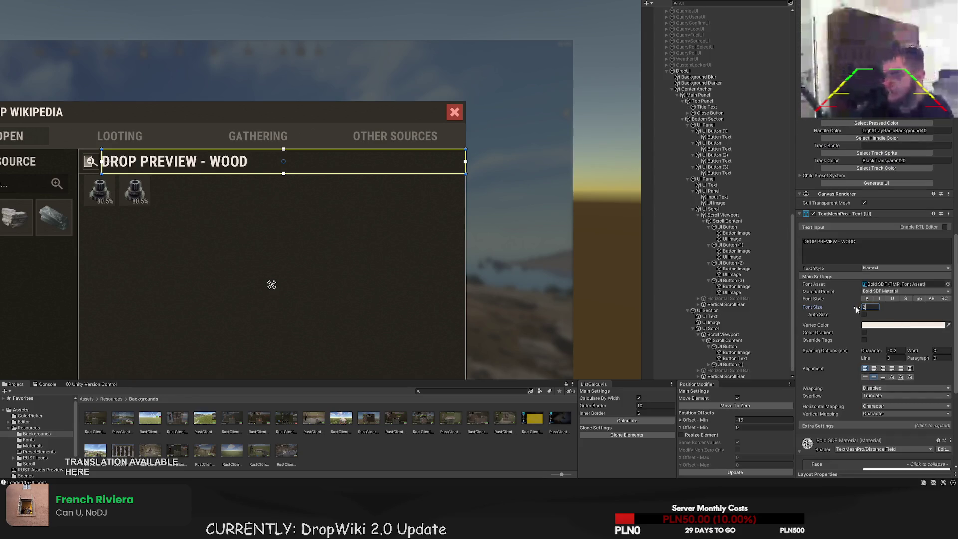
scroll(888, 299, "up", 15)
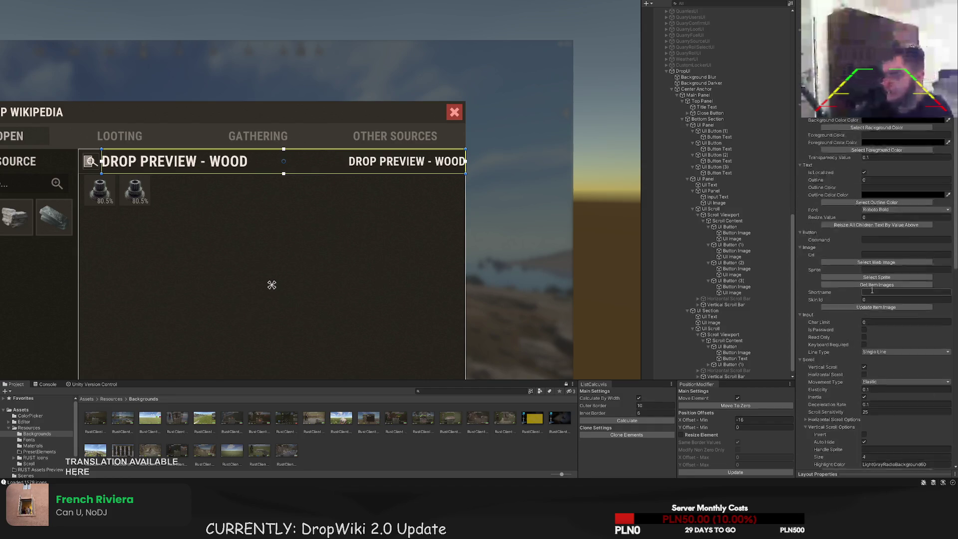
left_click(887, 169)
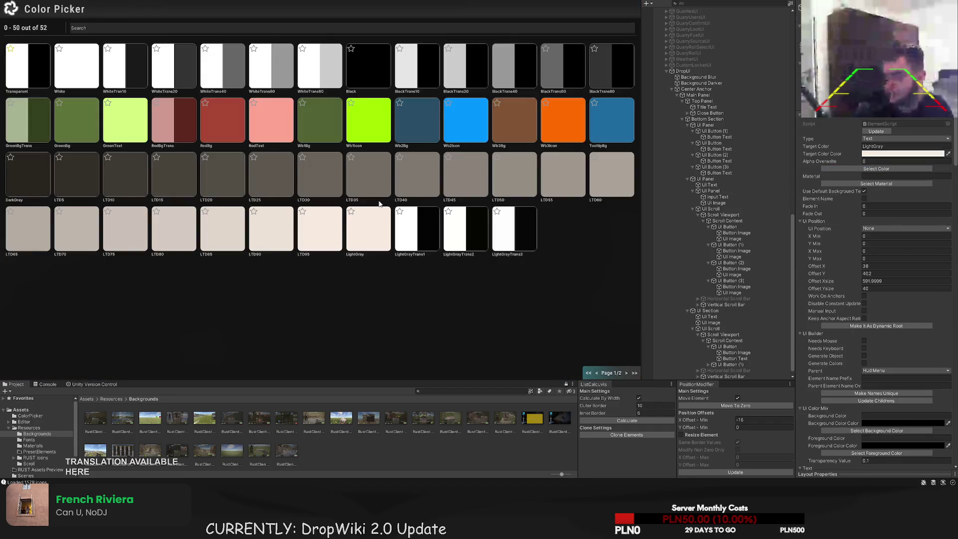
left_click(75, 233)
scroll(843, 297, "down", 15)
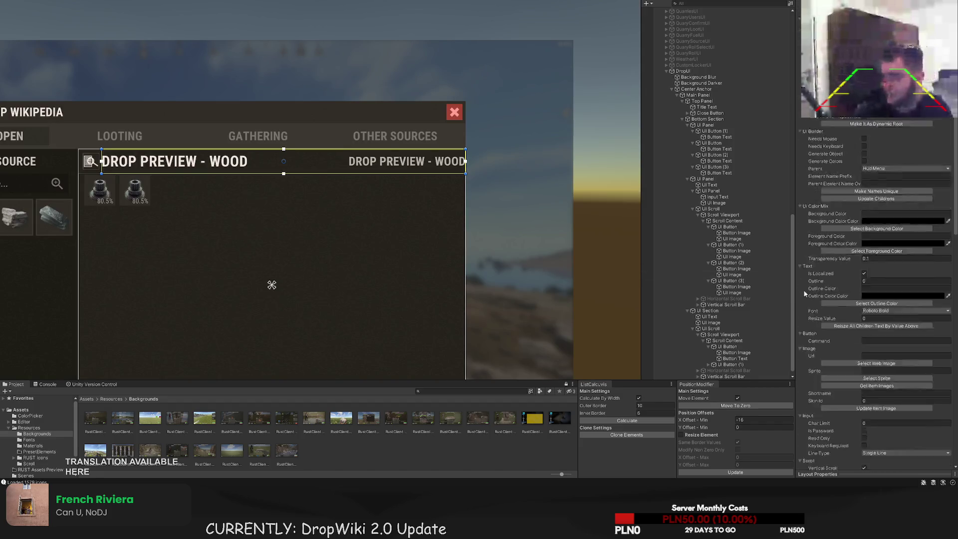
key("ctrl+a")
type("DROP")
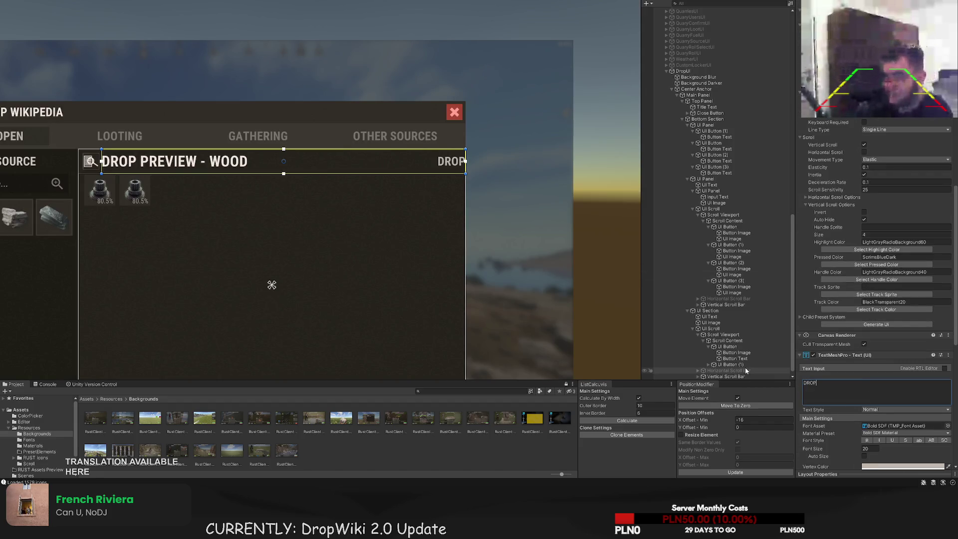
type("S 1-")
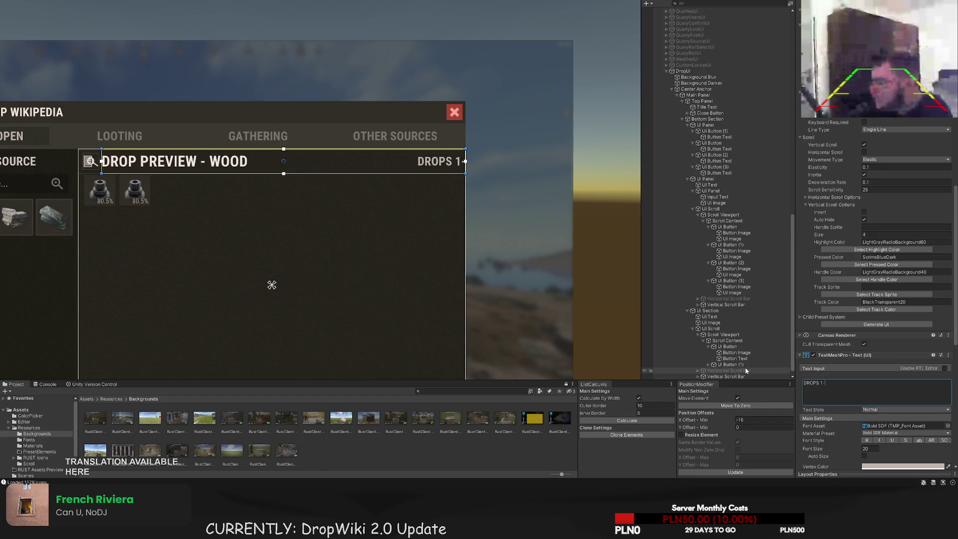
type("3 ITEMS")
Shrink the DROPS 1-3 ITEMS label's rect to the header's right part
scroll(466, 170, "up", 5)
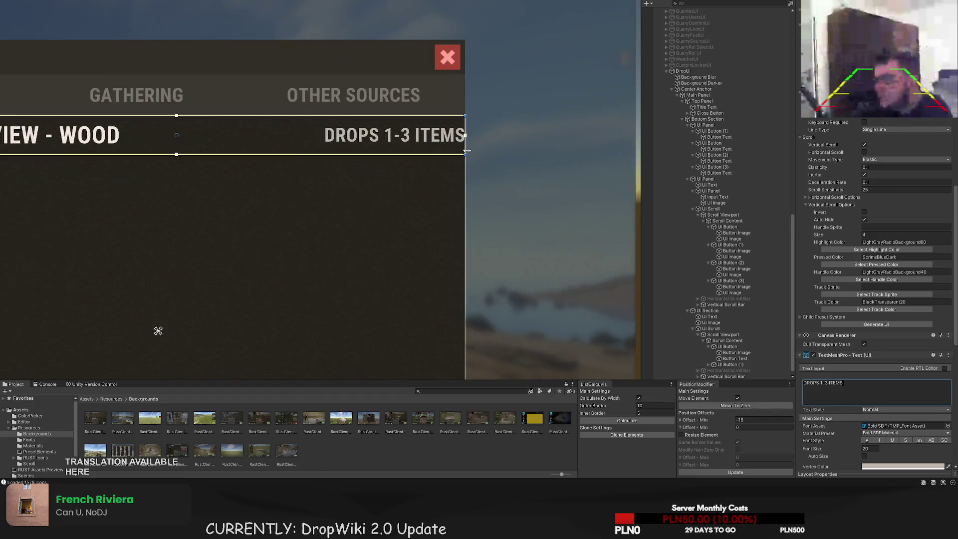
left_click_drag(456, 117, 445, 116)
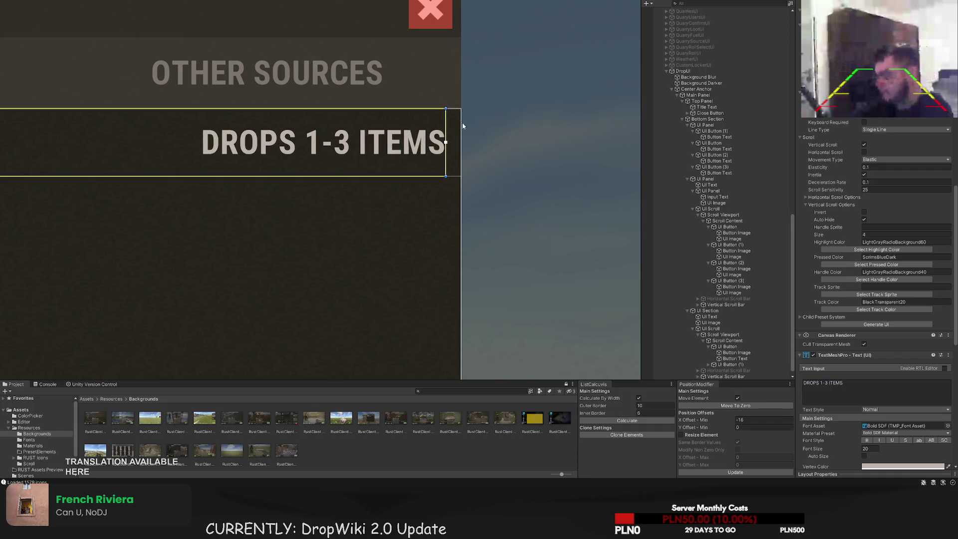
scroll(453, 120, "down", 10)
scroll(474, 172, "up", 5)
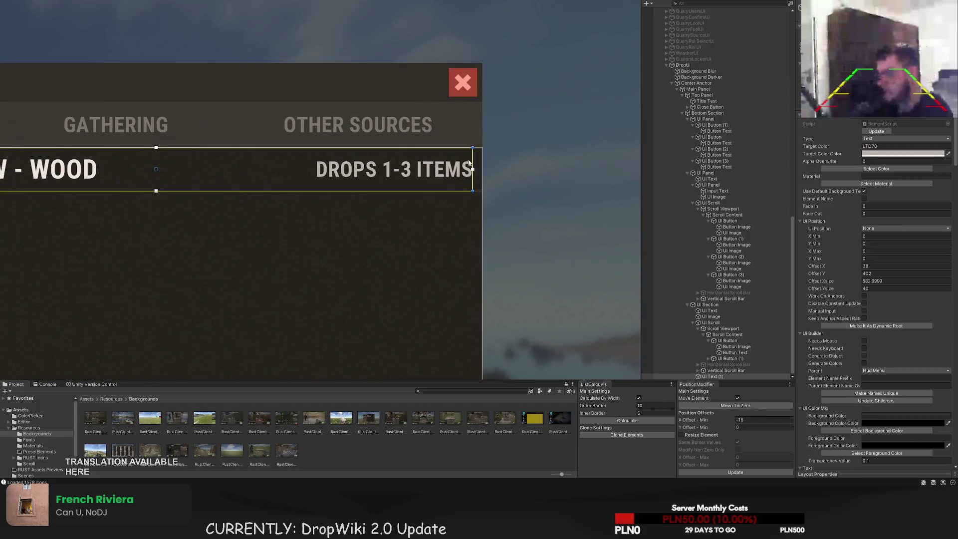
left_click_drag(471, 154, 469, 154)
scroll(195, 196, "down", 8)
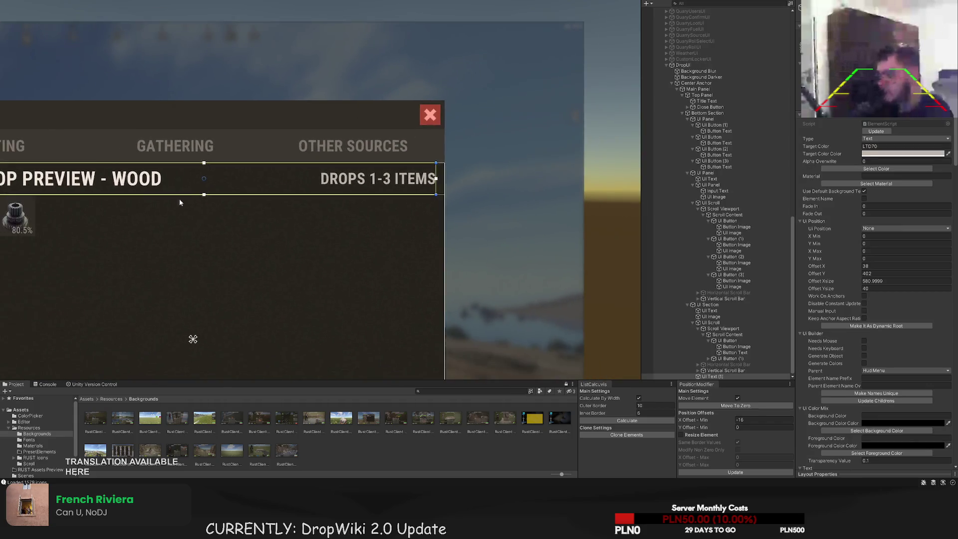
scroll(141, 183, "up", 3)
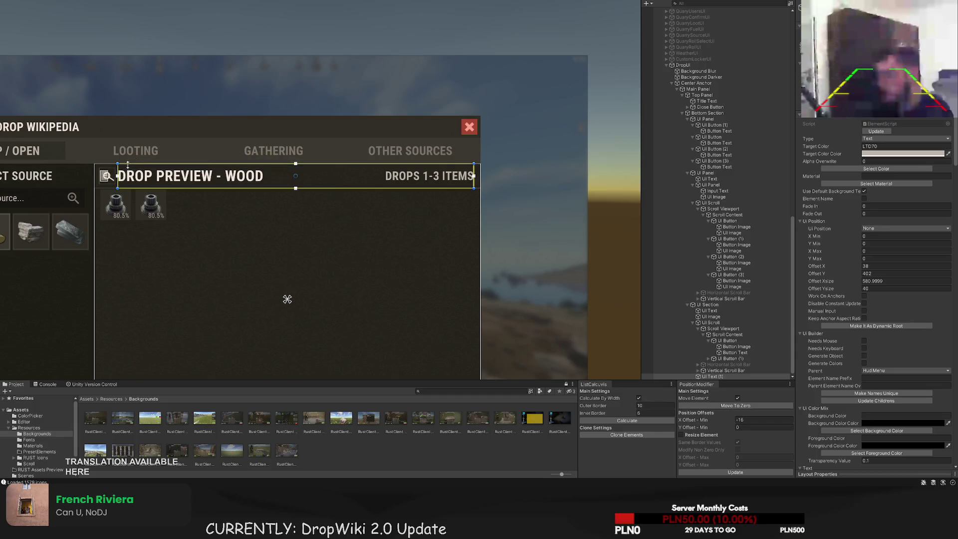
mouse_move(117, 171)
left_mouse_down()
mouse_move(333, 174)
mouse_move(320, 175)
left_mouse_up()
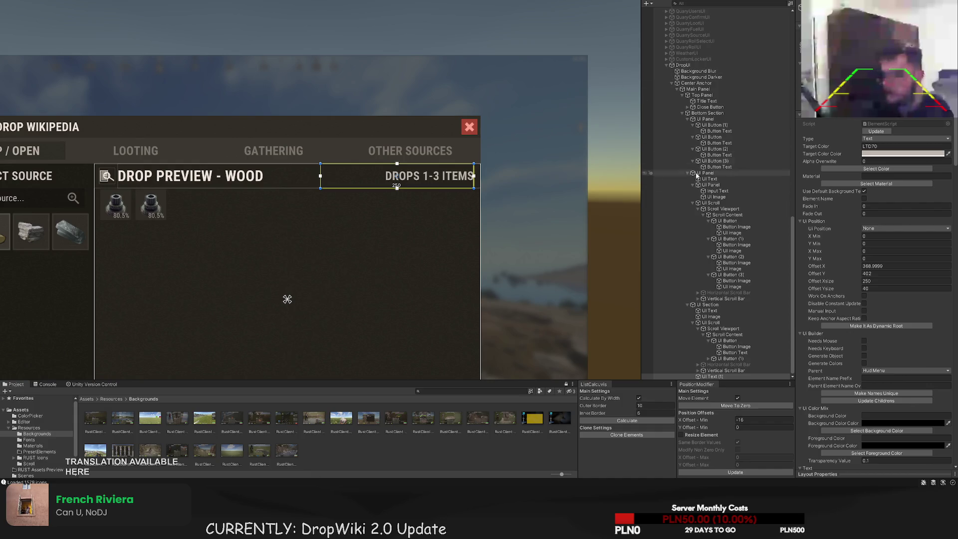
Reorder UI Text (1) directly below UI Text, undoing an accidental title move
left_click_drag(713, 376, 704, 317)
left_click(709, 311)
left_click(287, 299)
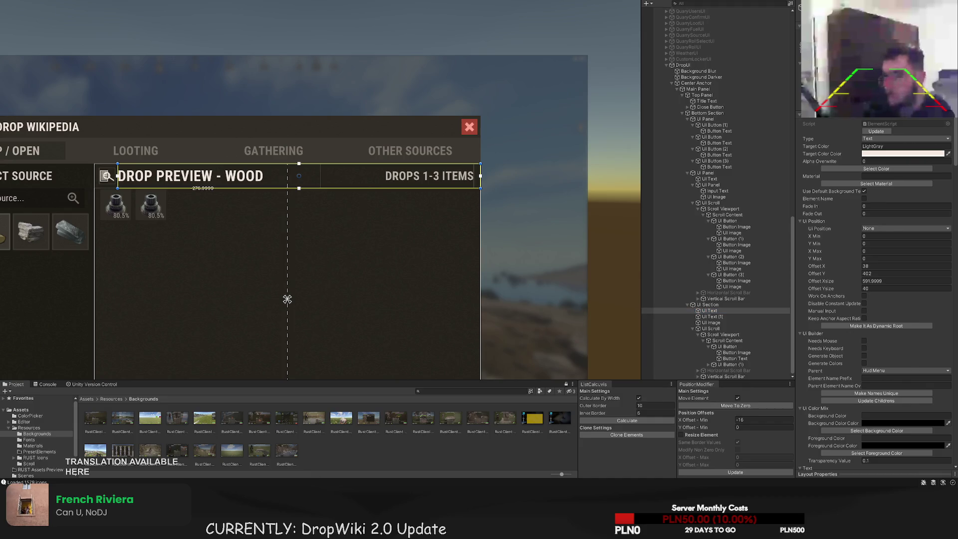
left_click_drag(287, 299, 287, 298)
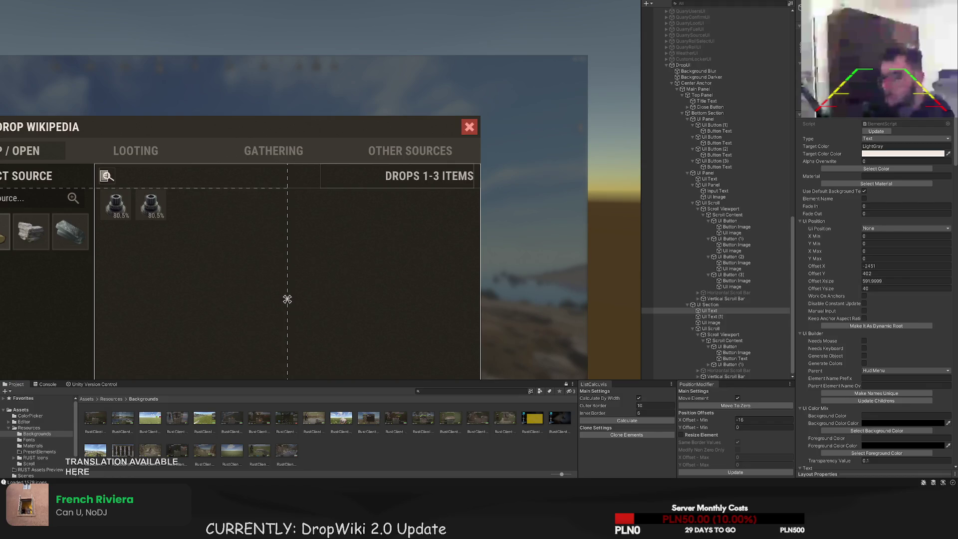
key("ctrl+z")
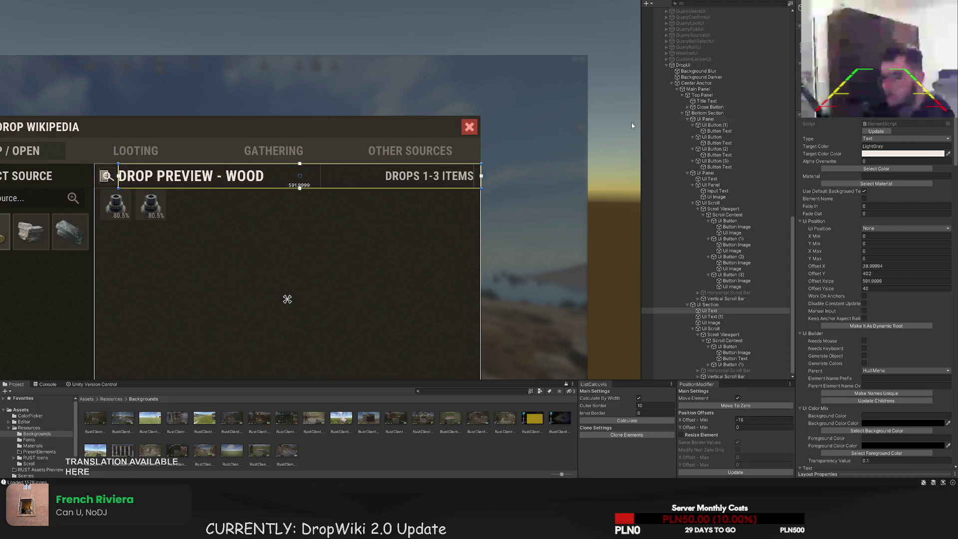
Set the preview UI Section's Offset Xsize to 30, then restore its full width
scroll(278, 199, "up", 2)
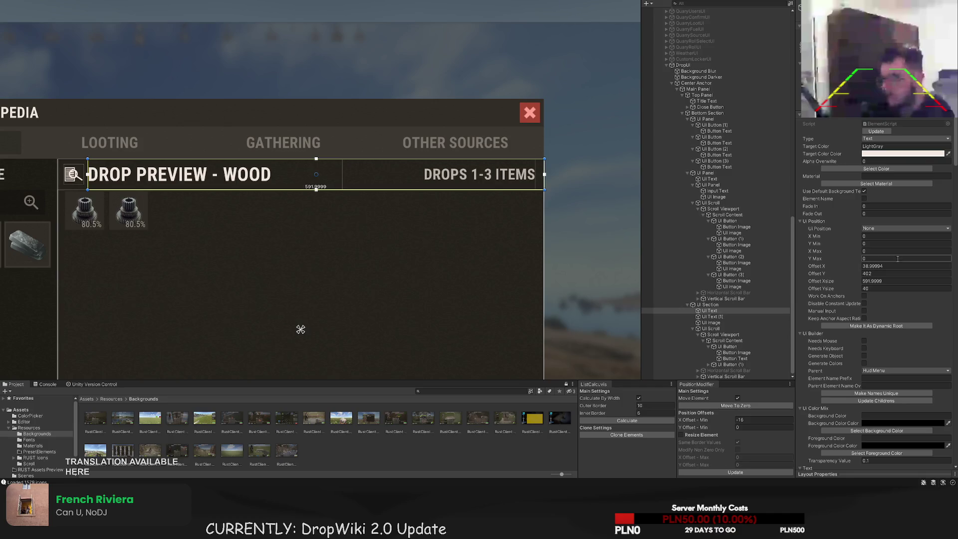
left_click(765, 303)
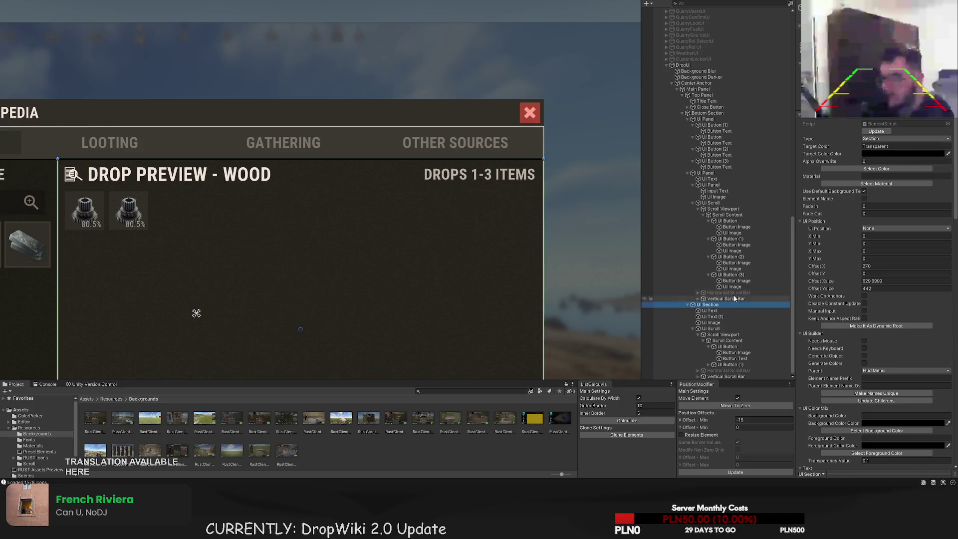
left_click(196, 313)
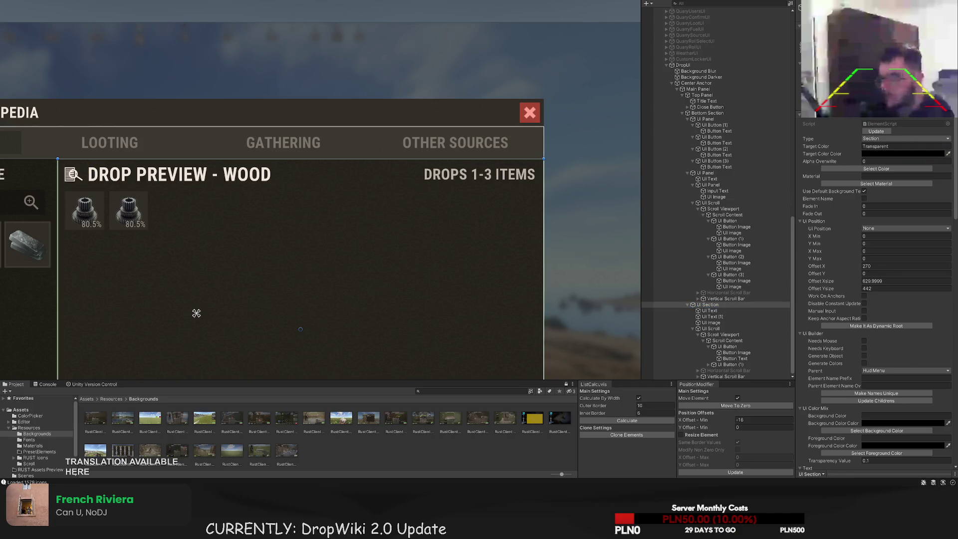
key("ctrl+z")
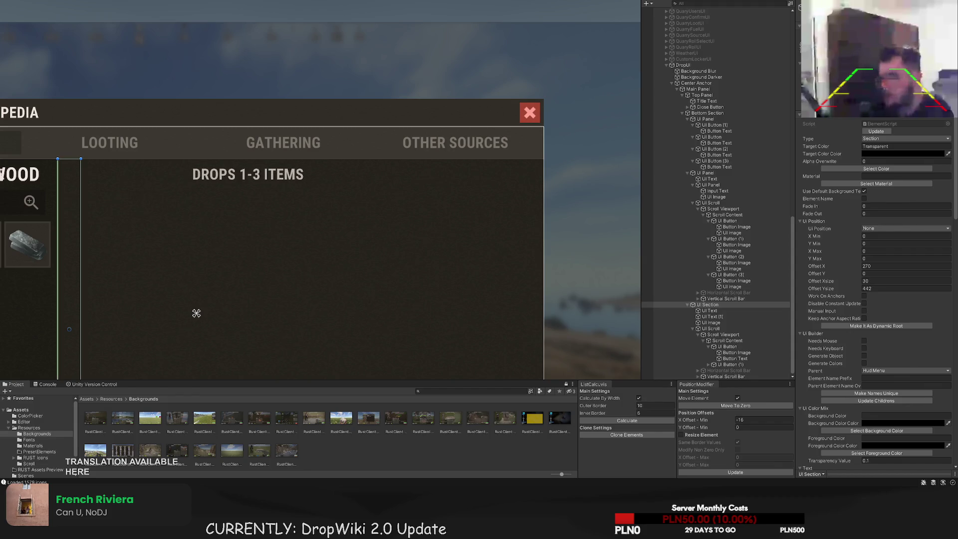
key("ctrl+y")
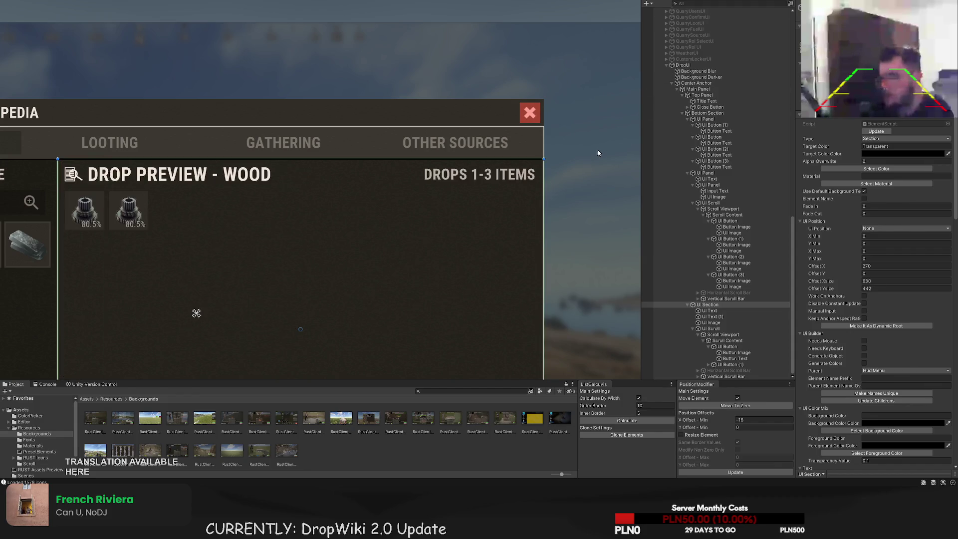
Inspect UI Text, UI Text (1), UI Image, UI Scroll and the first slot image
left_click(712, 310)
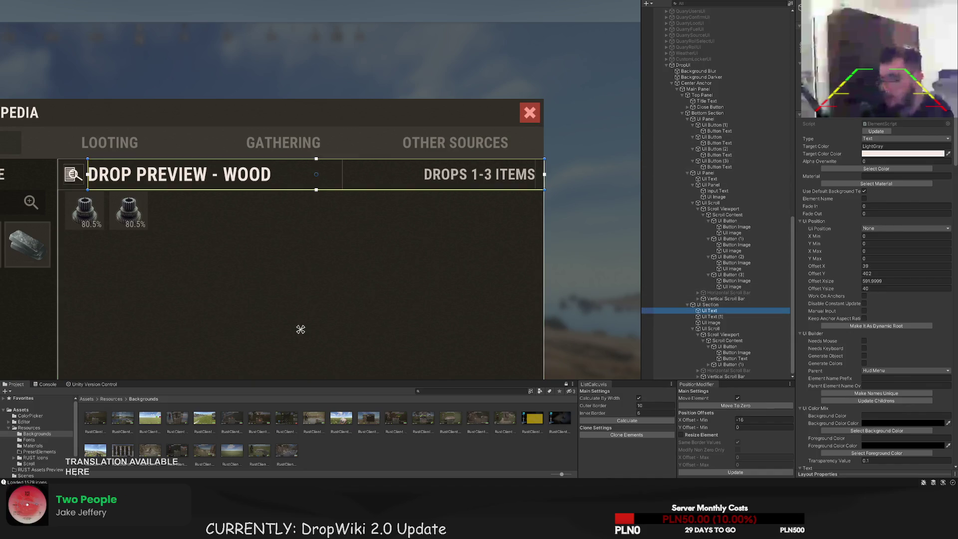
left_click(728, 317)
left_click(717, 323)
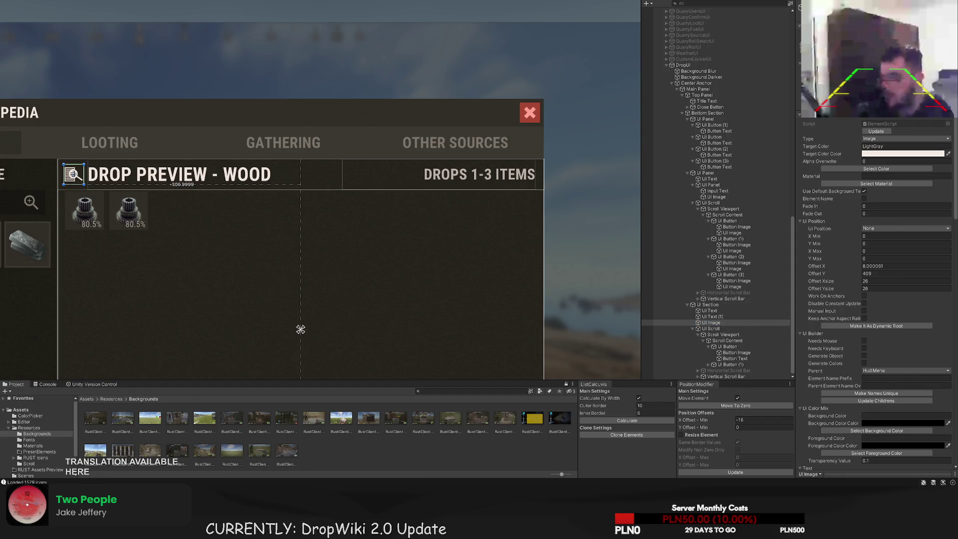
left_click(785, 329)
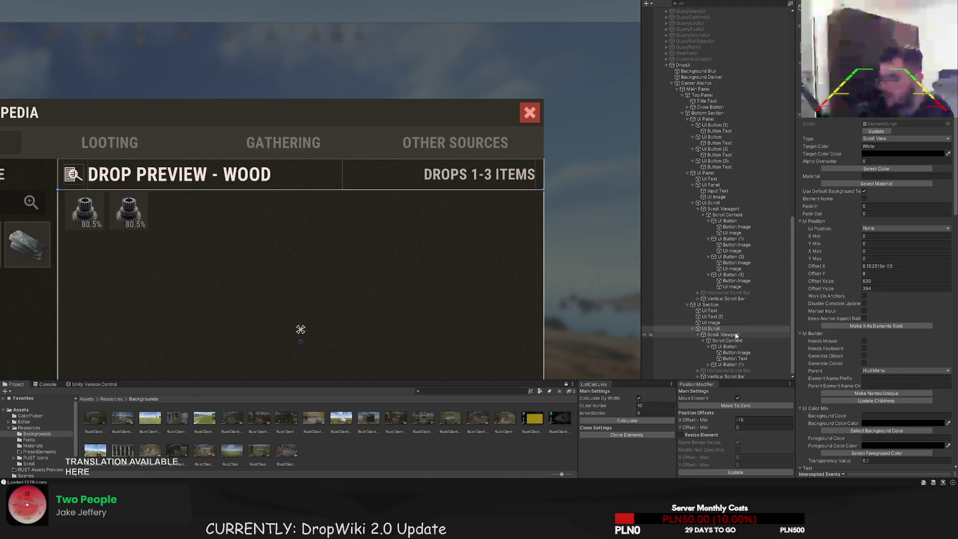
left_click(730, 352)
left_click(724, 341)
left_click(720, 329)
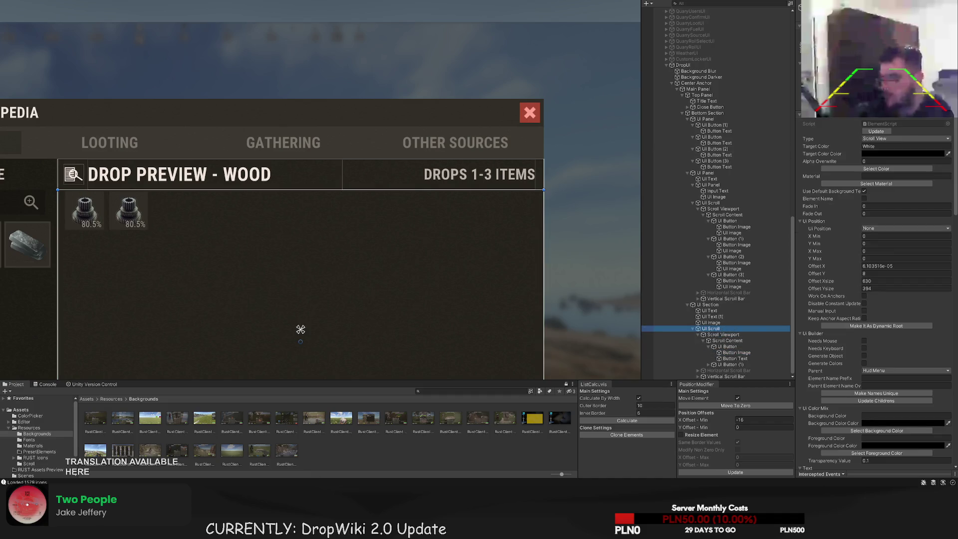
Re-check the header icon, title and section, then edit the scroll area's X offset
left_click(300, 329)
left_click(710, 323)
left_click(300, 329)
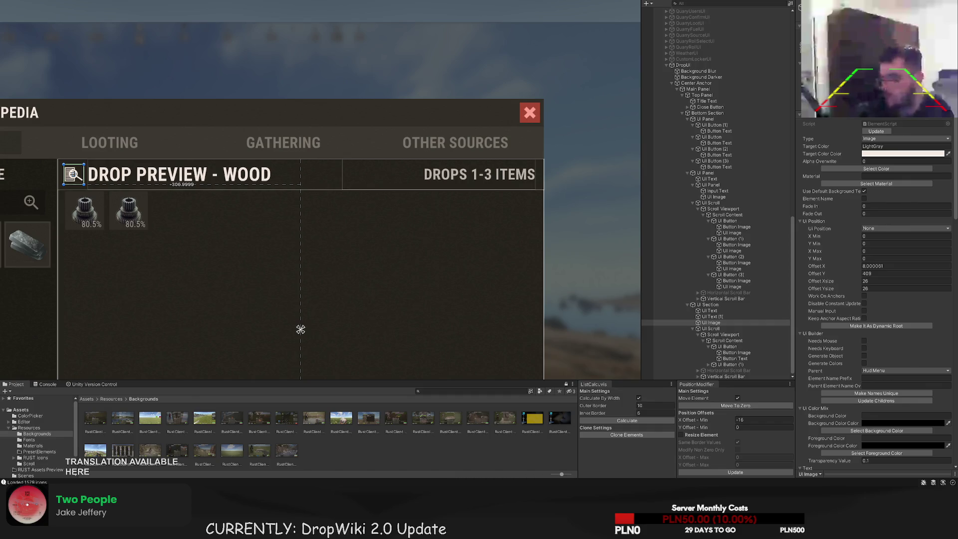
left_click(710, 310)
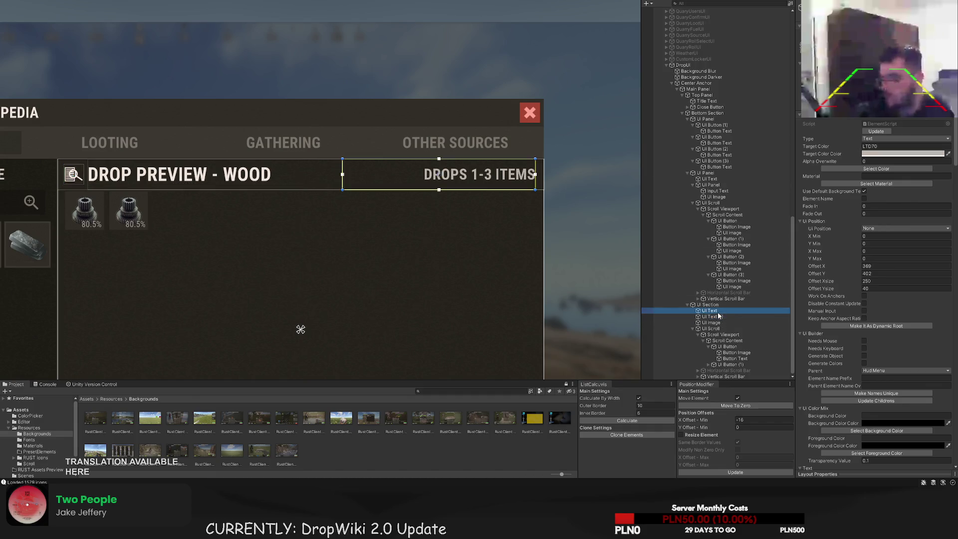
left_click(707, 304)
left_click_drag(395, 195, 458, 155)
left_click(733, 323)
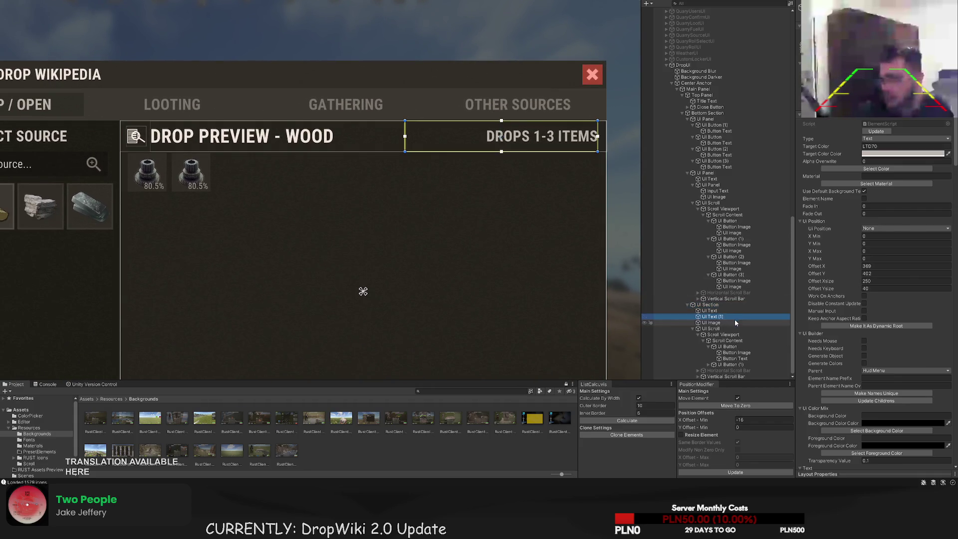
left_click(723, 329)
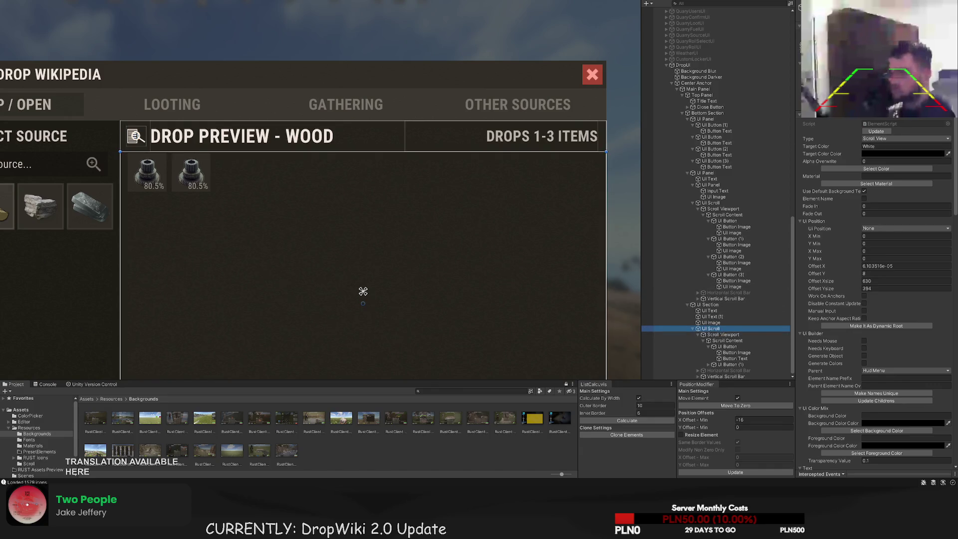
left_click(363, 291)
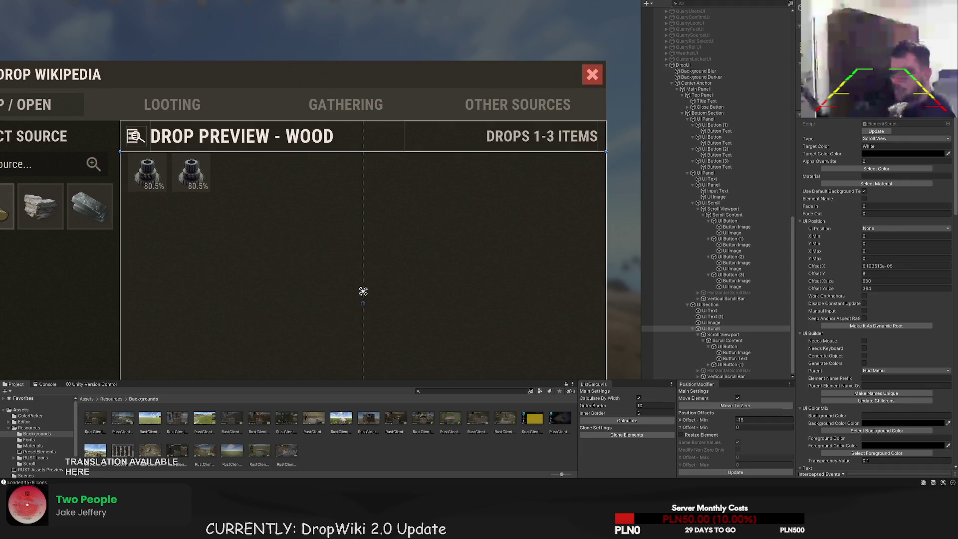
left_click(888, 265)
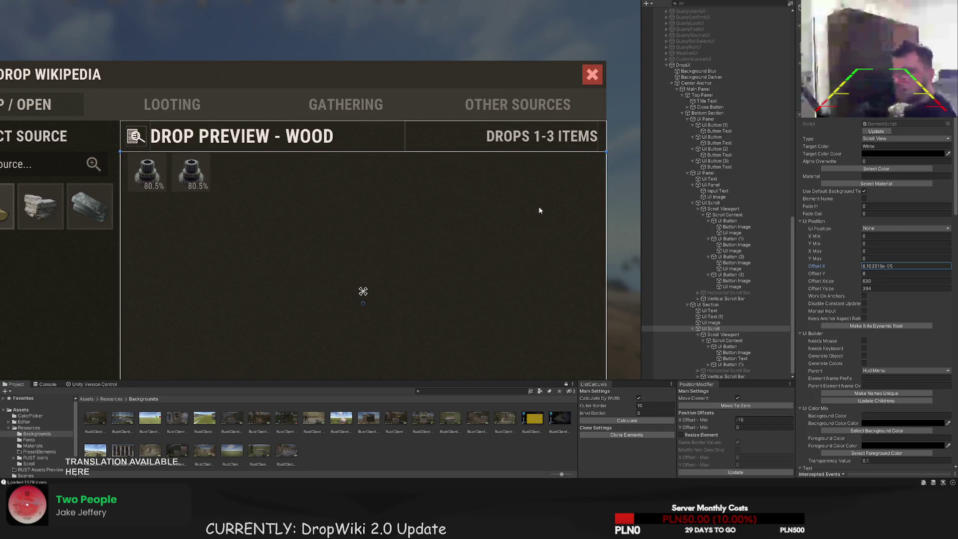
left_click(727, 340)
Give the second gear drop slot the LTD5 colour
left_click(728, 346)
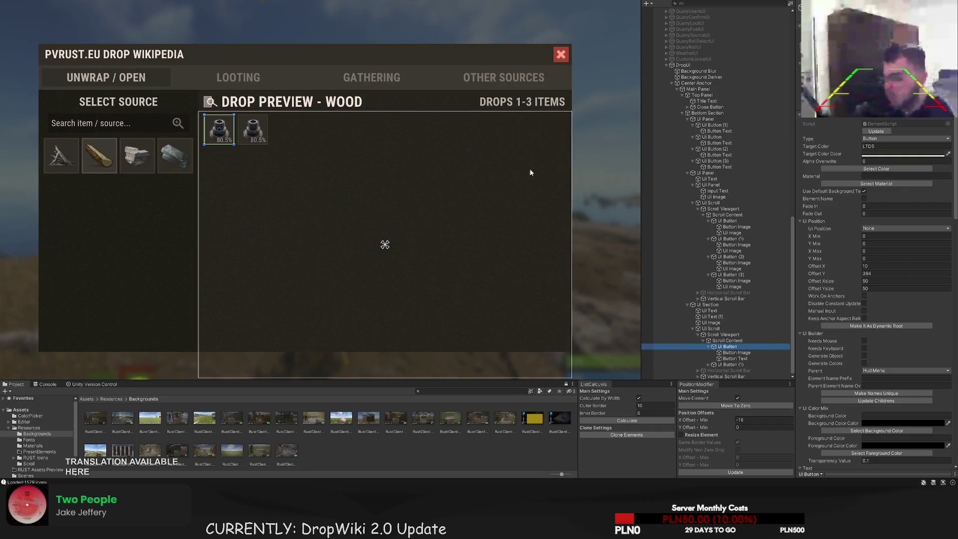
scroll(354, 131, "up", 4)
left_click(728, 365)
left_click(876, 169)
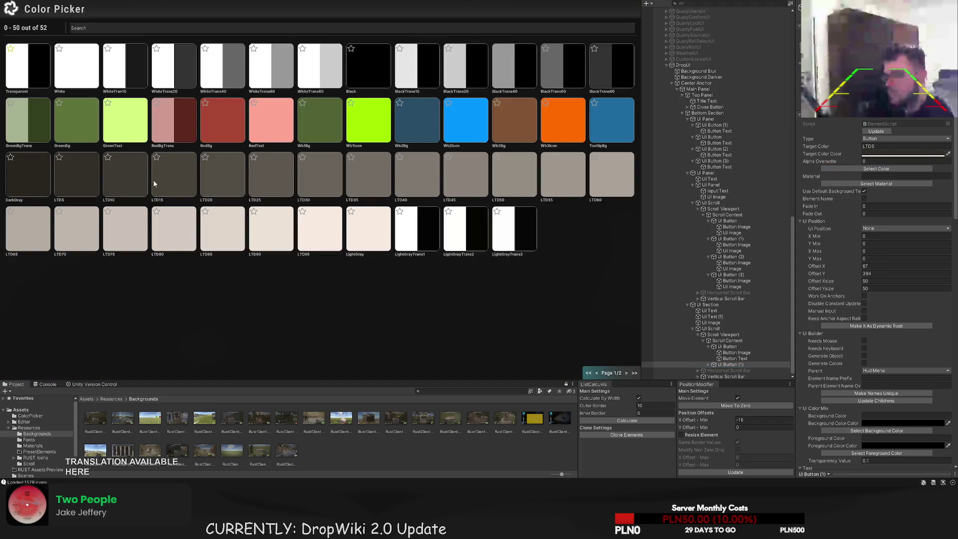
left_click(79, 172)
left_click(241, 206)
scroll(217, 226, "down", 4)
left_click_drag(217, 225, 316, 199)
Tint the wood source icon with the GreenText colour
scroll(216, 185, "up", 3)
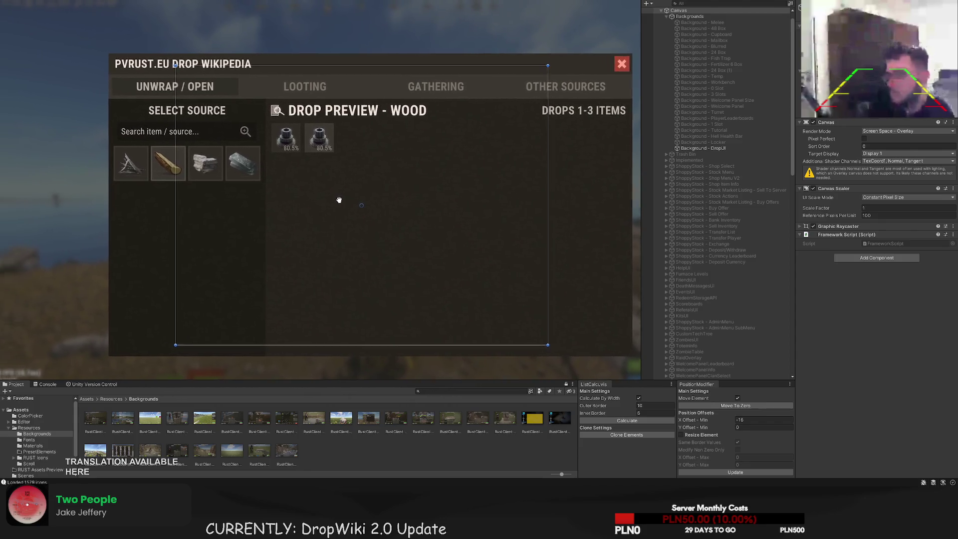
left_click(164, 176)
scroll(163, 175, "up", 2)
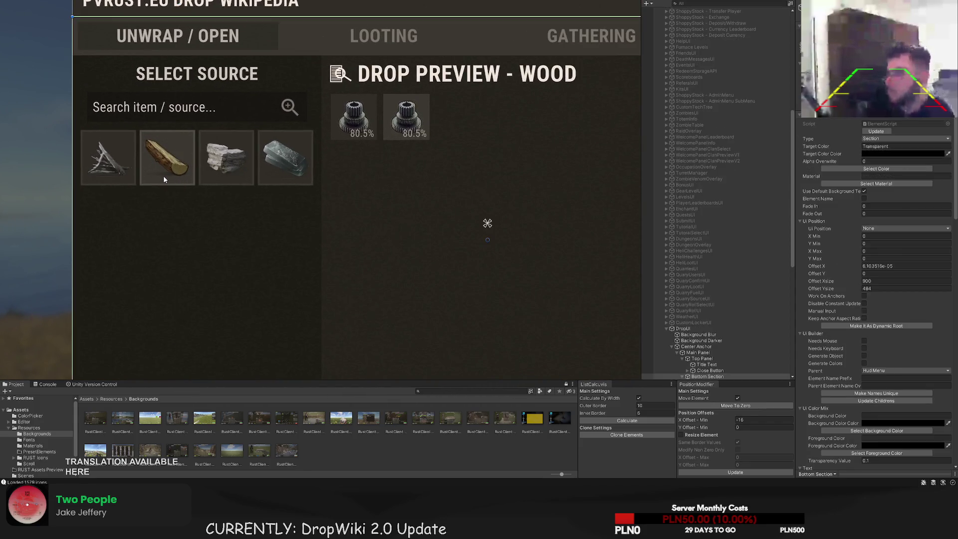
left_click(163, 175)
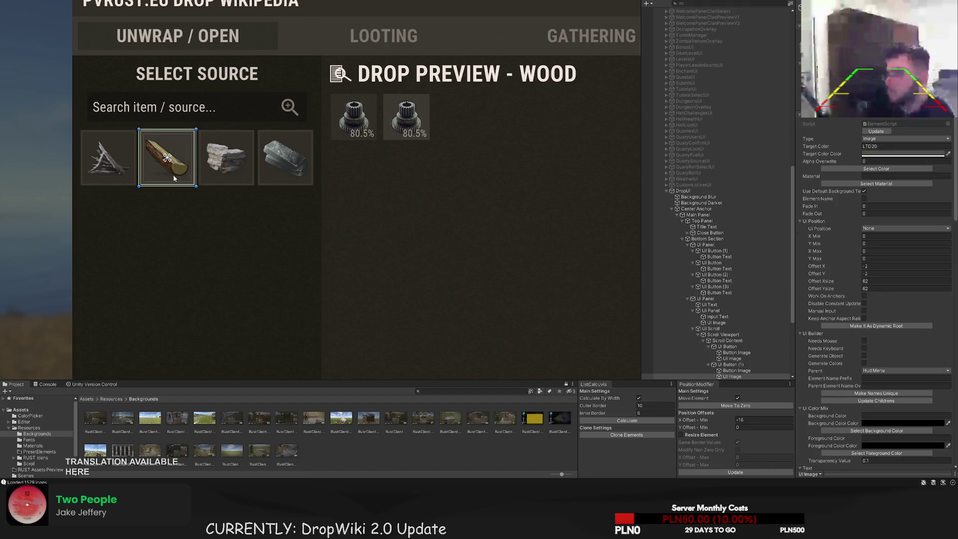
left_click(876, 168)
left_click(125, 123)
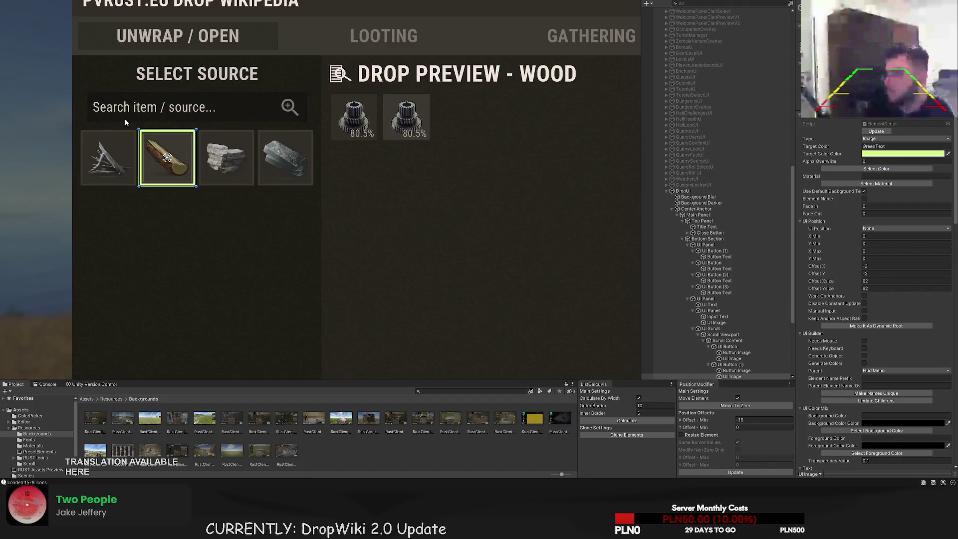
Give the second gear slot's UI Button (1) a green background
left_click(734, 365)
left_click(876, 168)
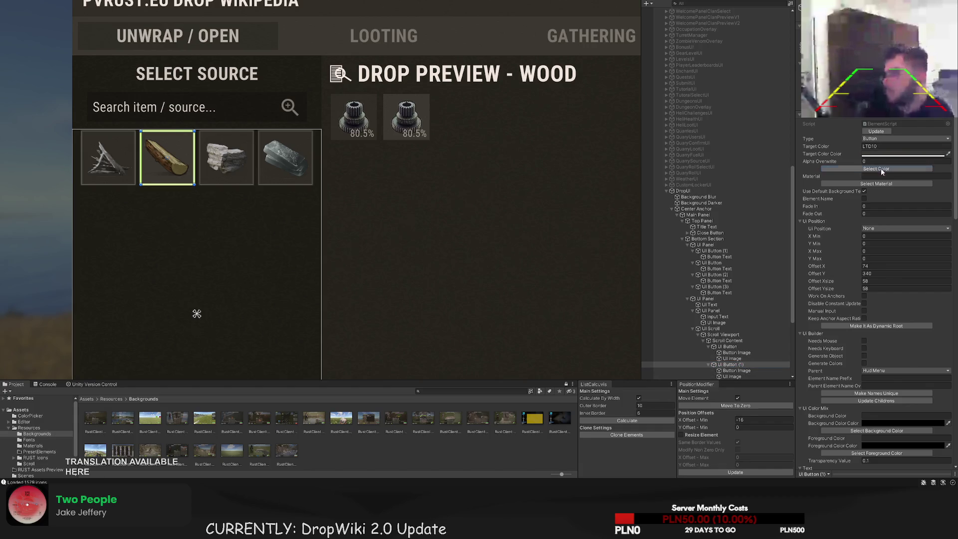
left_click(130, 140)
left_click(268, 227)
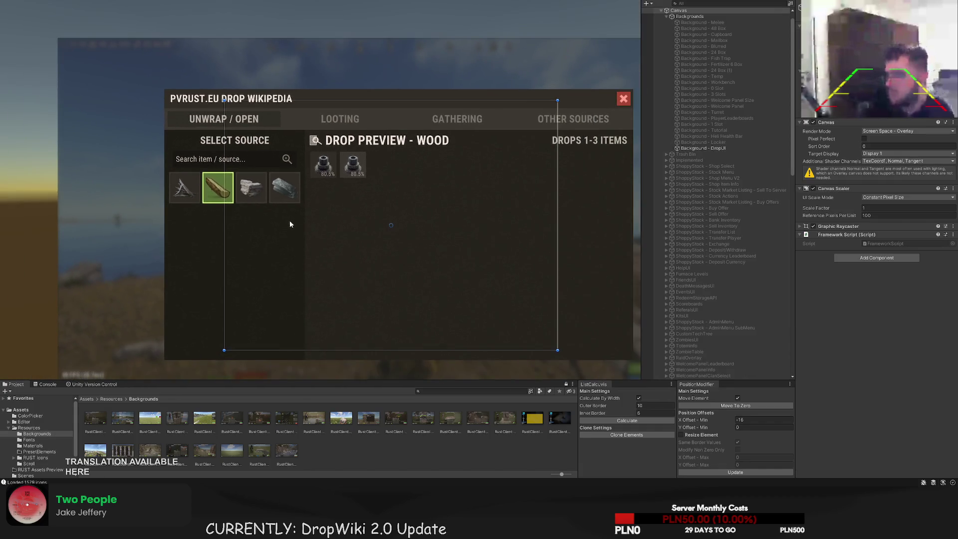
scroll(309, 210, "up", 5)
left_click(321, 156)
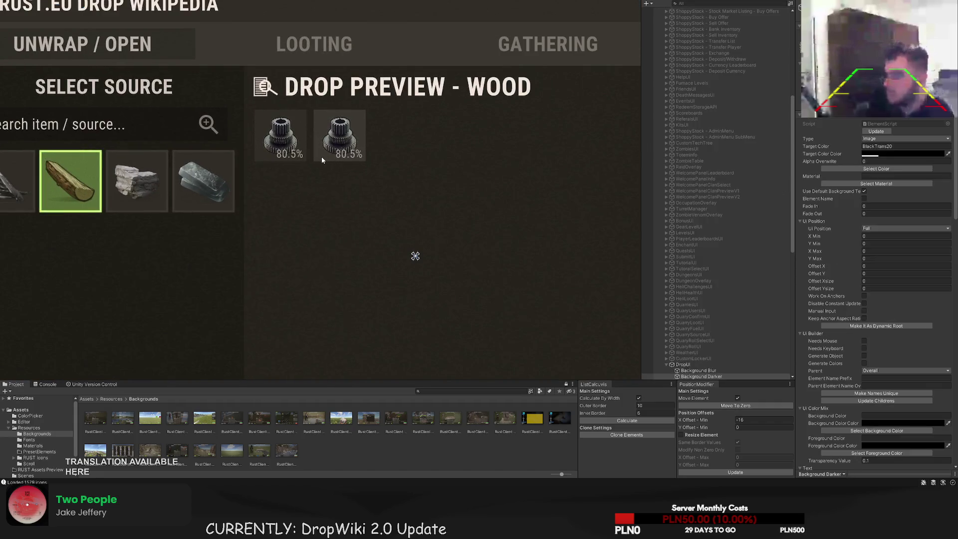
left_click(321, 156)
left_click(322, 157)
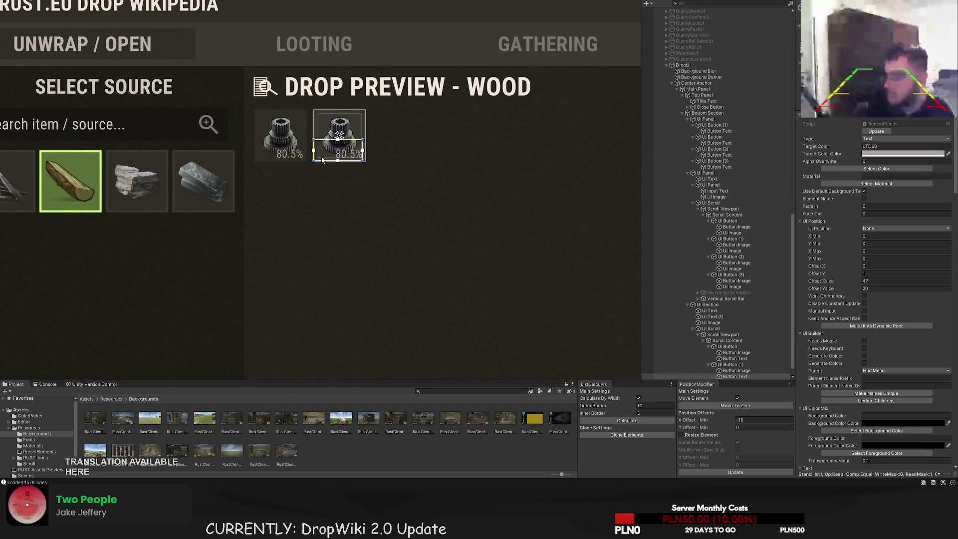
left_click(321, 156)
left_click(322, 156)
left_click(321, 160)
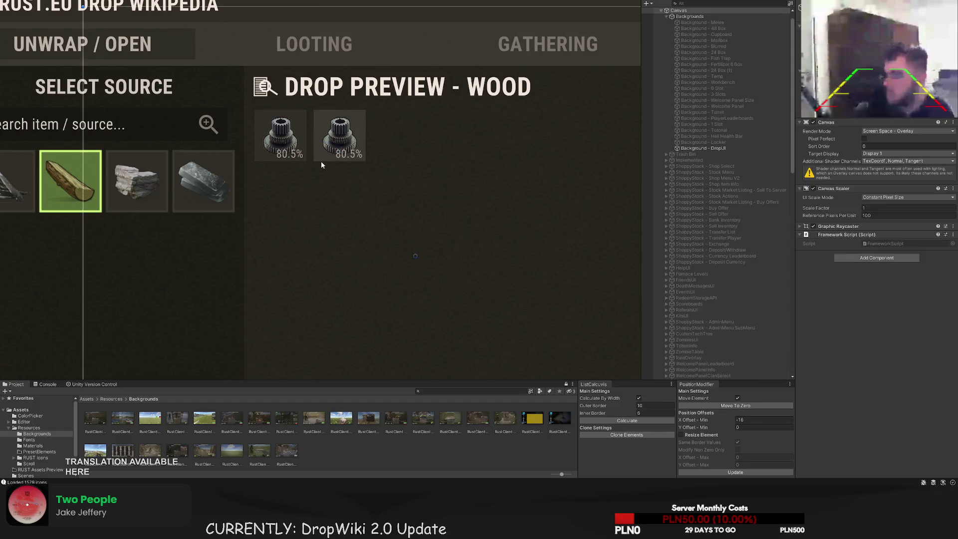
left_click(321, 165)
left_click(321, 165)
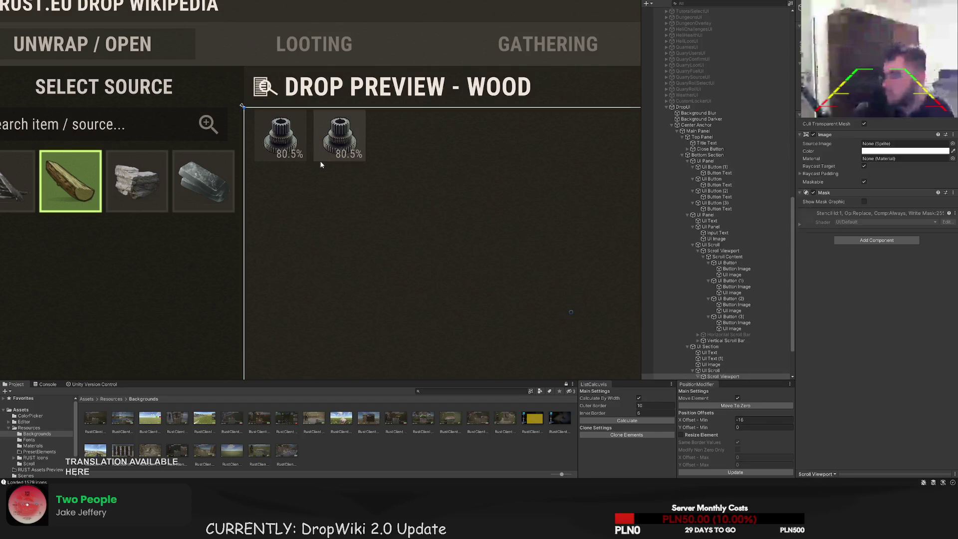
left_click(320, 164)
left_click(876, 168)
left_click(125, 141)
Turn the second slot's 80.5% Button Text light green
scroll(349, 213, "down", 5)
scroll(345, 216, "up", 5)
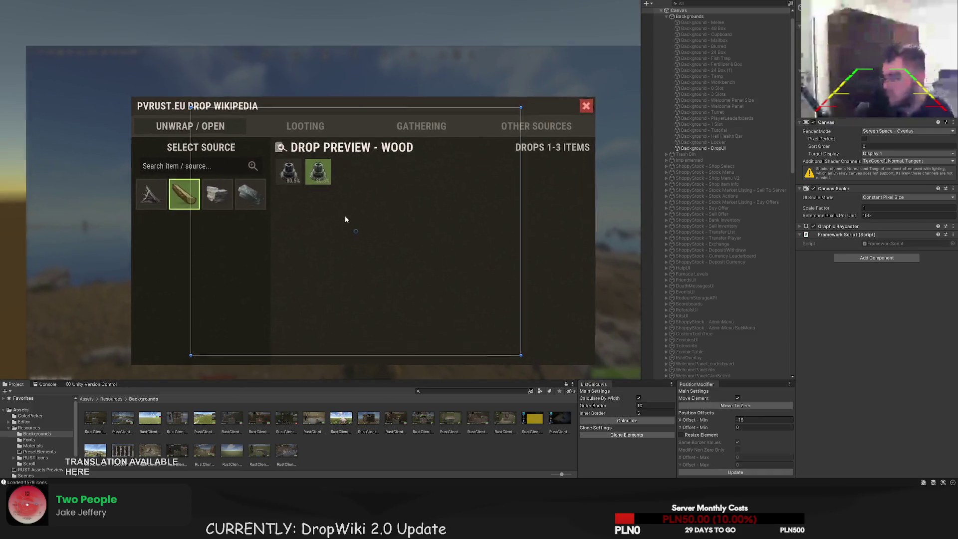
scroll(324, 182, "up", 3)
left_click(316, 158)
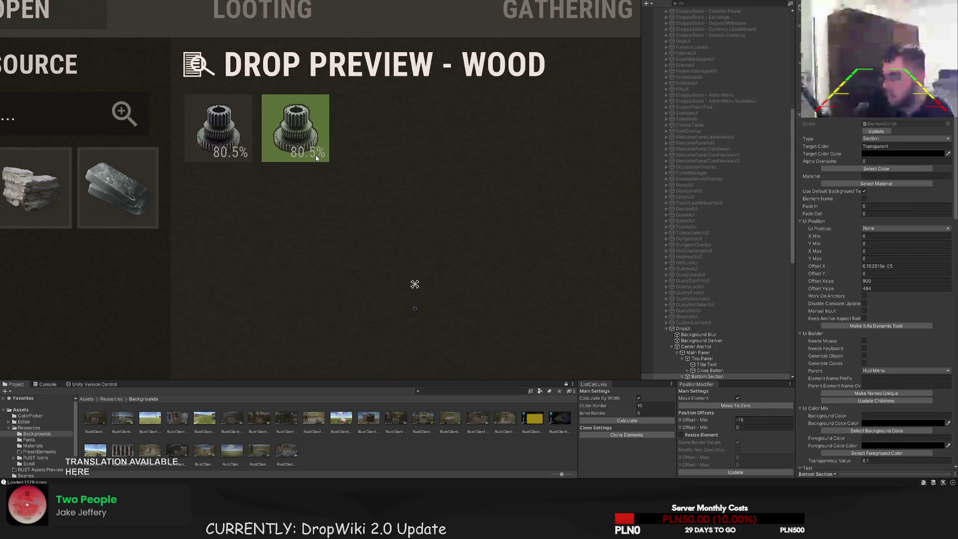
left_click(315, 156)
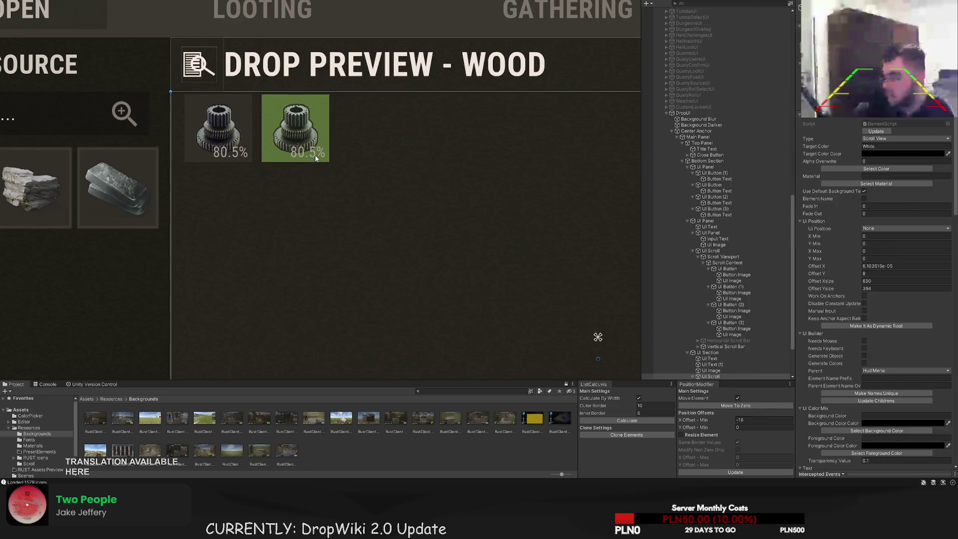
left_click(876, 168)
left_click(121, 121)
left_click(252, 227)
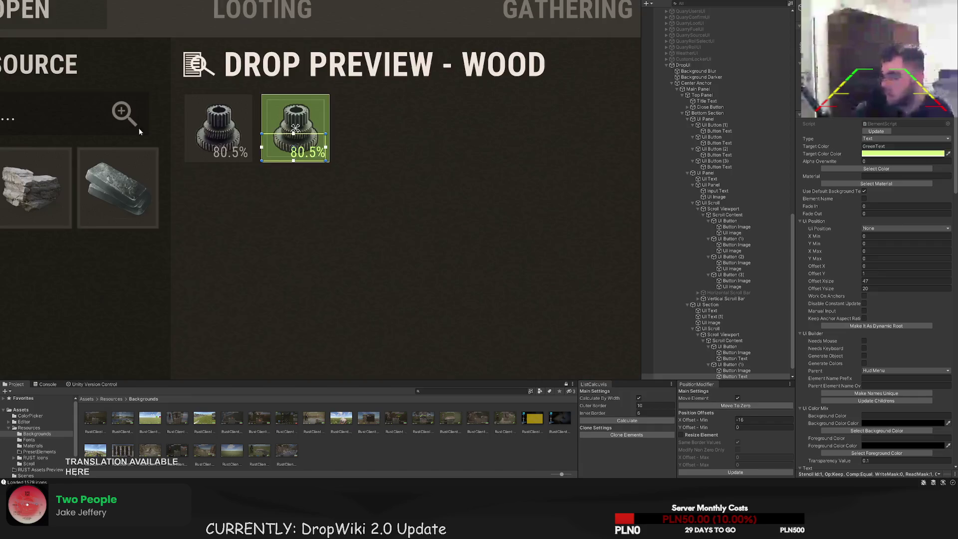
scroll(254, 229, "down", 5)
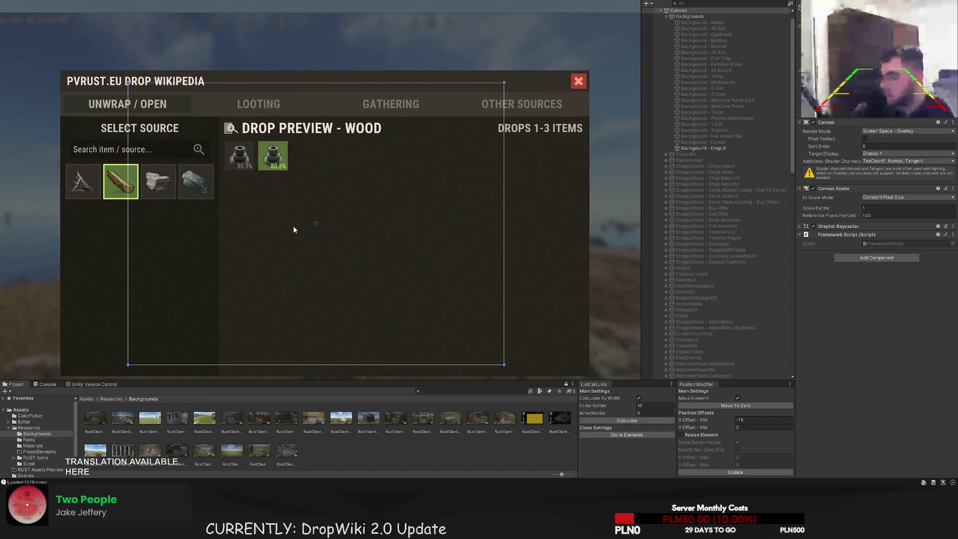
left_click_drag(299, 245, 263, 231)
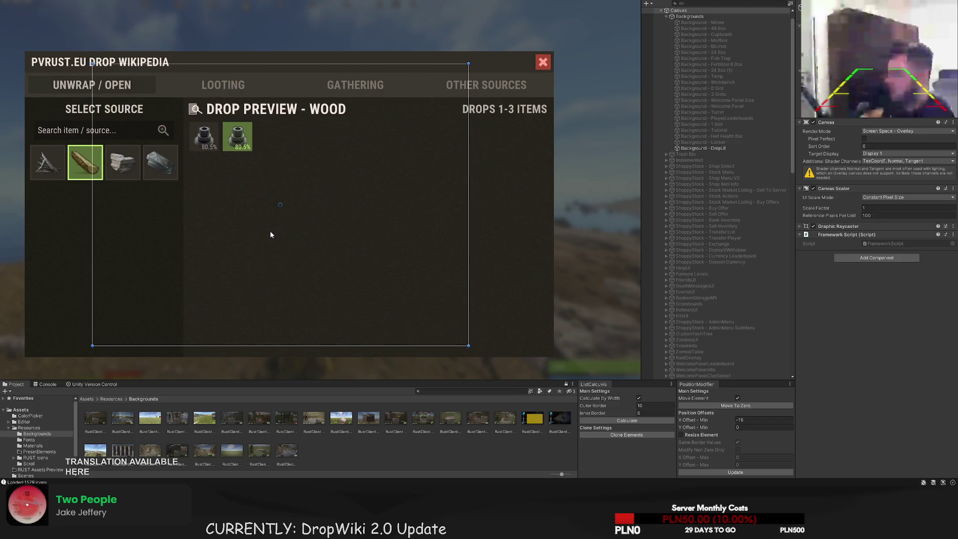
Change the green slot's Shortname from gears to metalpipe and update its item image
left_click(237, 136)
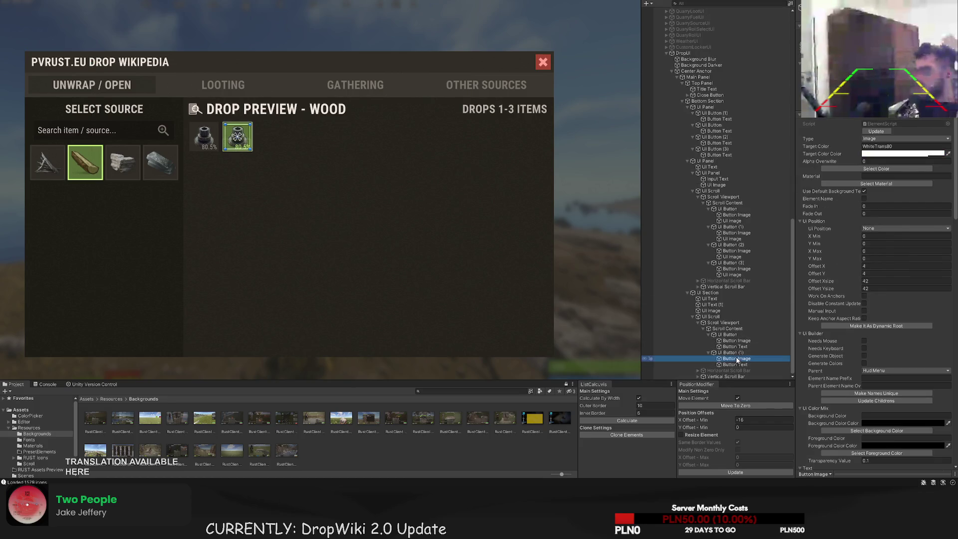
scroll(876, 297, "down", 15)
scroll(876, 297, "up", 6)
left_click(888, 251)
type("metalpipe")
left_click(885, 267)
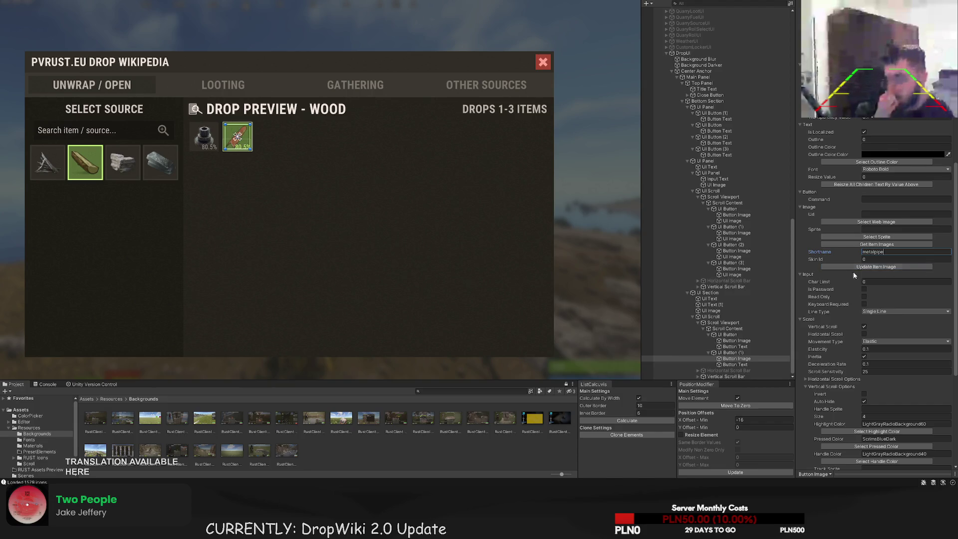
Select the Canvas, then the drop preview's UI Section
left_click(383, 274)
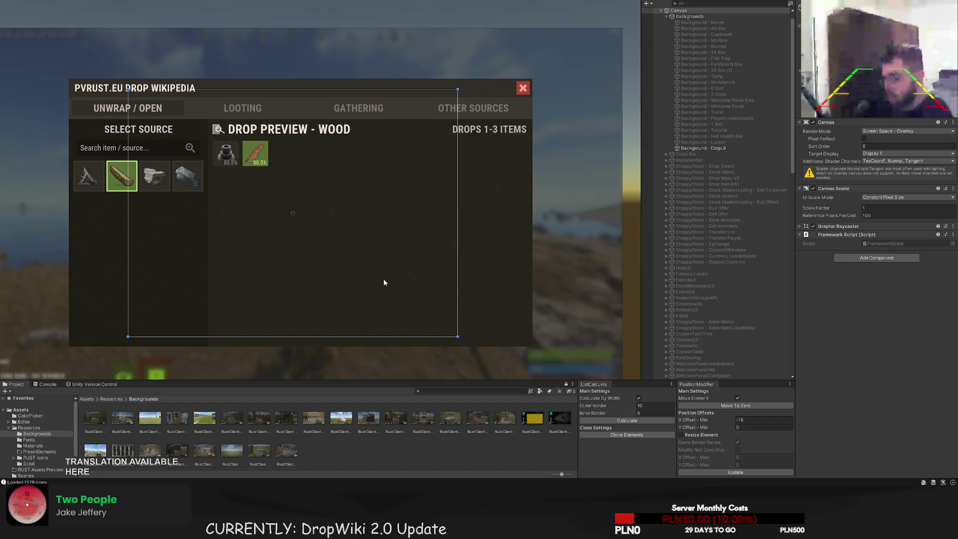
scroll(742, 262, "down", 15)
left_click(724, 294)
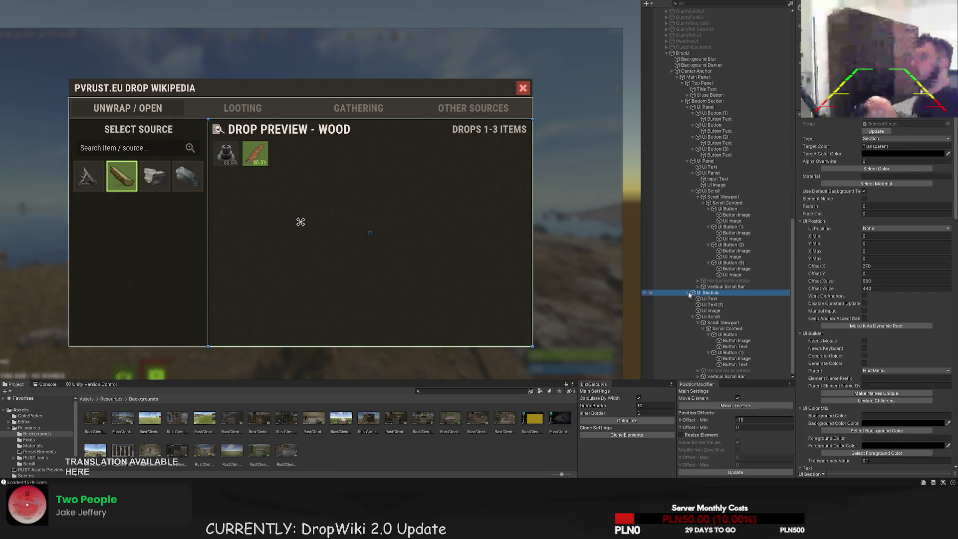
Size the new UI Panel in the UI Section to 630 wide by 120 tall
left_click(690, 317)
scroll(698, 330, "up", 3)
left_click(705, 353)
left_click_drag(336, 228, 336, 207)
scroll(223, 294, "up", 2)
left_click_drag(206, 292, 578, 294)
scroll(580, 301, "up", 1)
key("f")
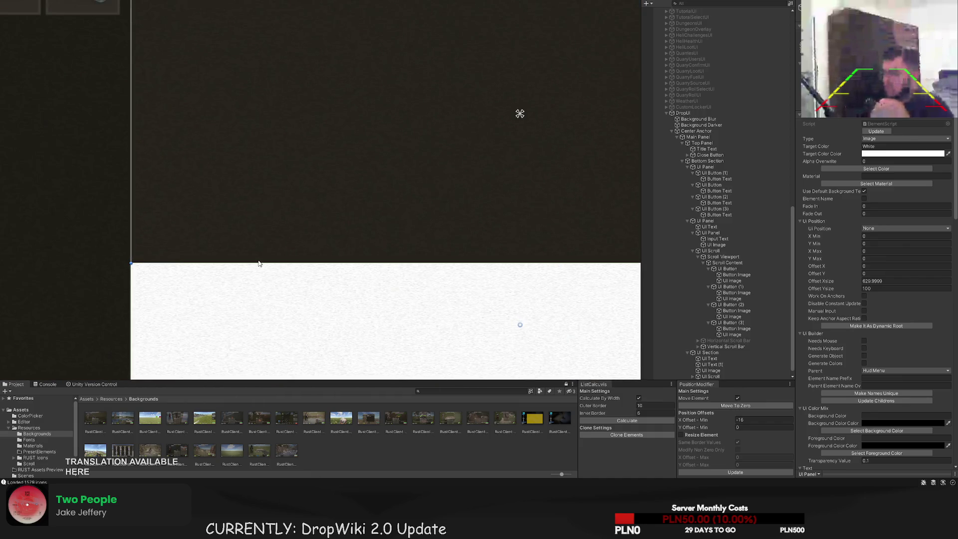
mouse_move(257, 263)
left_mouse_down()
mouse_move(260, 228)
mouse_move(260, 240)
left_mouse_up()
scroll(288, 192, "down", 3)
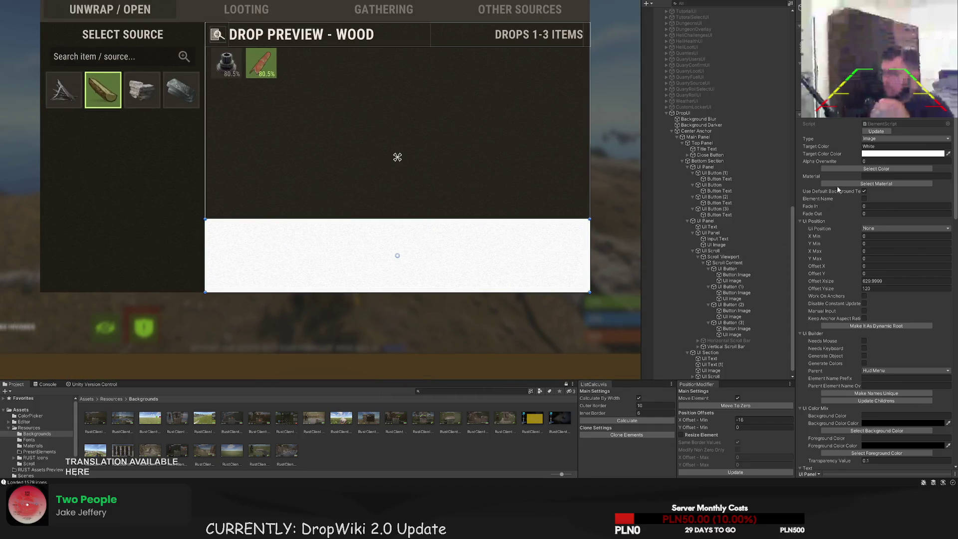
Give the lower panel the dark LTD5 colour and check it on the canvas
left_click(858, 170)
left_click(87, 181)
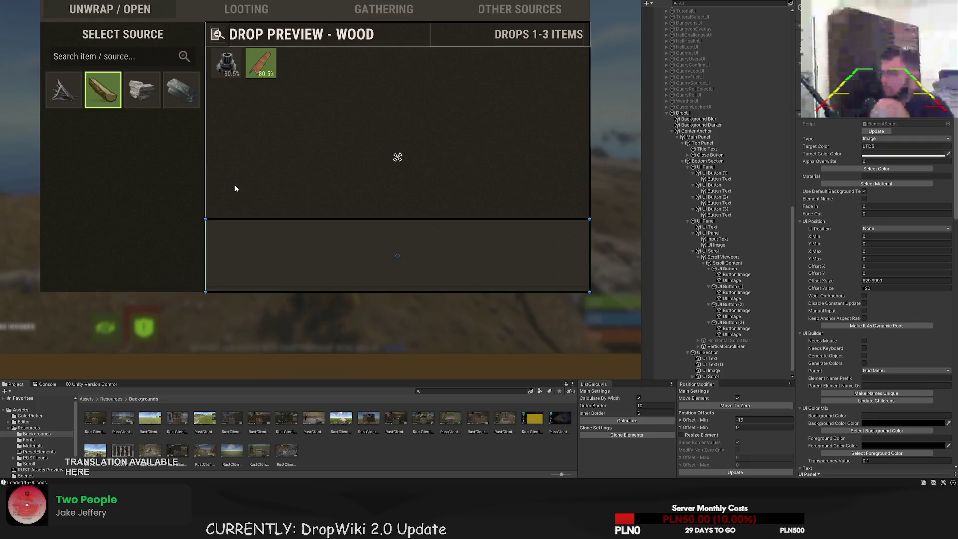
left_click(234, 185)
scroll(235, 192, "up", 3)
left_click(295, 152)
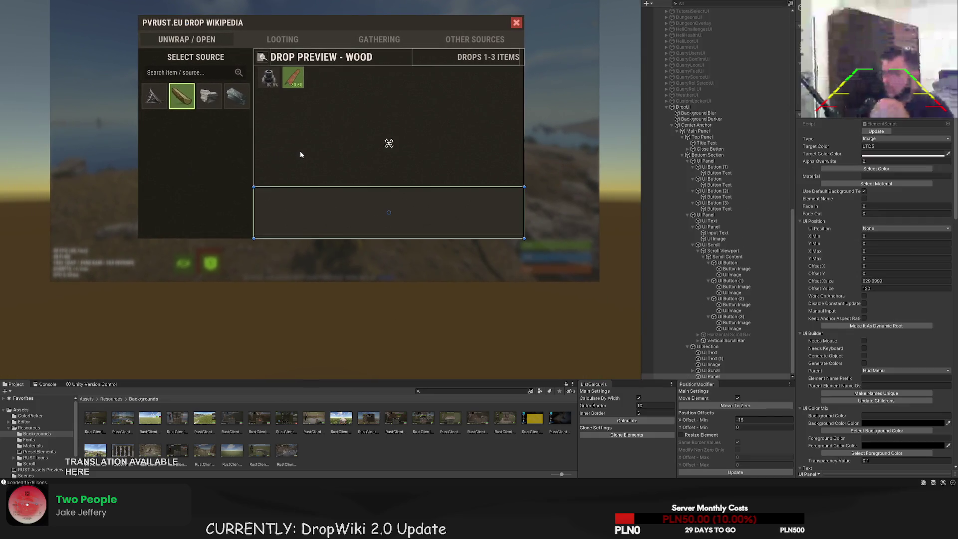
scroll(347, 135, "up", 2)
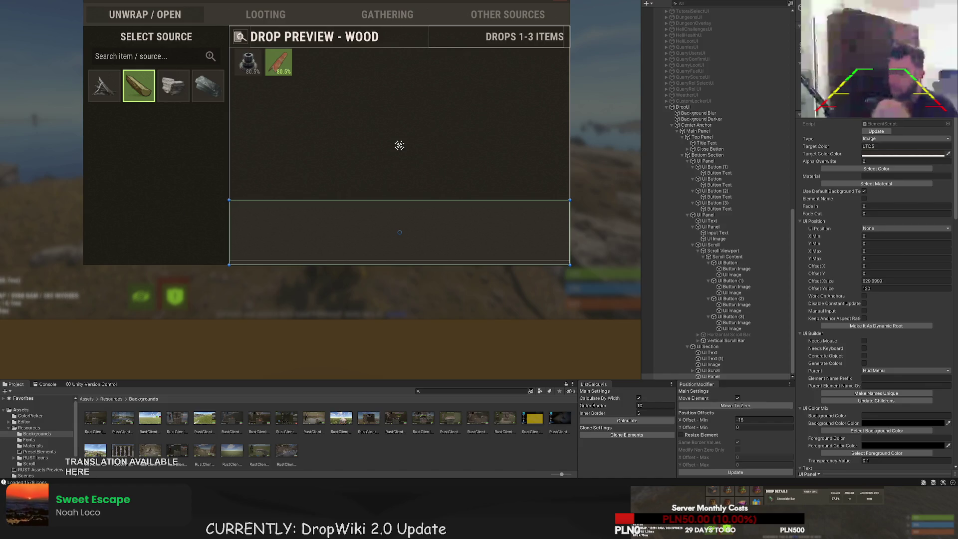
Add a new UI Text inside the lower panel and left-align it
scroll(399, 145, "up", 2)
left_click_drag(398, 221, 424, 224)
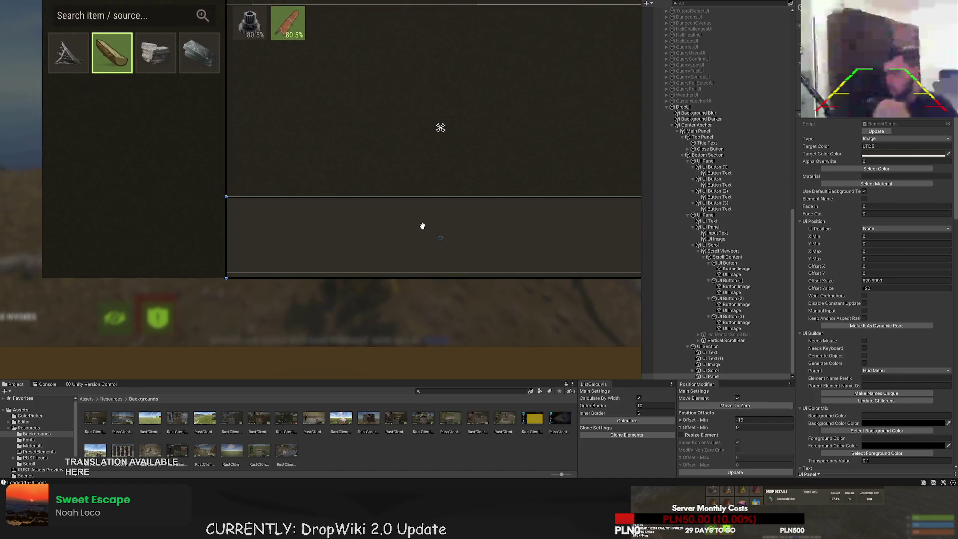
scroll(364, 222, "up", 2)
left_click_drag(329, 198, 338, 196)
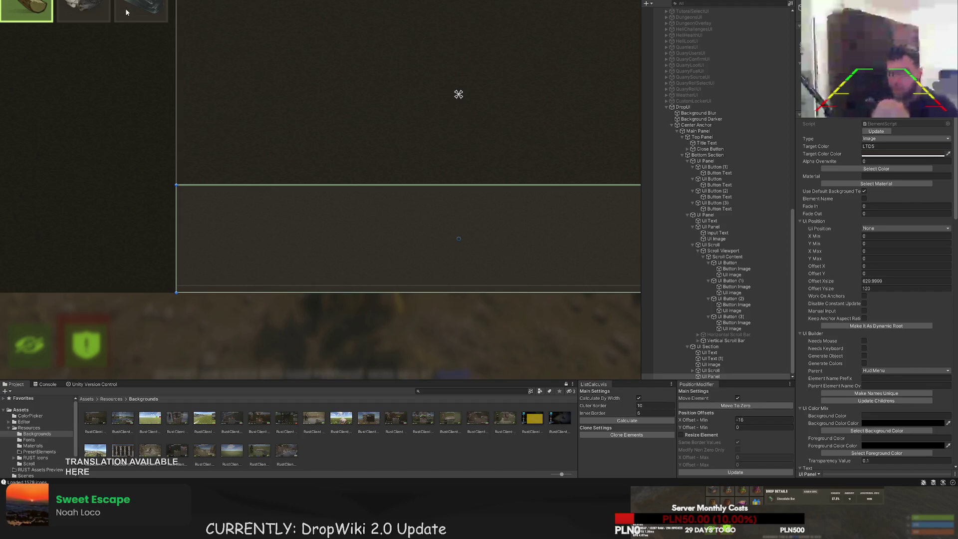
key("ctrl+t")
left_click_drag(254, 160, 256, 130)
scroll(846, 279, "down", 15)
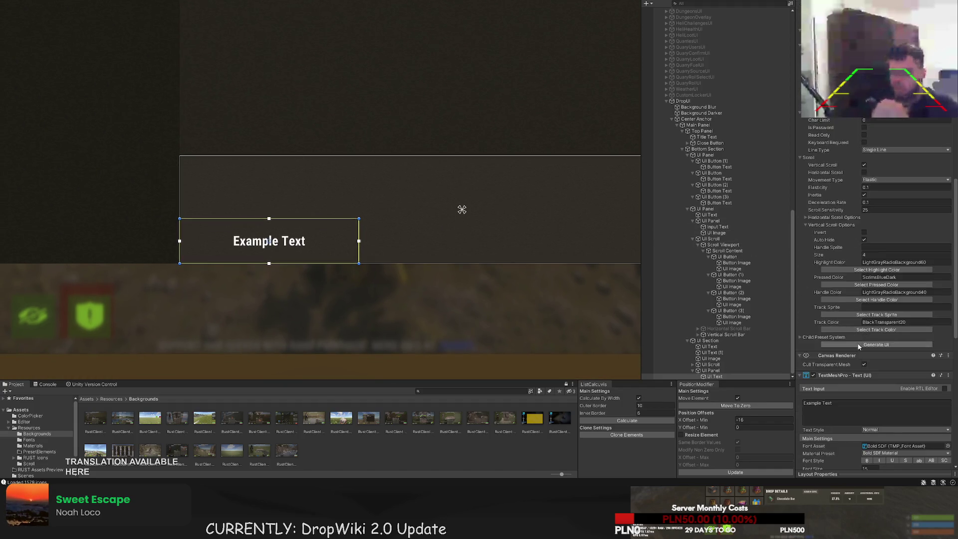
left_click(865, 449)
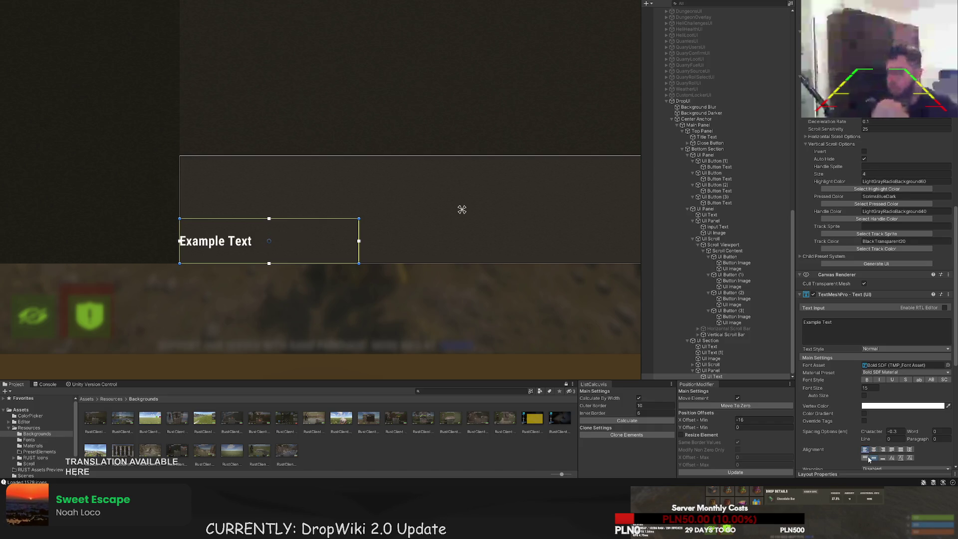
Give the new text element the light LTD80 colour
scroll(360, 224, "up", 3)
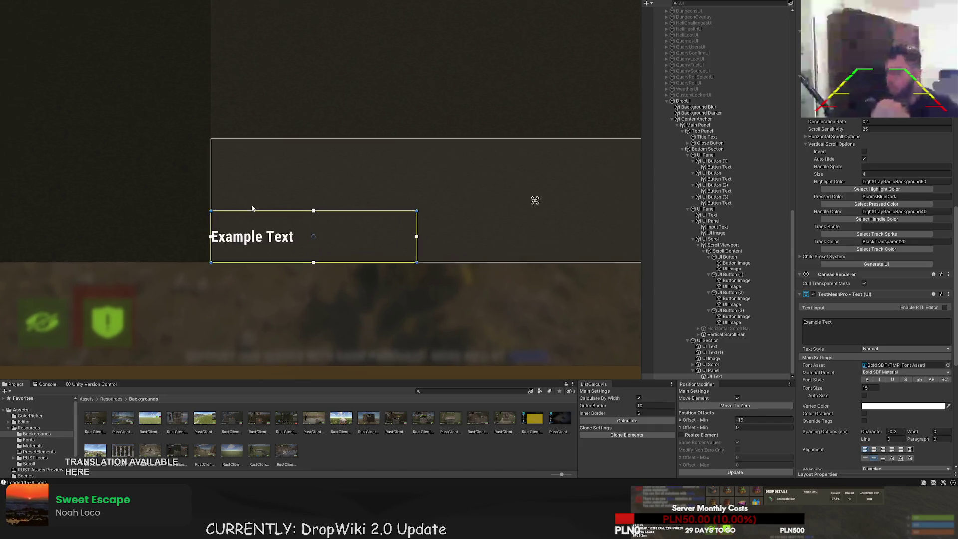
mouse_move(353, 211)
left_mouse_down()
mouse_move(369, 205)
mouse_move(342, 136)
left_mouse_up()
key("w")
scroll(212, 130, "up", 3)
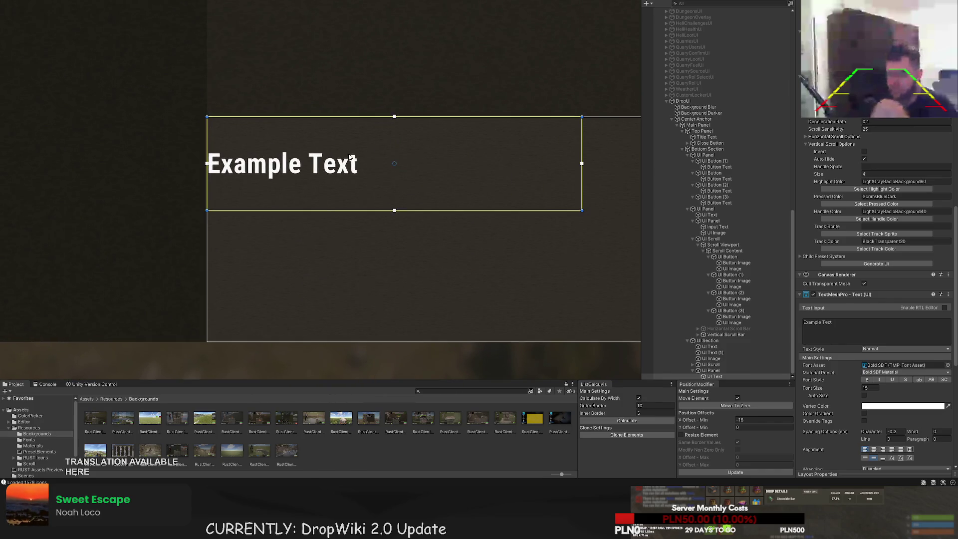
left_click(318, 213)
left_click(320, 213)
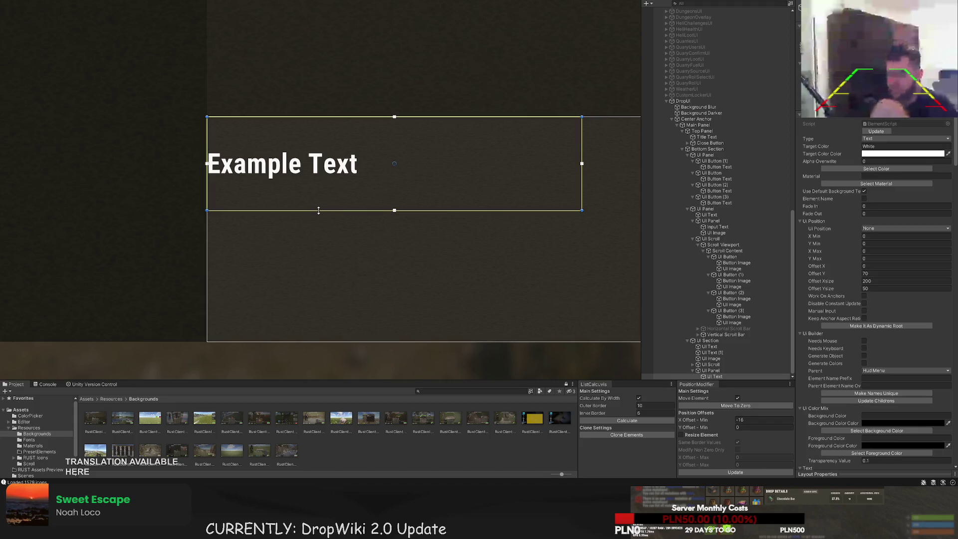
left_click(876, 169)
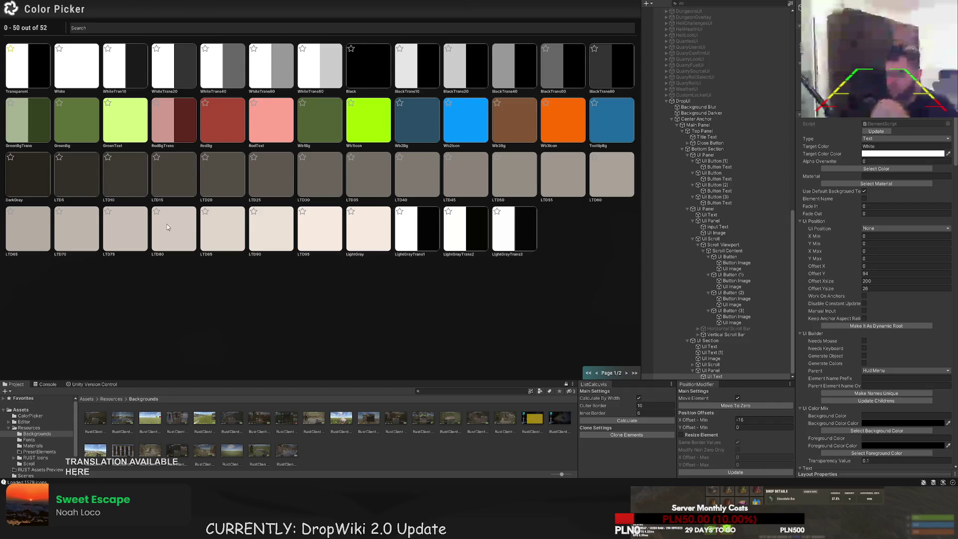
left_click(167, 227)
Set the text to 'DROP DETAILS' with font size 20
scroll(869, 283, "down", 10)
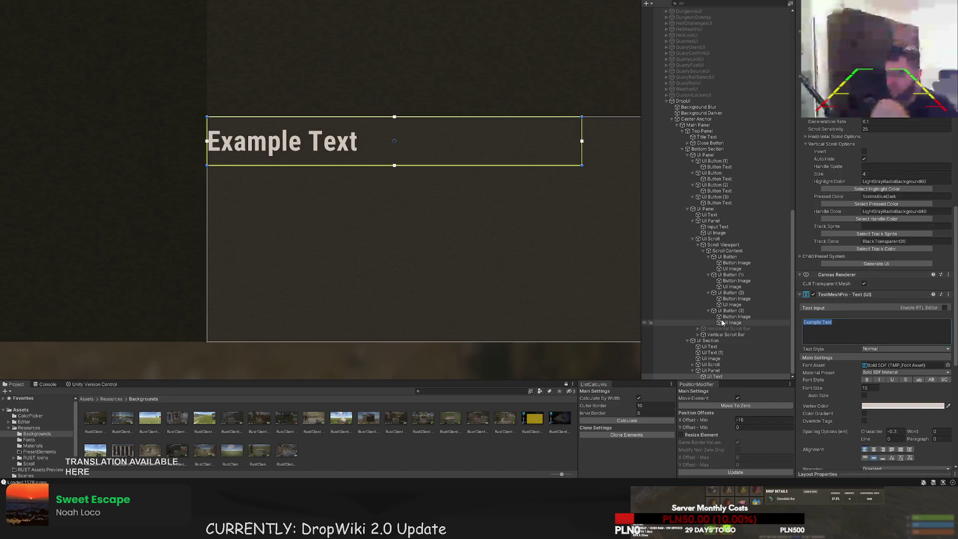
type("DROP DETAILS")
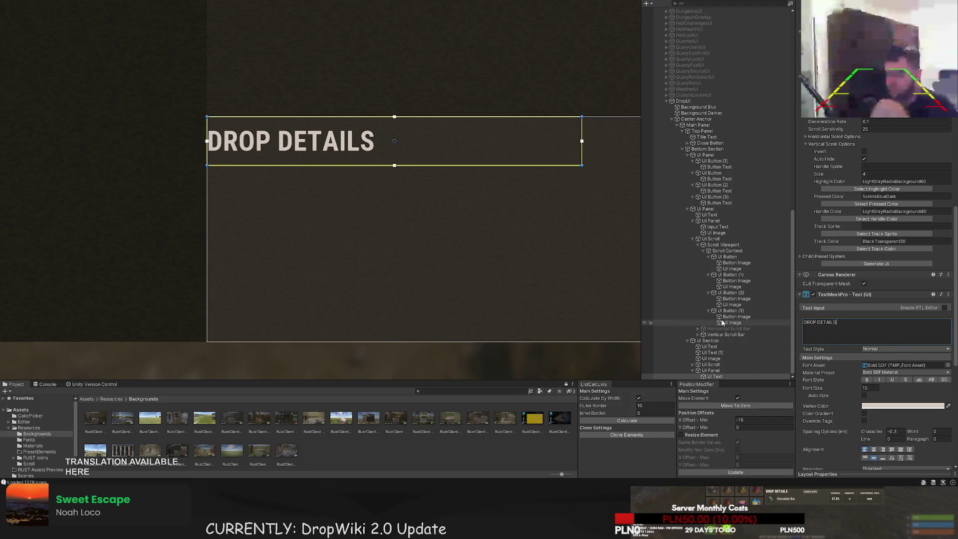
left_click(868, 387)
type("20")
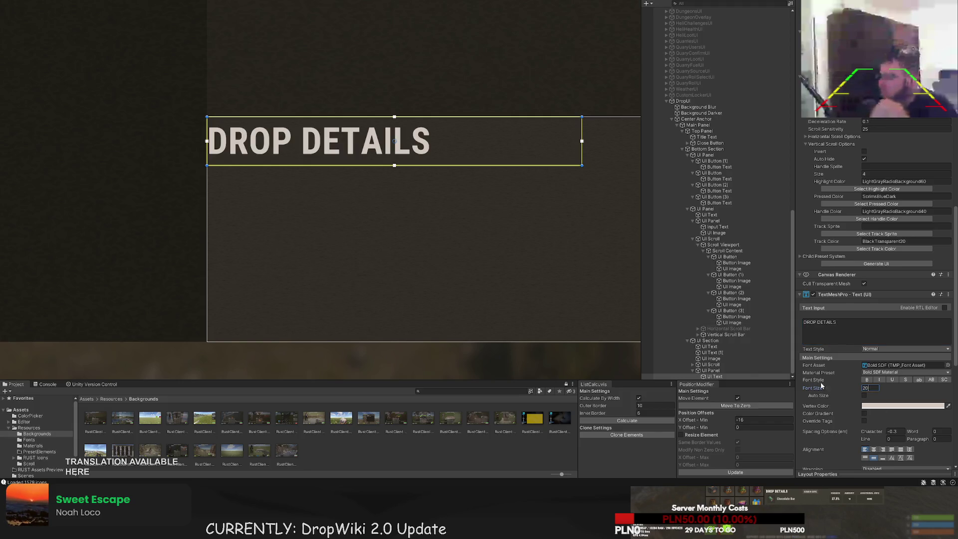
Position the DROP DETAILS title box at the top-left of the lower panel
left_click_drag(289, 203, 319, 191)
left_click_drag(305, 152, 306, 160)
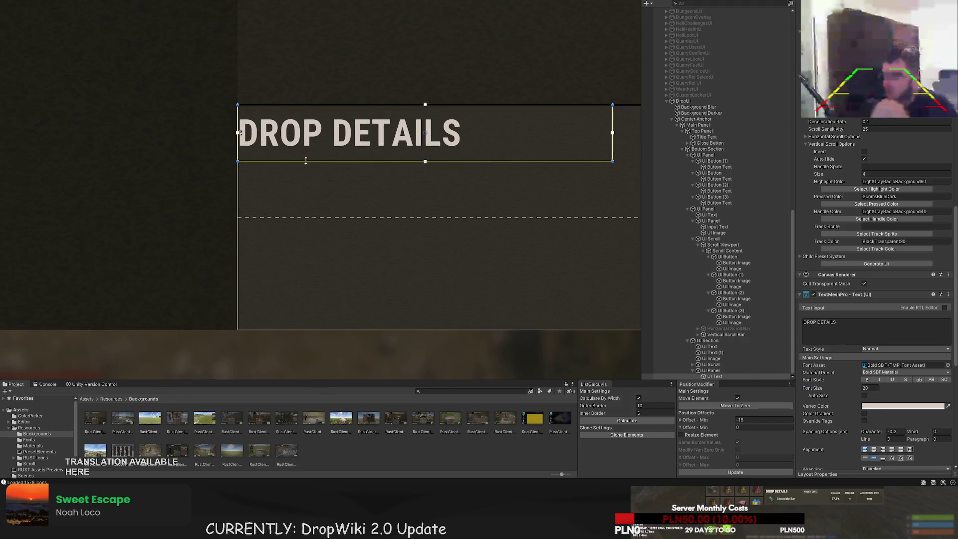
left_click_drag(236, 117, 258, 116)
left_click(273, 214)
scroll(293, 222, "down", 2)
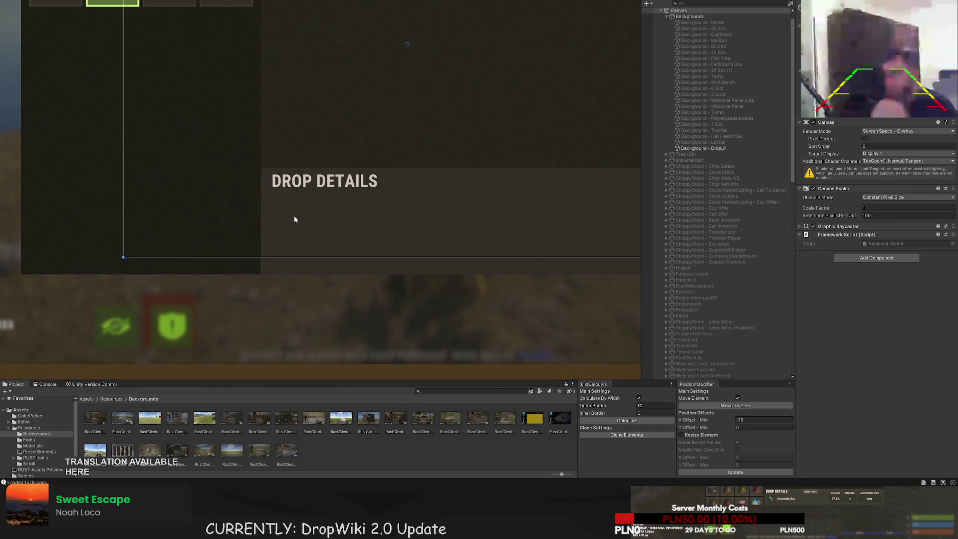
left_click(295, 186)
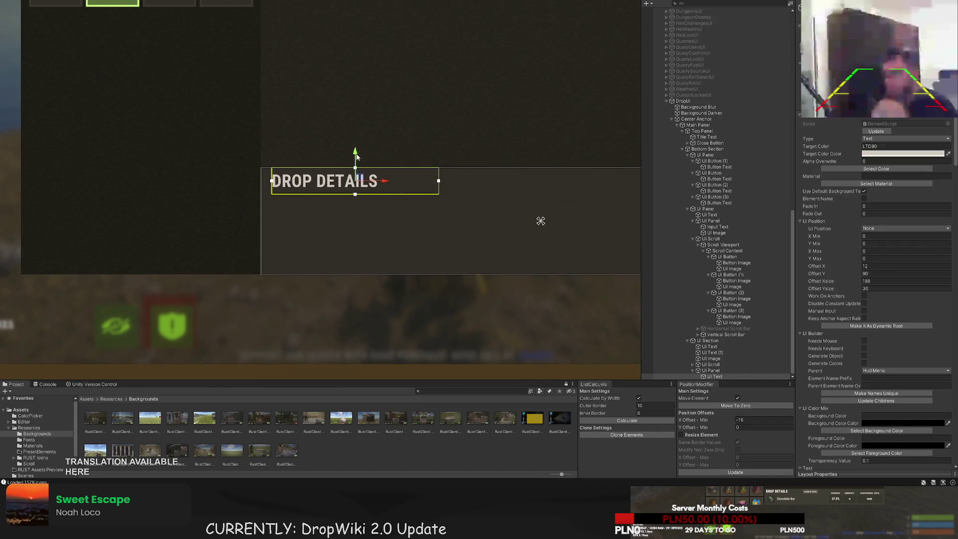
left_click_drag(362, 156, 367, 181)
scroll(370, 185, "down", 4)
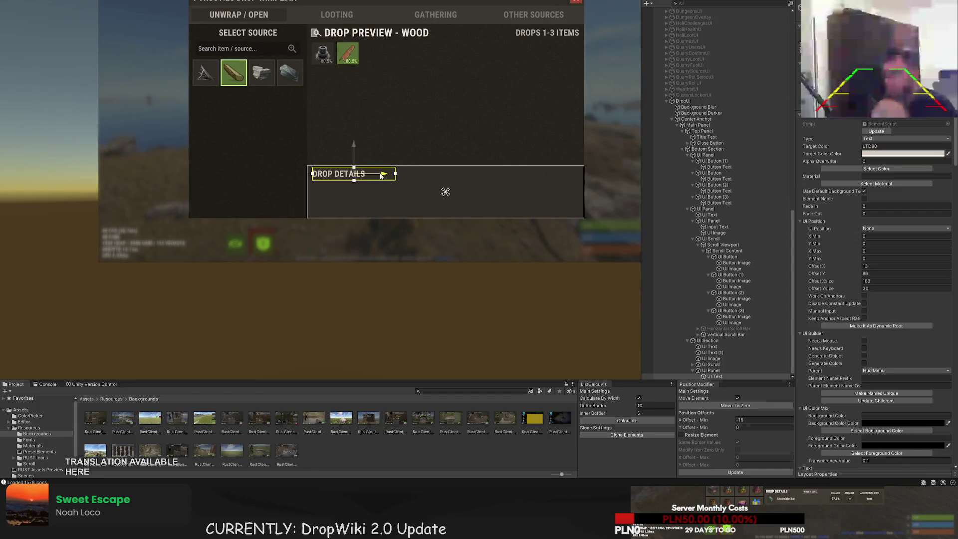
left_click(382, 144)
key("f")
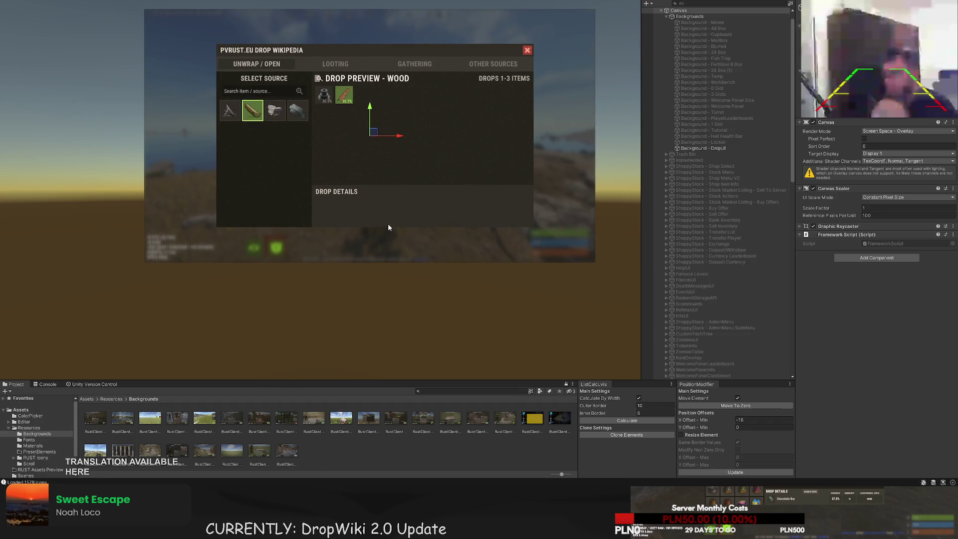
left_click(392, 210)
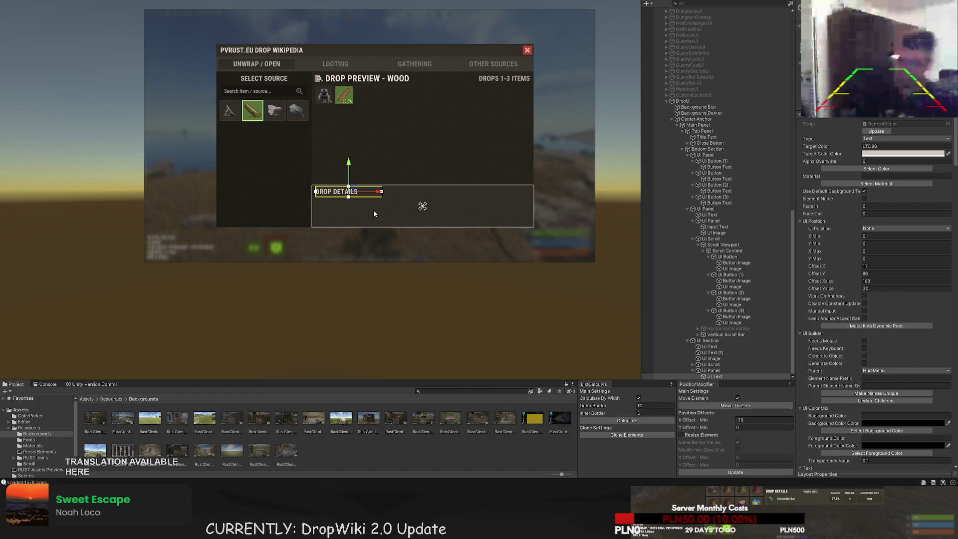
Give the small slot panel the BlackTrans20 colour and shift it right
scroll(391, 222, "up", 3)
scroll(384, 211, "up", 2)
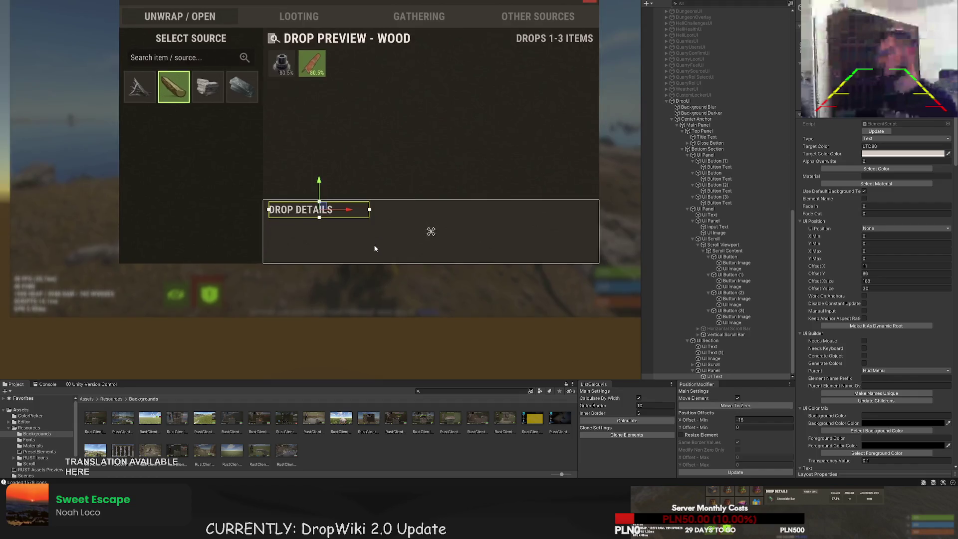
left_click(712, 372)
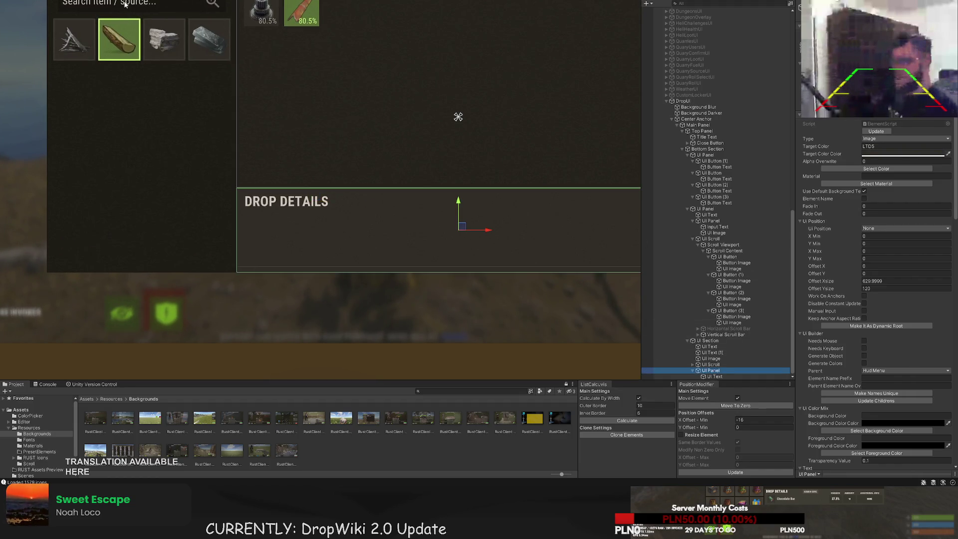
left_click(843, 170)
left_click(468, 76)
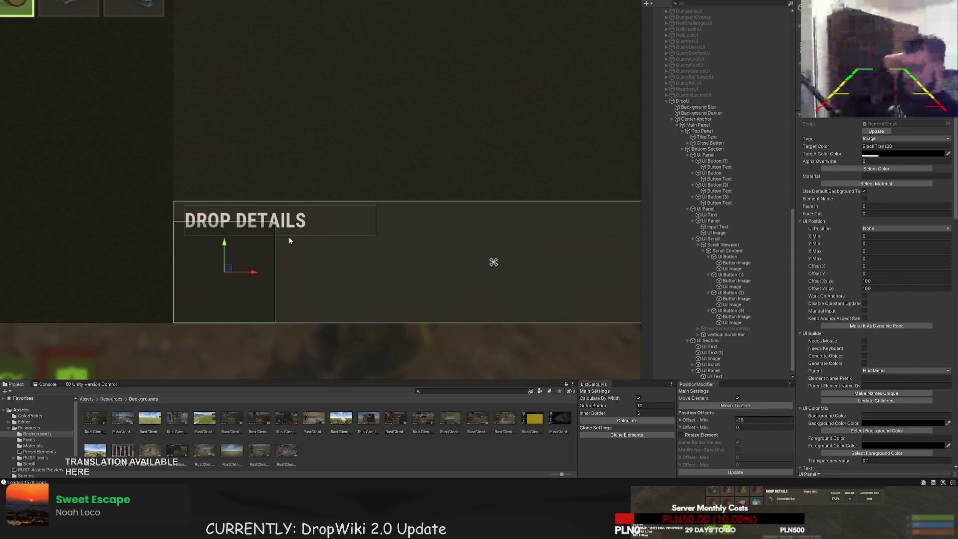
mouse_move(250, 273)
left_mouse_down()
mouse_move(262, 274)
mouse_move(237, 232)
mouse_move(232, 249)
left_mouse_up()
Narrow the slot panel to about 60 wide and move it up slightly
key("t")
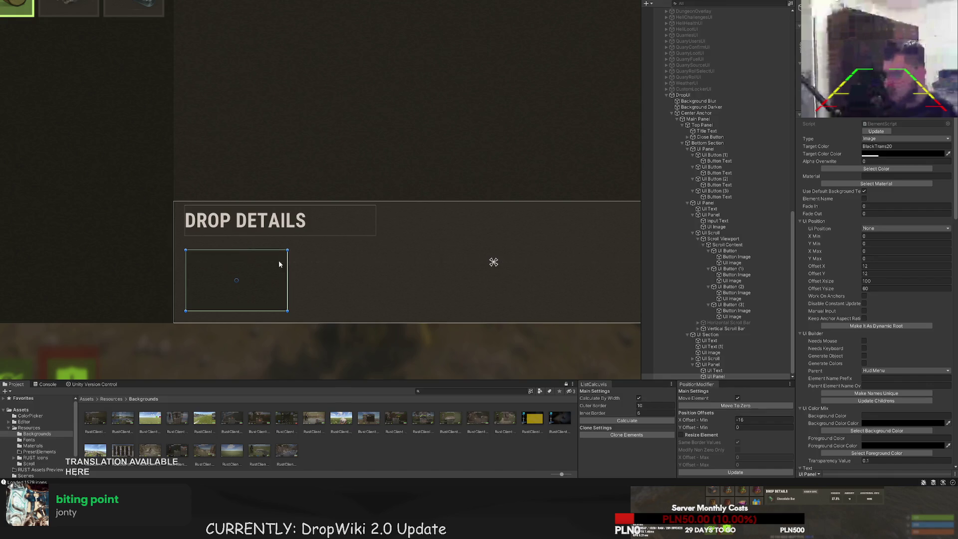
left_click_drag(287, 264, 245, 265)
key("w")
scroll(259, 263, "up", 2)
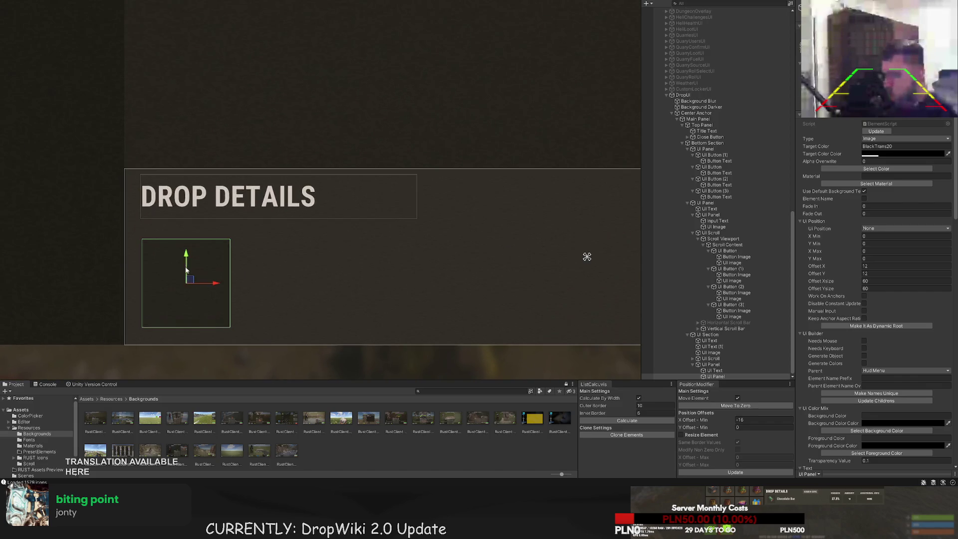
left_click_drag(185, 261, 214, 281)
Check the layout, then reselect the item slot and the DROP DETAILS heading
left_click(305, 270)
scroll(305, 270, "down", 4)
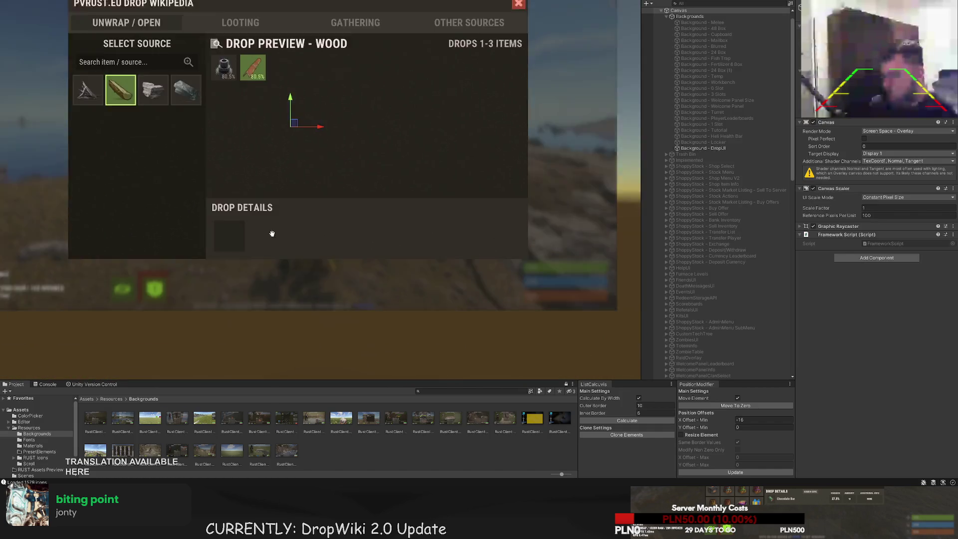
scroll(278, 238, "up", 3)
left_click(272, 256)
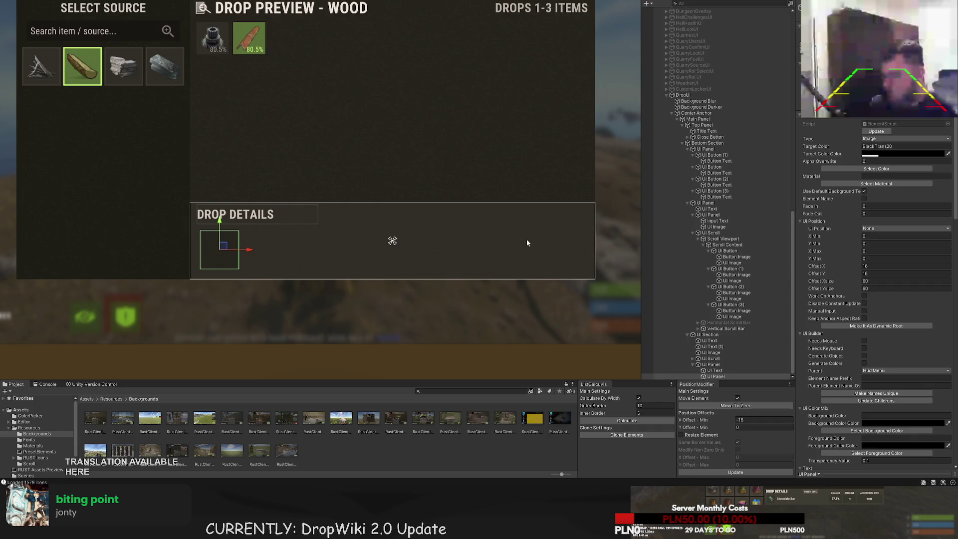
double_click(724, 371)
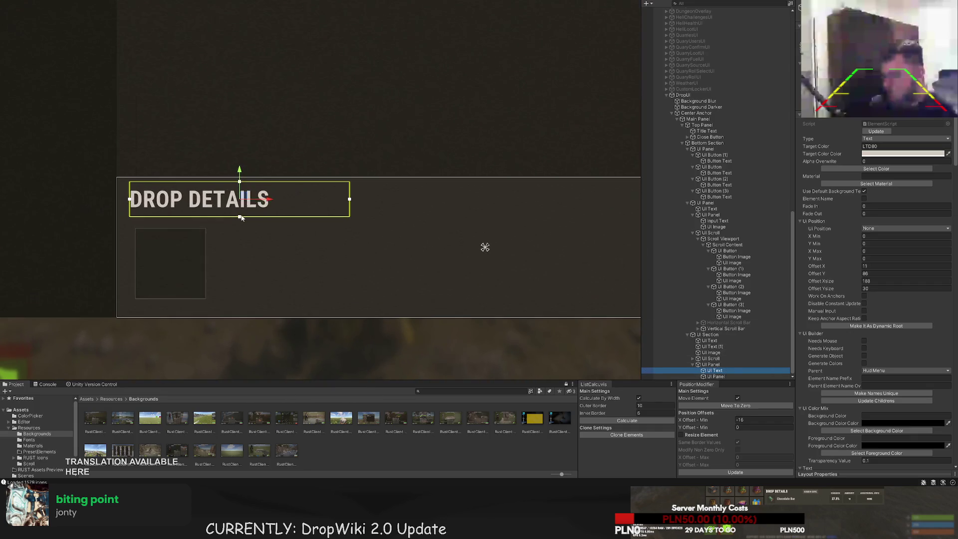
Set the DROP DETAILS heading's font size to 23, matching the other headings
left_click(245, 172)
scroll(247, 169, "down", 5)
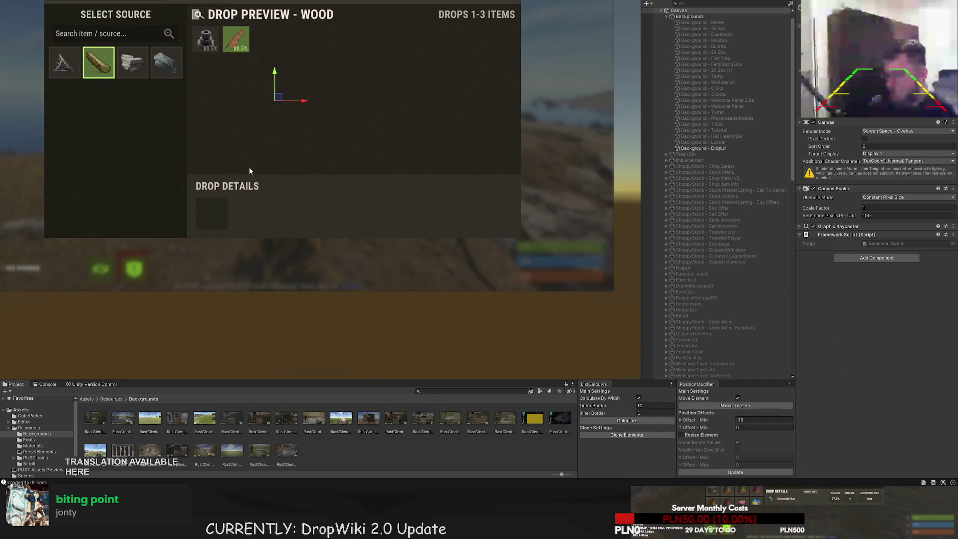
left_click(234, 186)
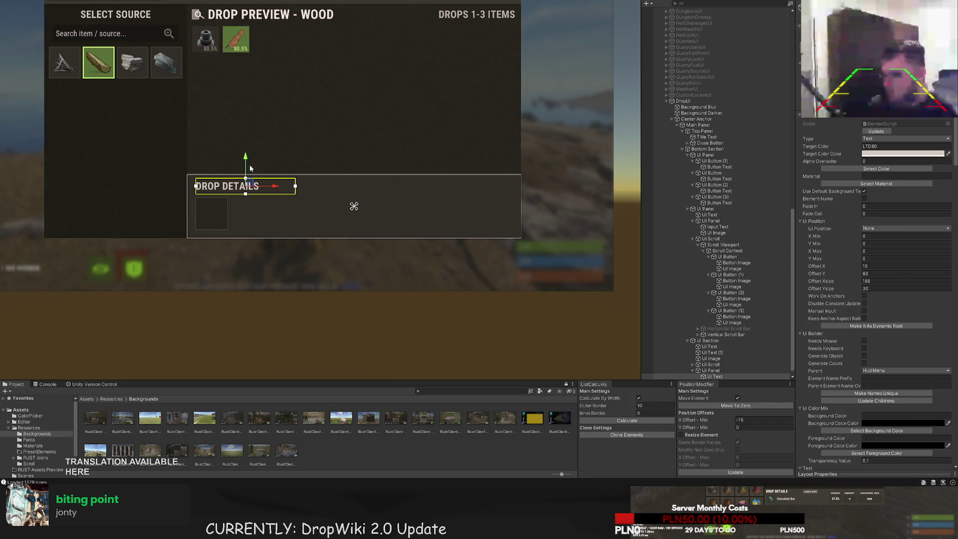
scroll(867, 326, "down", 5)
scroll(867, 326, "down", 10)
left_click_drag(847, 327, 851, 328)
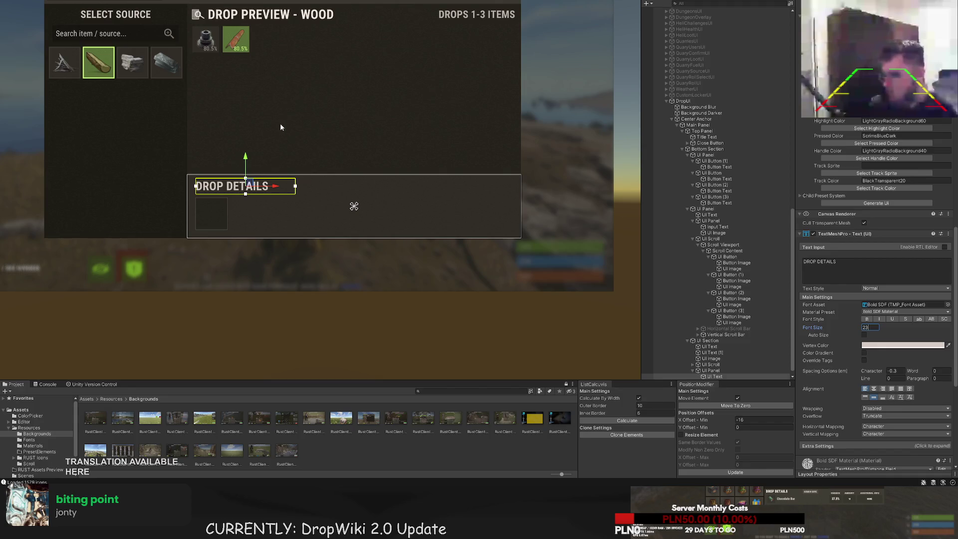
scroll(279, 126, "down", 2)
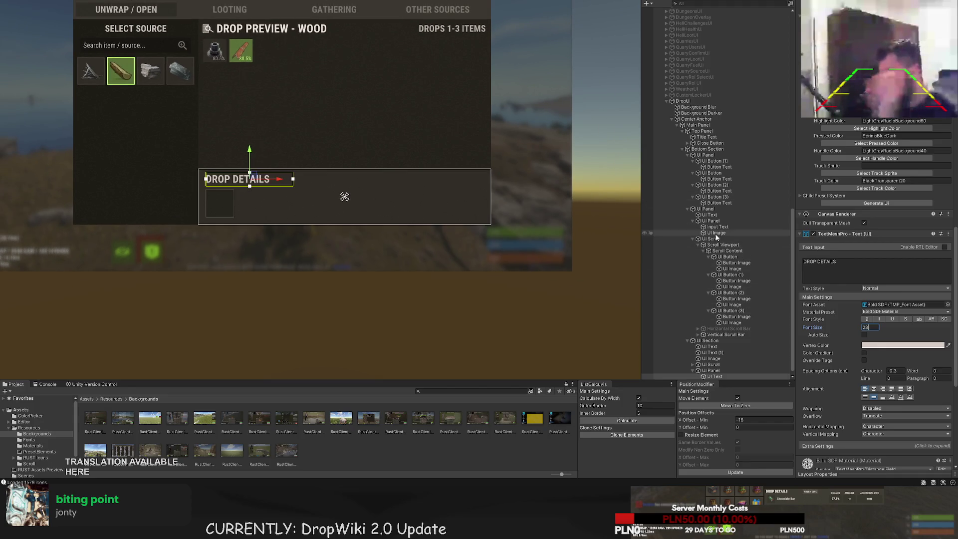
left_click(709, 215)
scroll(712, 257, "down", 1)
left_click(710, 340)
left_click(727, 370)
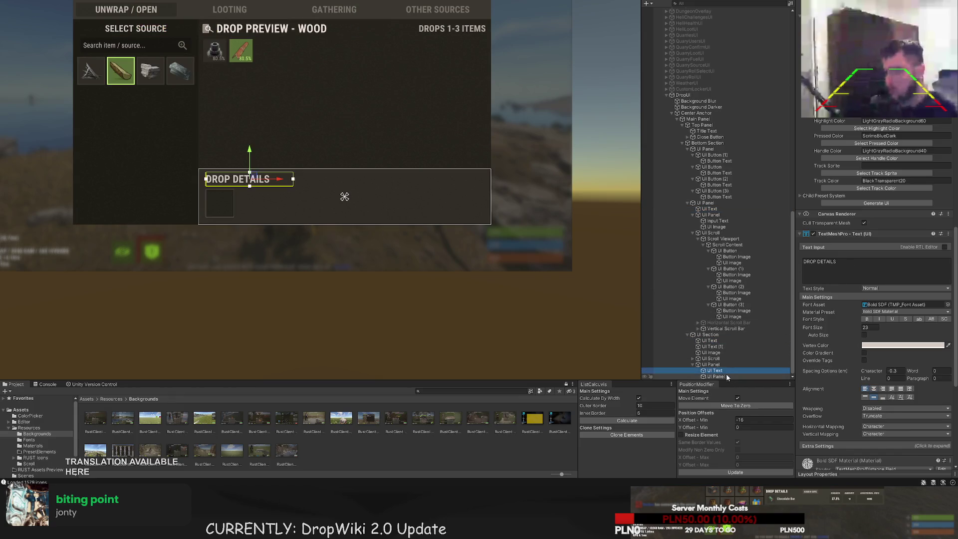
Extend the heading's text box up and down to about 188×38
left_click(373, 217)
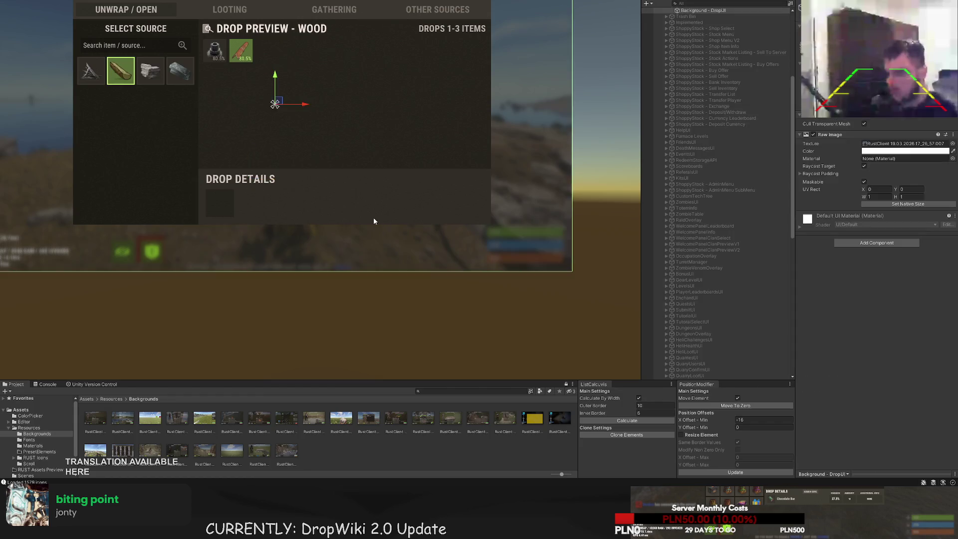
scroll(373, 222, "down", 1)
key("f")
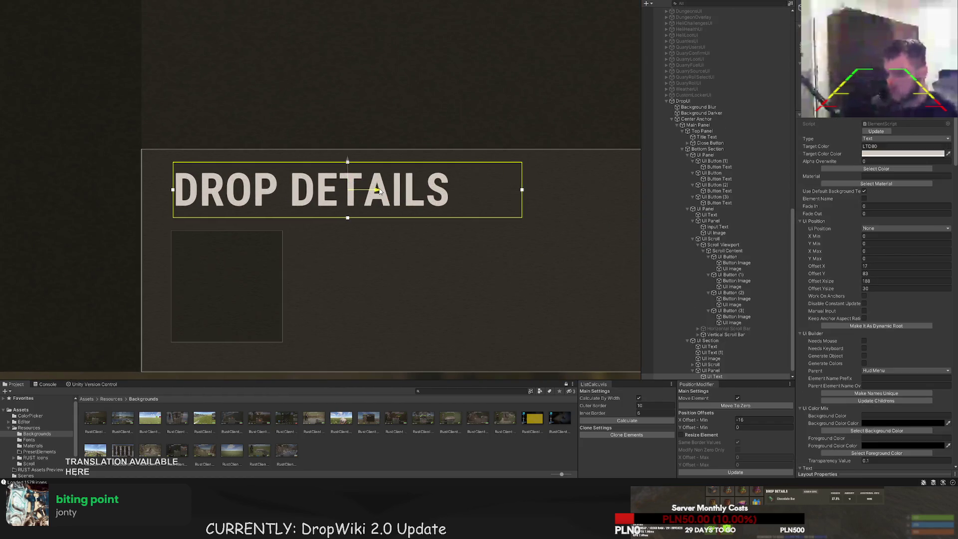
left_click_drag(379, 191, 377, 192)
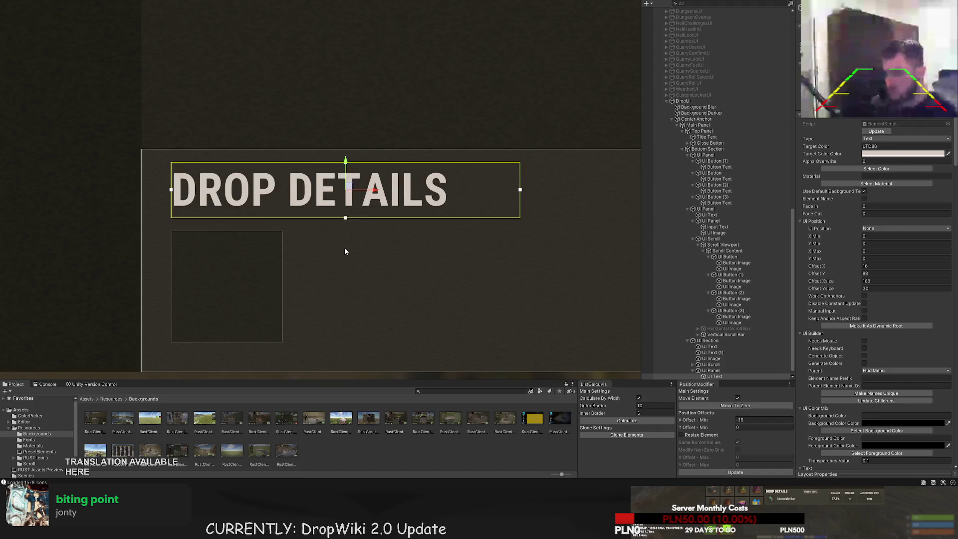
scroll(282, 205, "up", 5)
mouse_move(224, 137)
left_mouse_down()
mouse_move(224, 108)
mouse_move(225, 125)
left_mouse_up()
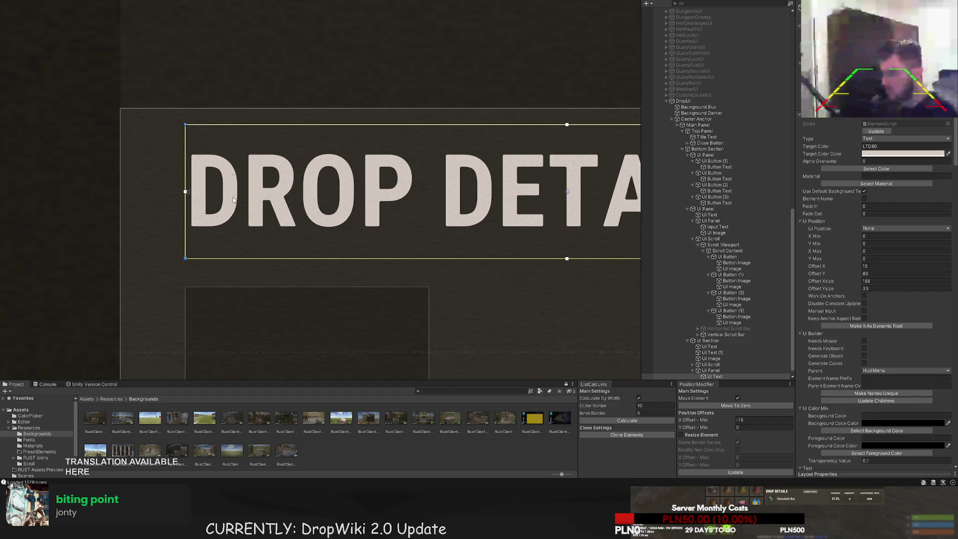
mouse_move(212, 258)
left_mouse_down()
mouse_move(211, 283)
mouse_move(210, 268)
left_mouse_up()
left_click(225, 240)
scroll(279, 197, "down", 5)
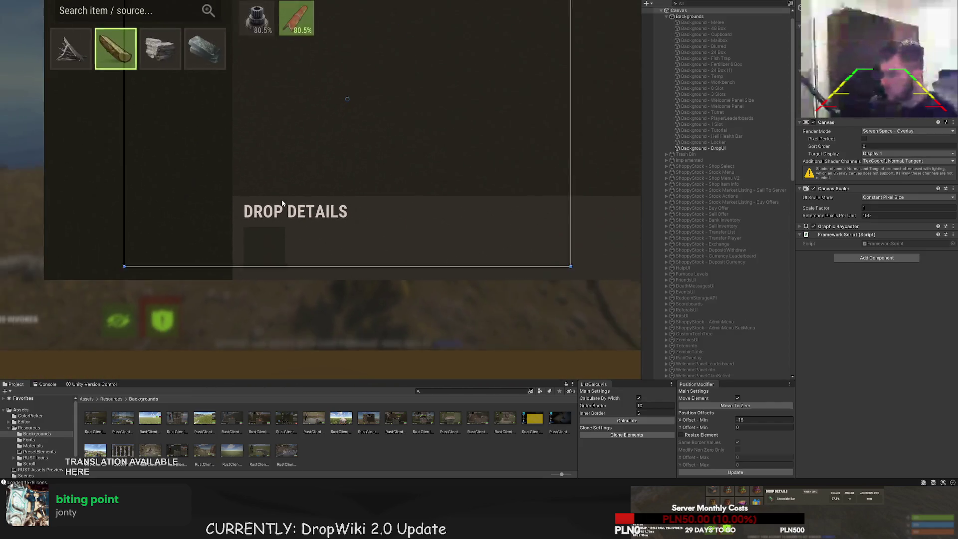
scroll(277, 192, "down", 3)
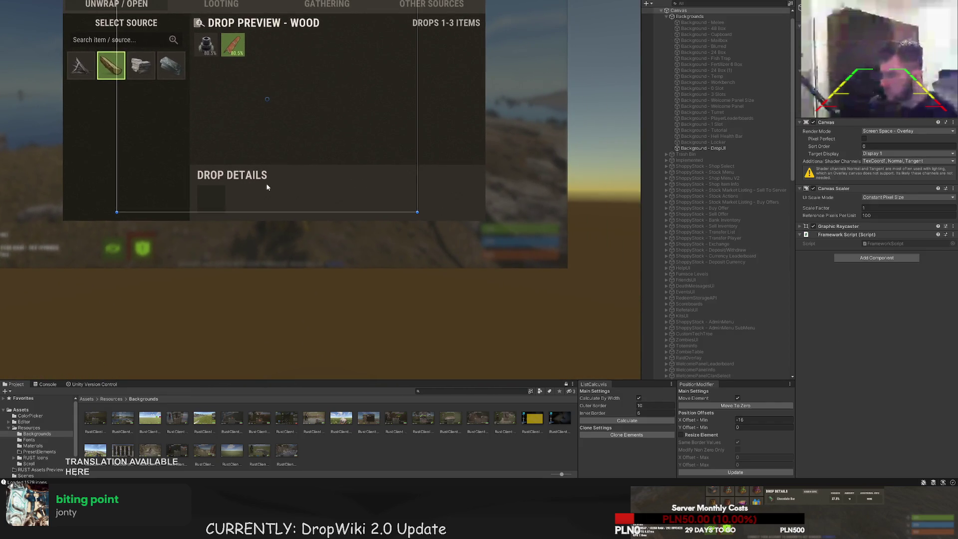
Add an image inside the item slot showing the metal pipe via its shortname
left_click(266, 188)
left_click(337, 192)
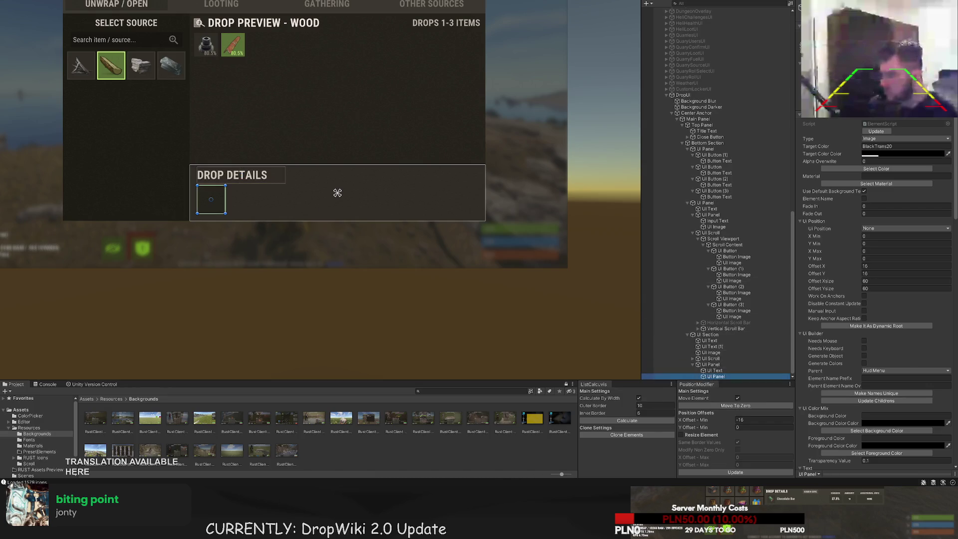
key("ctrl+shift+i")
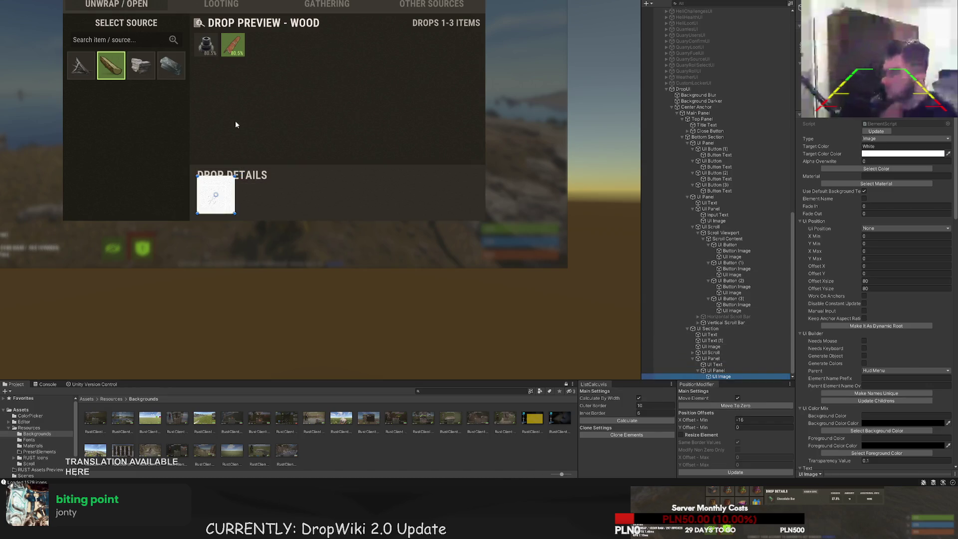
scroll(224, 199, "up", 5)
scroll(938, 304, "down", 5)
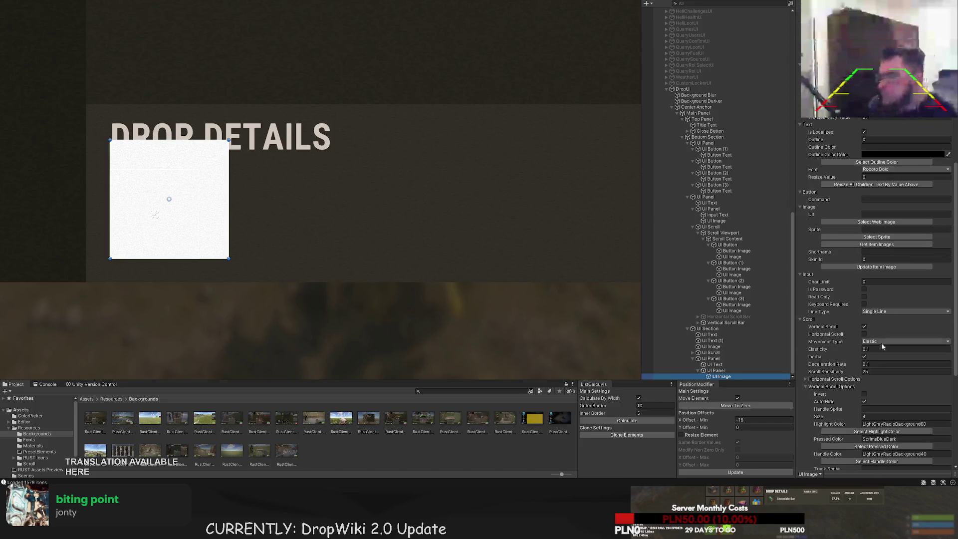
scroll(867, 311, "down", 10)
scroll(867, 311, "up", 5)
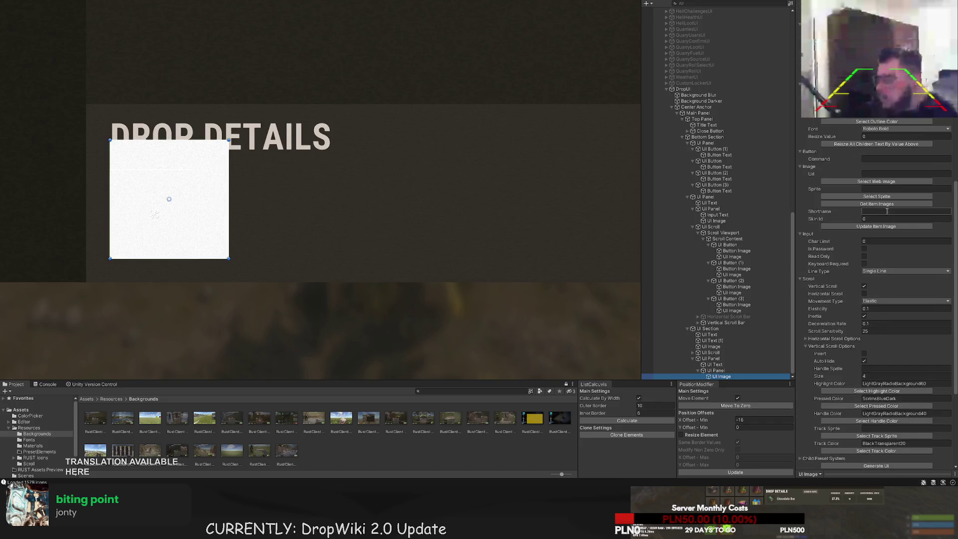
left_click(875, 212)
type("metalpipe")
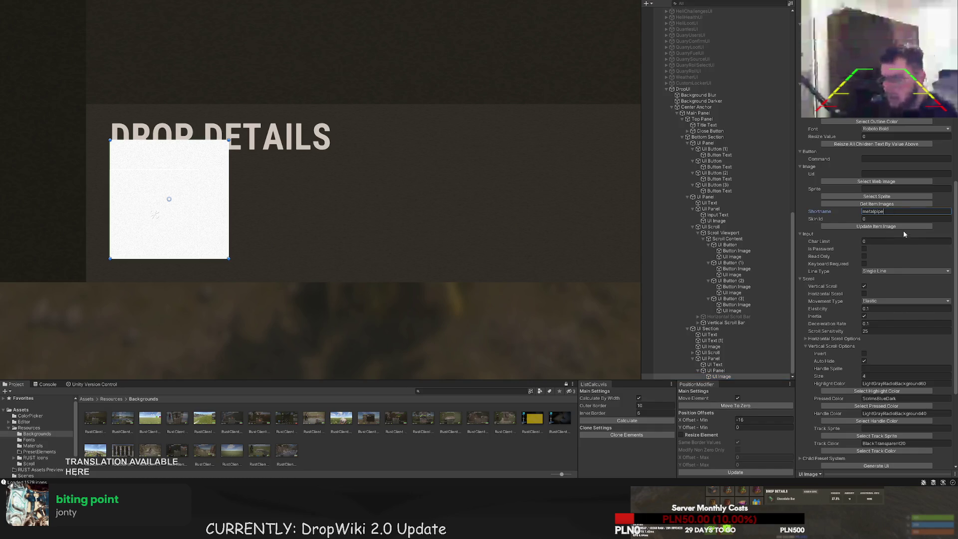
left_click(903, 227)
Tint the pipe image WhiteTrans80
scroll(898, 224, "up", 15)
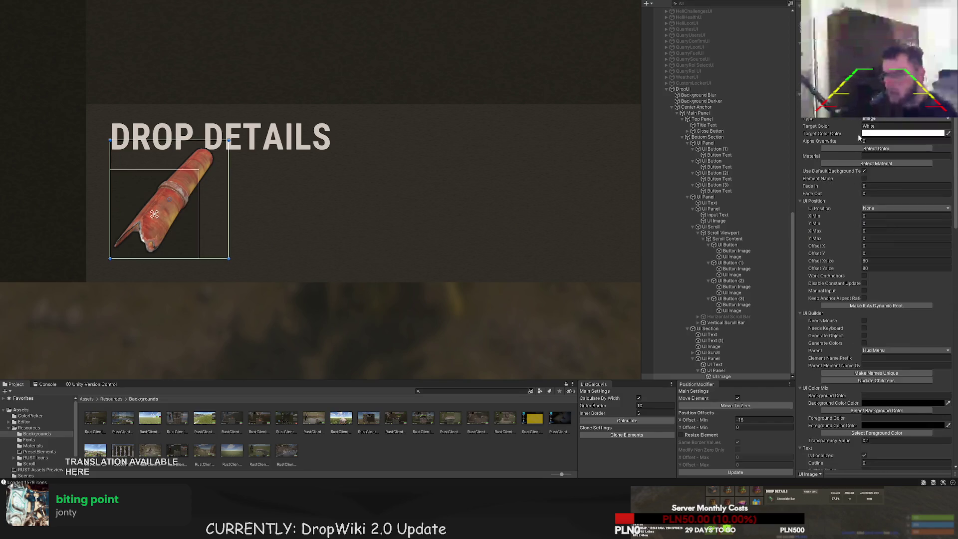
left_click(875, 170)
left_click(277, 64)
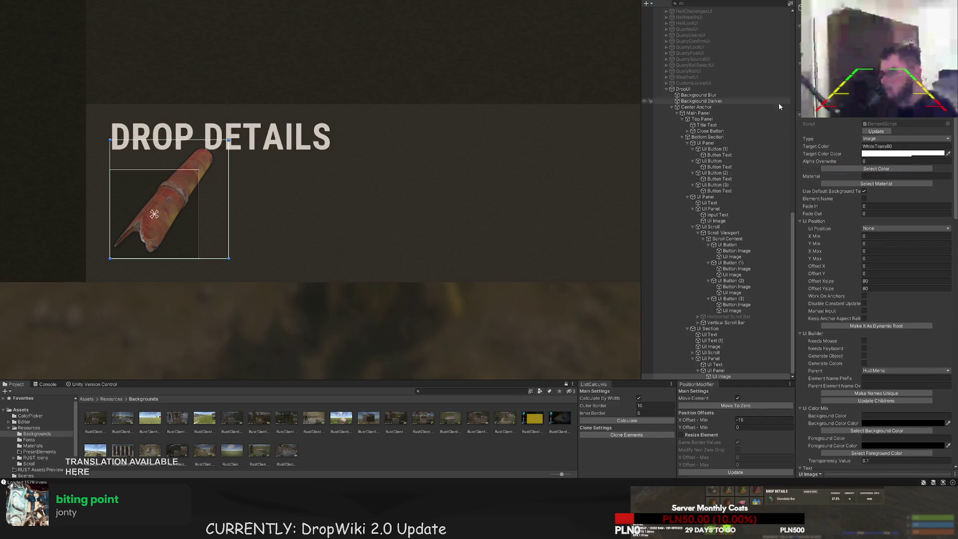
left_click(876, 168)
left_click(301, 87)
Shrink the pipe image to 52×52 so it fits inside the slot
scroll(319, 200, "up", 3)
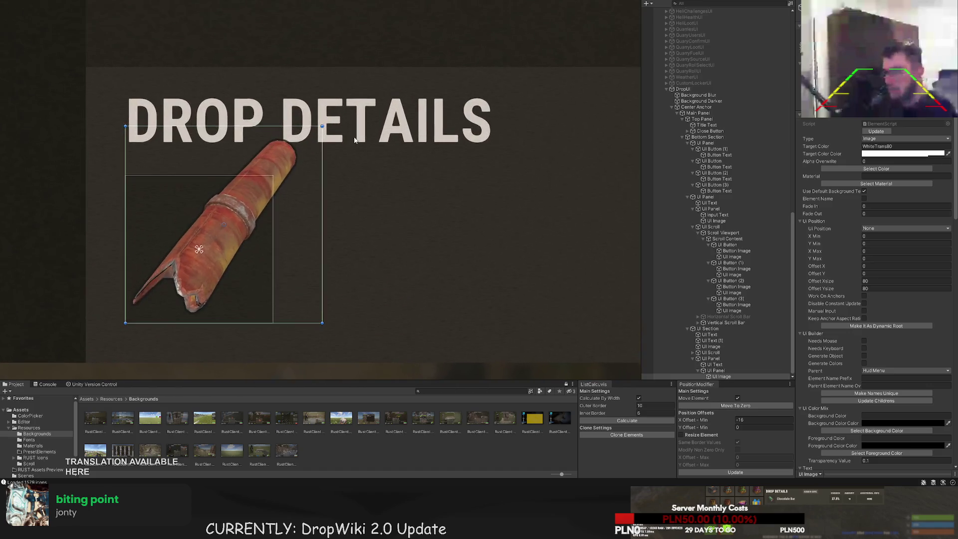
left_click_drag(264, 183, 259, 187)
key("f")
left_click_drag(195, 301, 208, 288)
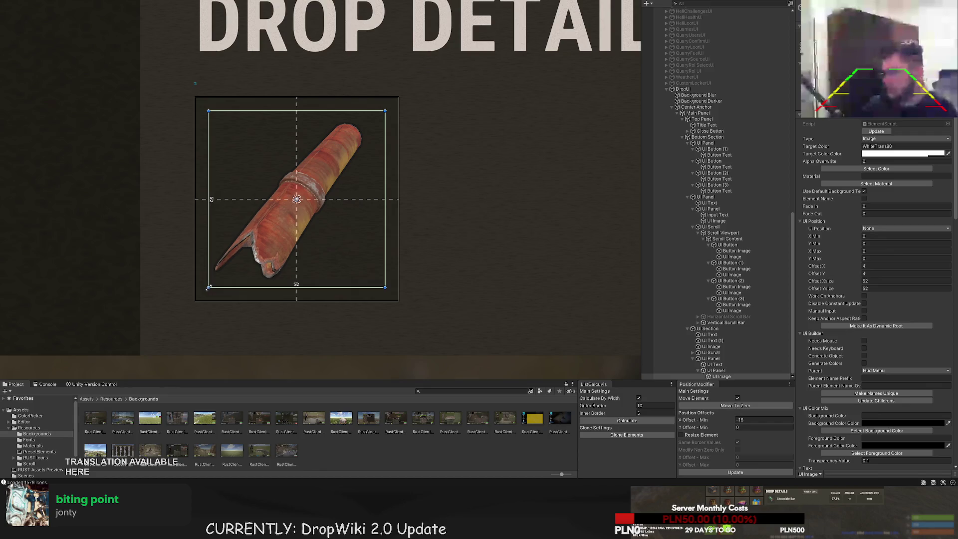
left_click(472, 181)
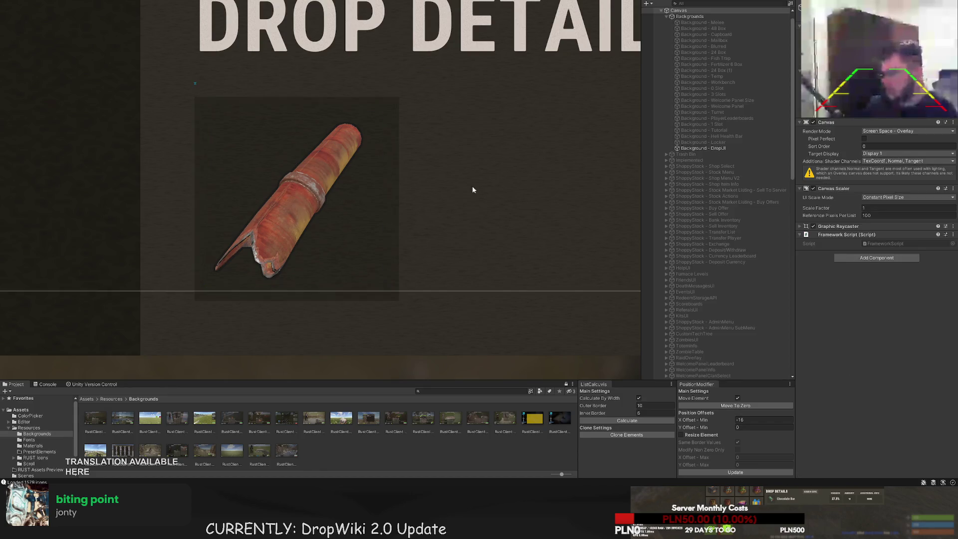
scroll(471, 181, "down", 5)
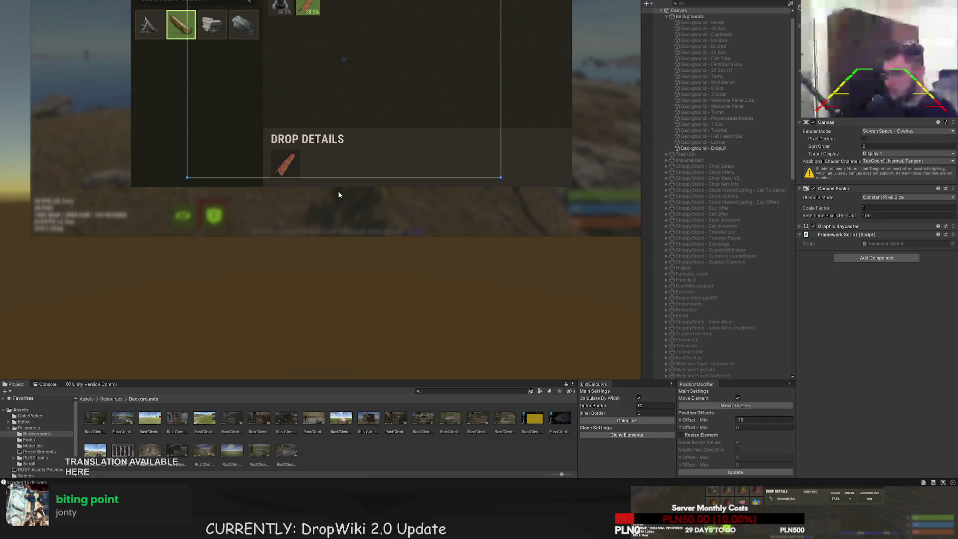
scroll(719, 296, "down", 15)
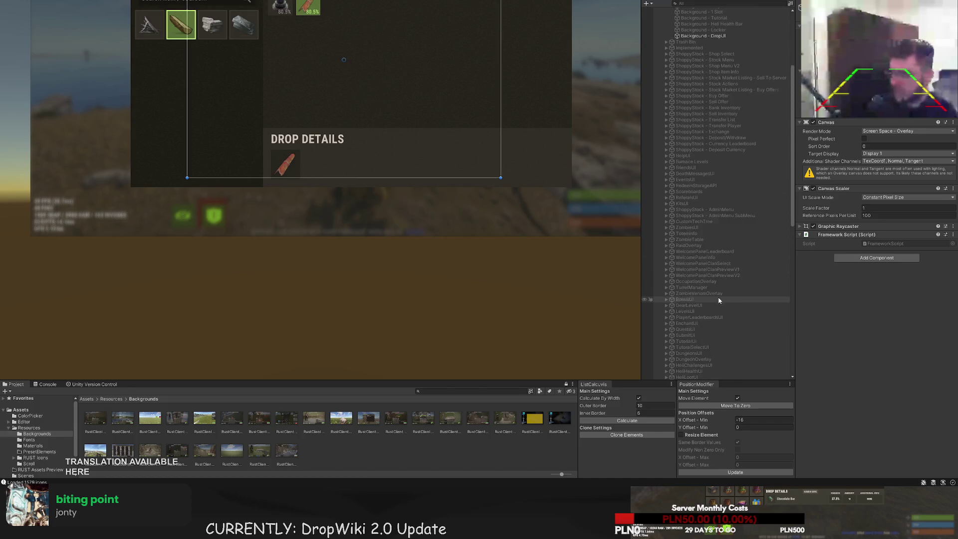
left_click(716, 370)
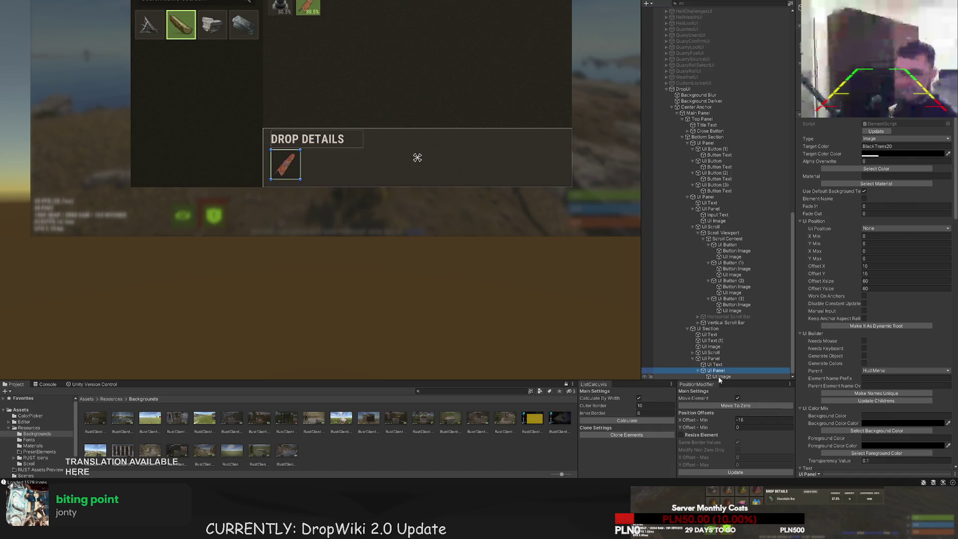
left_click(718, 377)
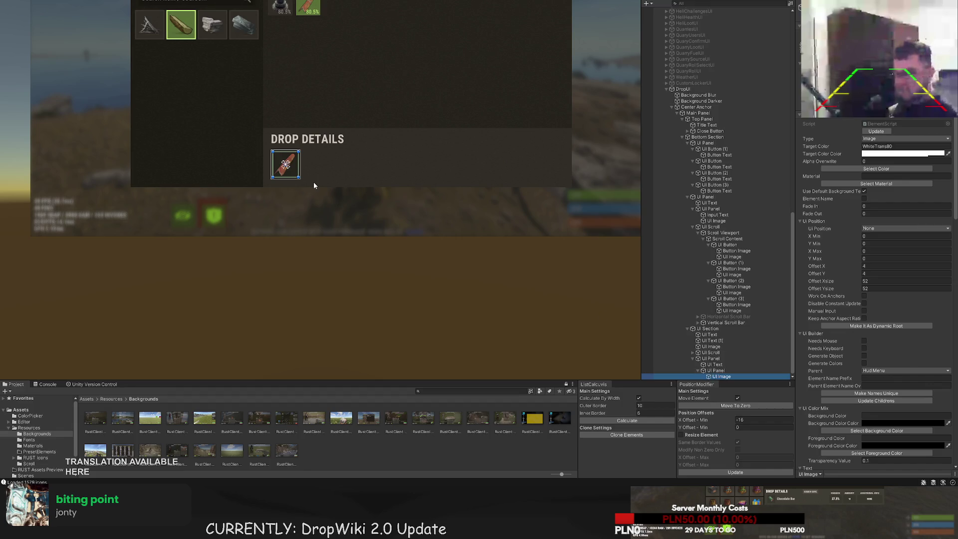
left_click(720, 371)
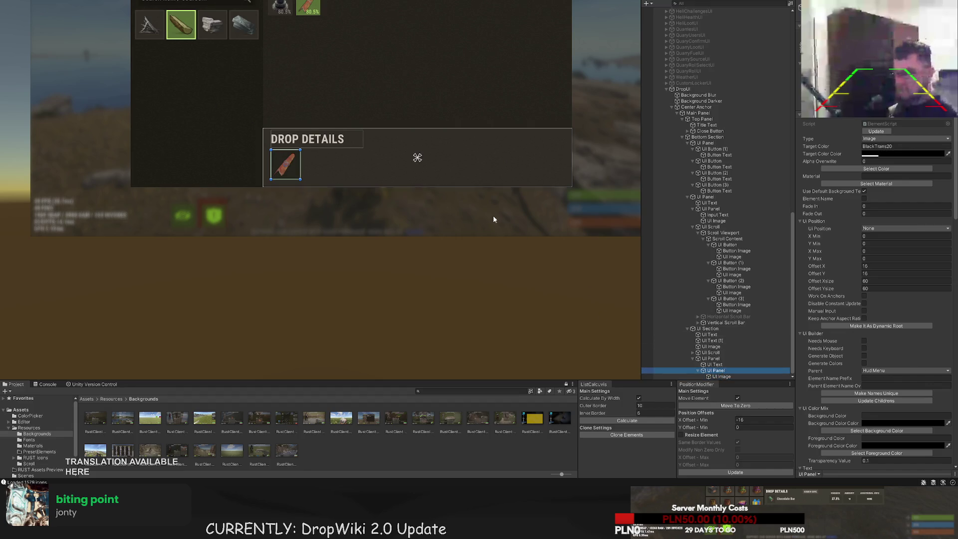
scroll(387, 162, "up", 4)
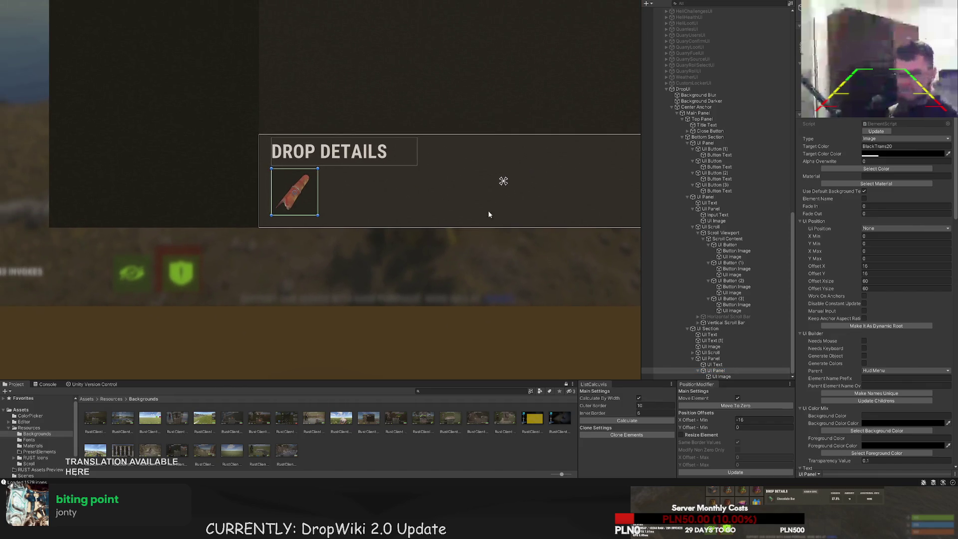
left_click(721, 376)
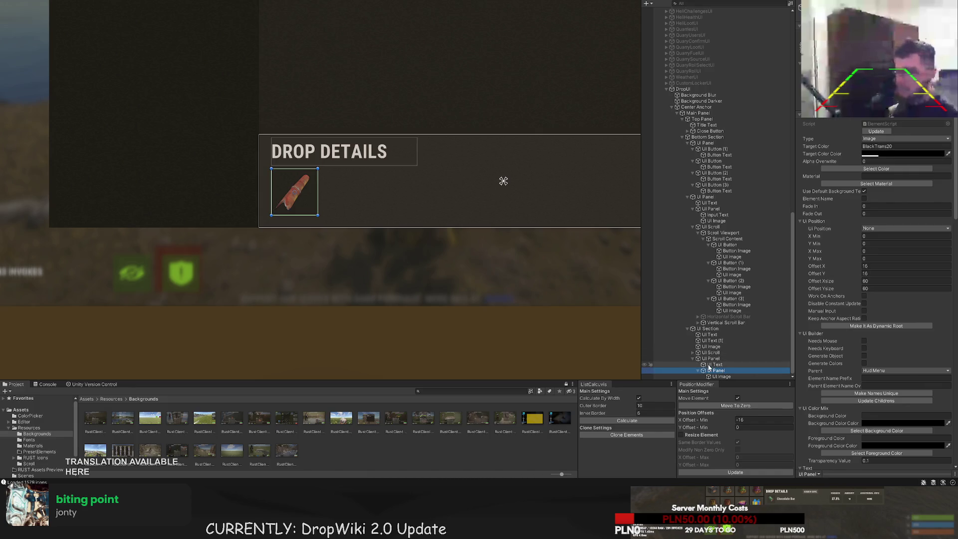
Move the new Example Text right of the item icon and align it top-left
left_click(710, 359)
left_click(349, 205)
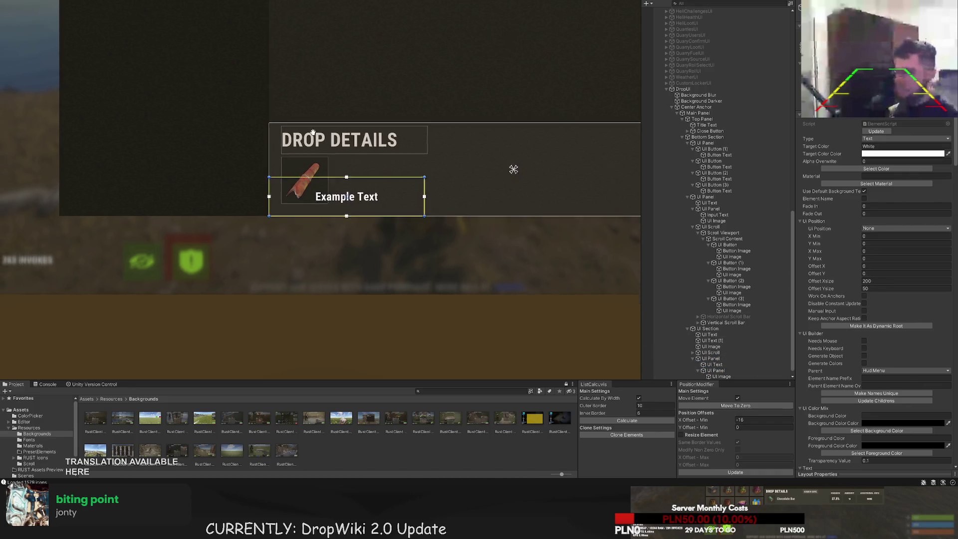
key("f")
mouse_move(383, 208)
left_mouse_down()
mouse_move(481, 210)
mouse_move(454, 151)
left_mouse_up()
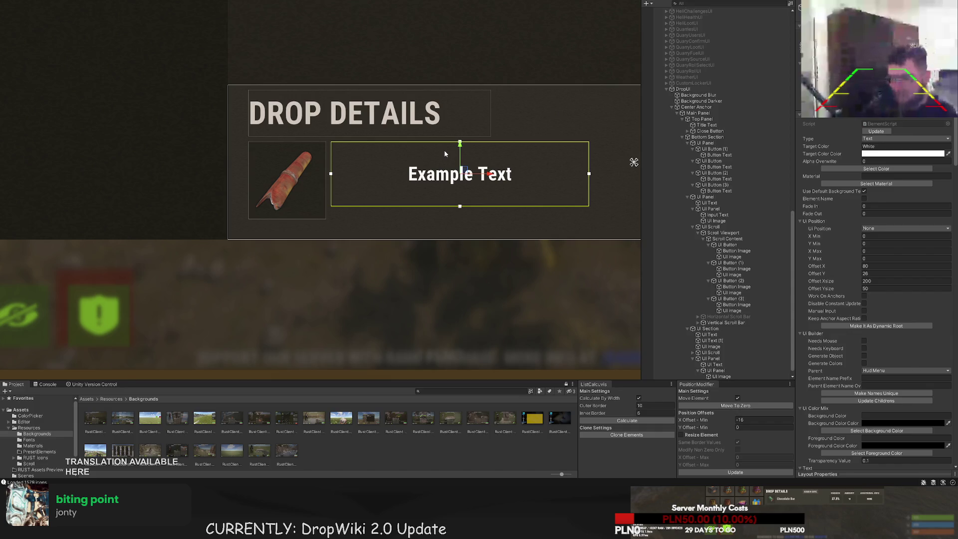
scroll(866, 424, "down", 15)
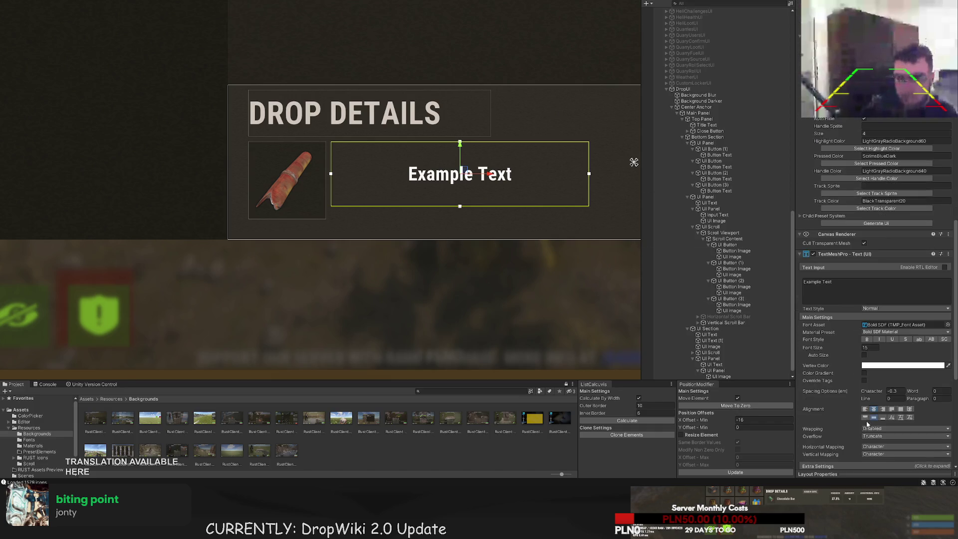
left_click(864, 409)
left_click(864, 417)
Change the label text to 'Metal Pipe' with font size 20
scroll(878, 299, "up", 10)
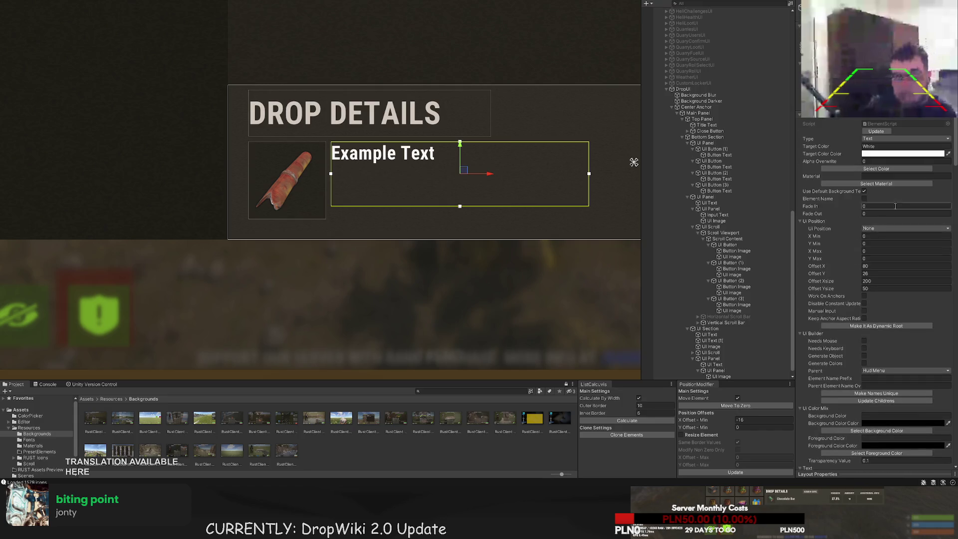
left_click(884, 171)
key("Escape")
scroll(811, 274, "down", 4)
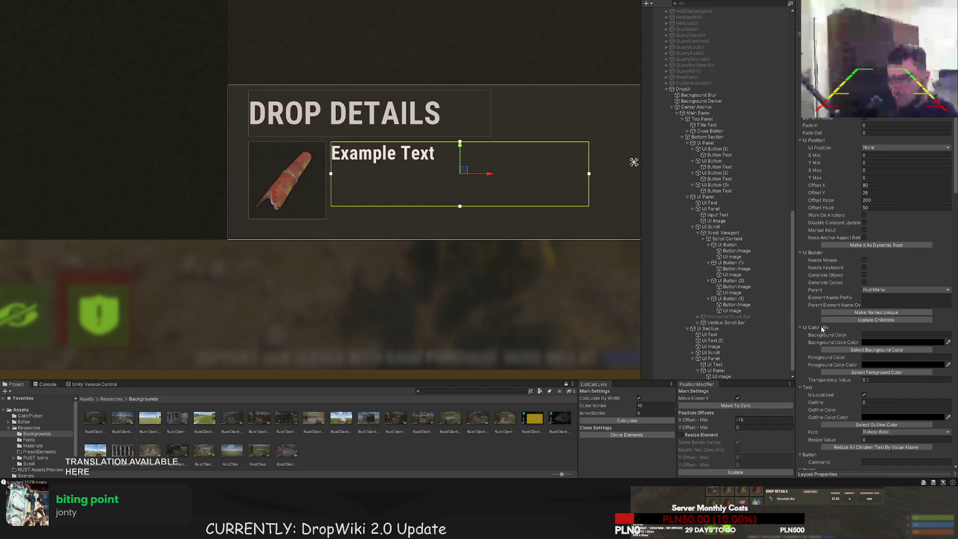
scroll(811, 330, "down", 12)
scroll(872, 300, "down", 5)
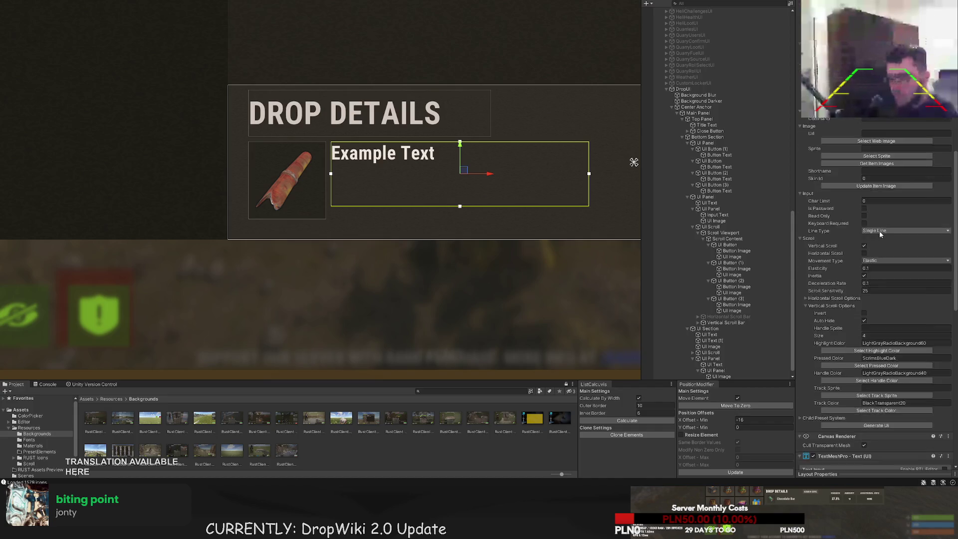
scroll(878, 249, "down", 15)
left_click(843, 145)
key("ctrl+a")
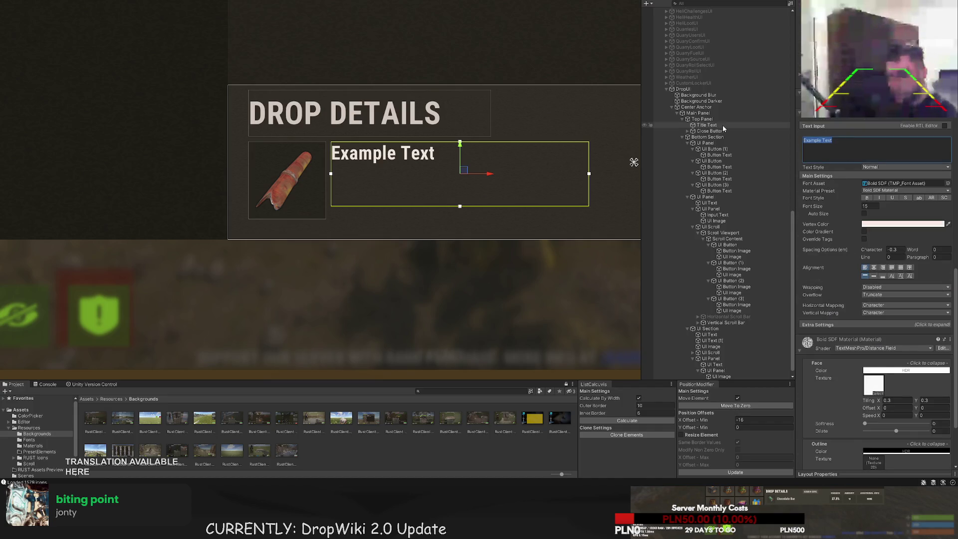
type("Metal Pipe")
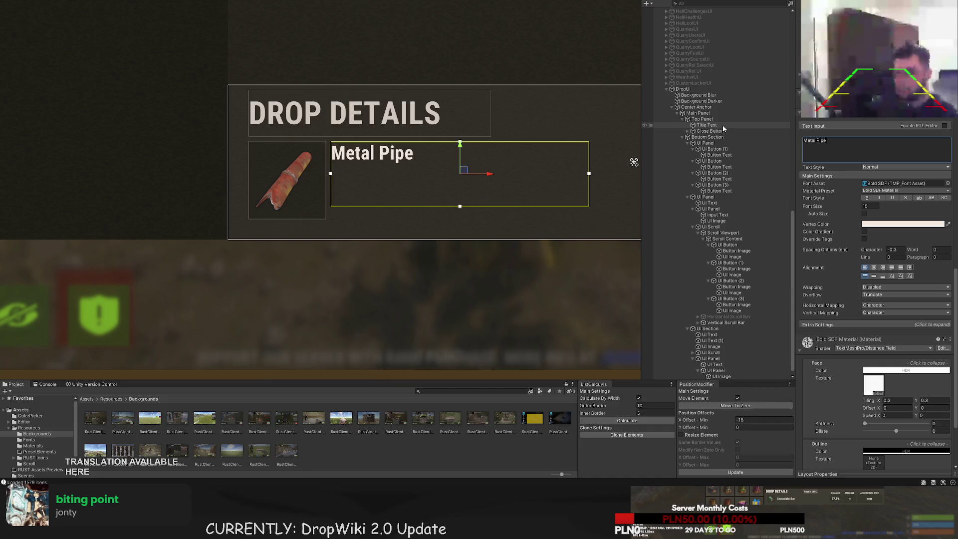
left_click(843, 203)
type("20")
Widen the Metal Pipe text box to the right
left_click(403, 247)
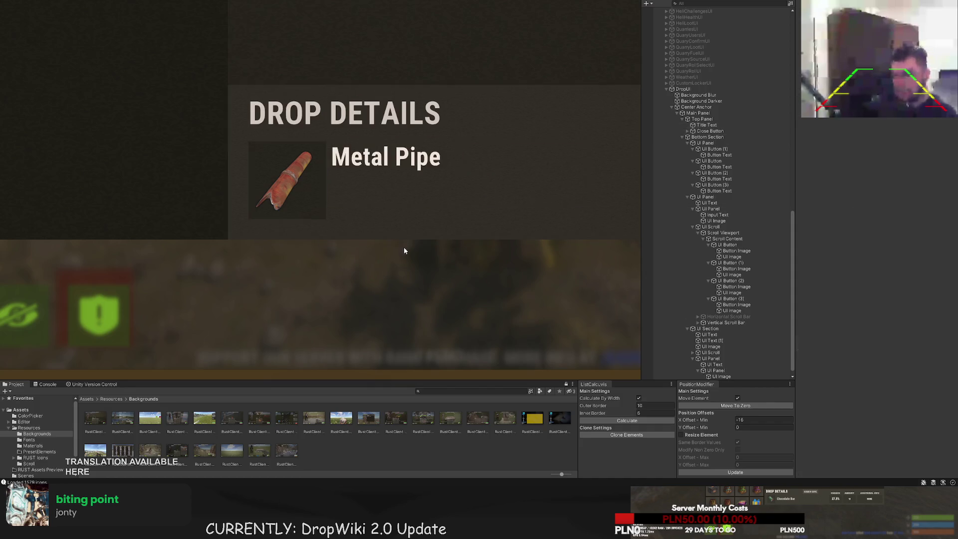
scroll(397, 236, "down", 5)
left_click(414, 227)
scroll(399, 224, "up", 5)
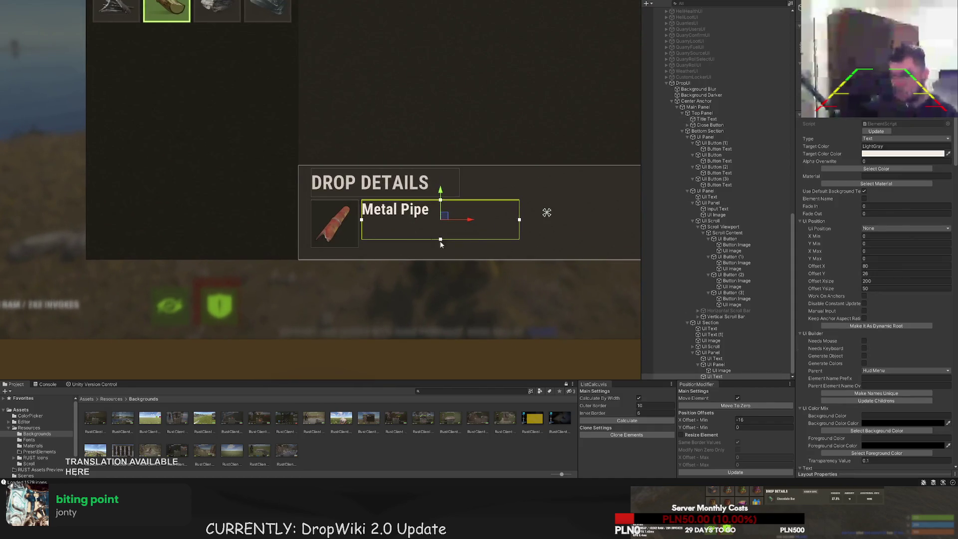
left_click(361, 176)
left_click(361, 176)
key("t")
left_click_drag(361, 180, 395, 180)
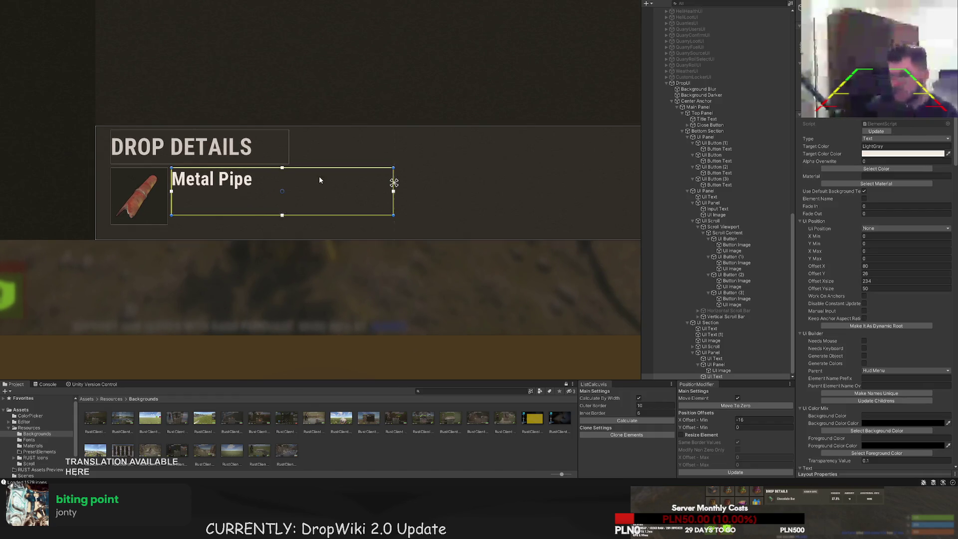
Fine-tune the Metal Pipe box's left edge and recentre the panel view
scroll(271, 194, "up", 5)
mouse_move(256, 186)
left_mouse_down()
mouse_move(245, 186)
mouse_move(262, 186)
left_mouse_up()
left_click(328, 269)
scroll(329, 269, "down", 5)
left_click(331, 274)
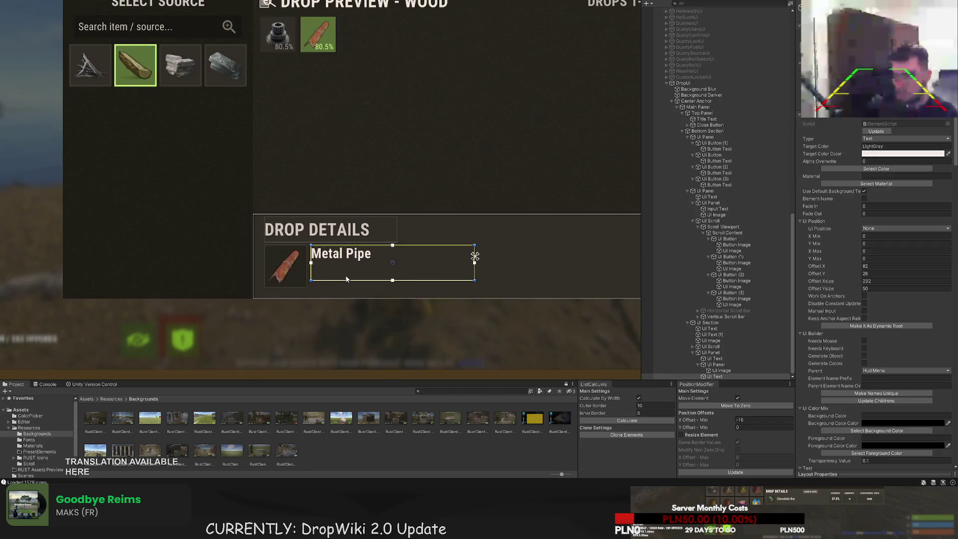
left_click_drag(363, 300, 361, 284)
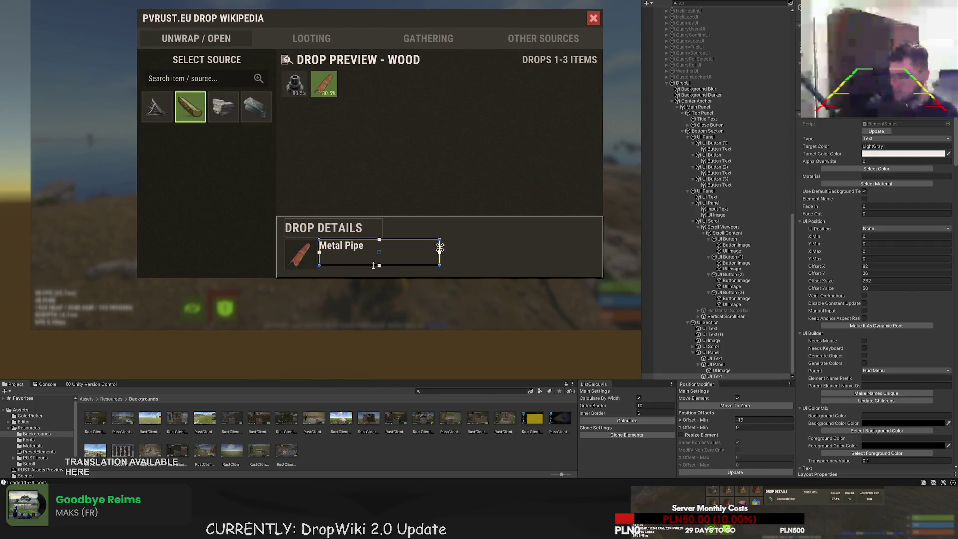
scroll(425, 260, "down", 1)
scroll(828, 289, "down", 10)
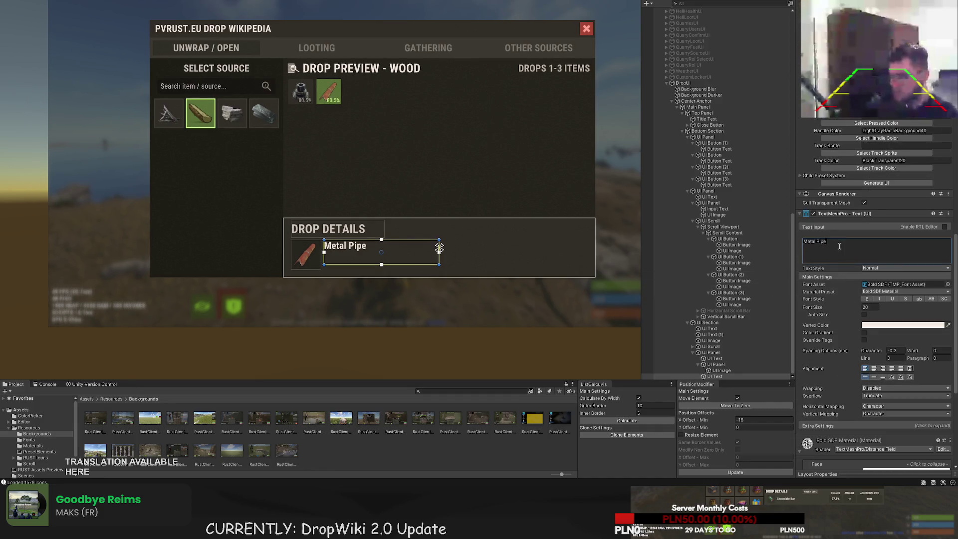
Add a second line '<size=15>Amount: 10-15</size>' to the label text
type("Amount:")
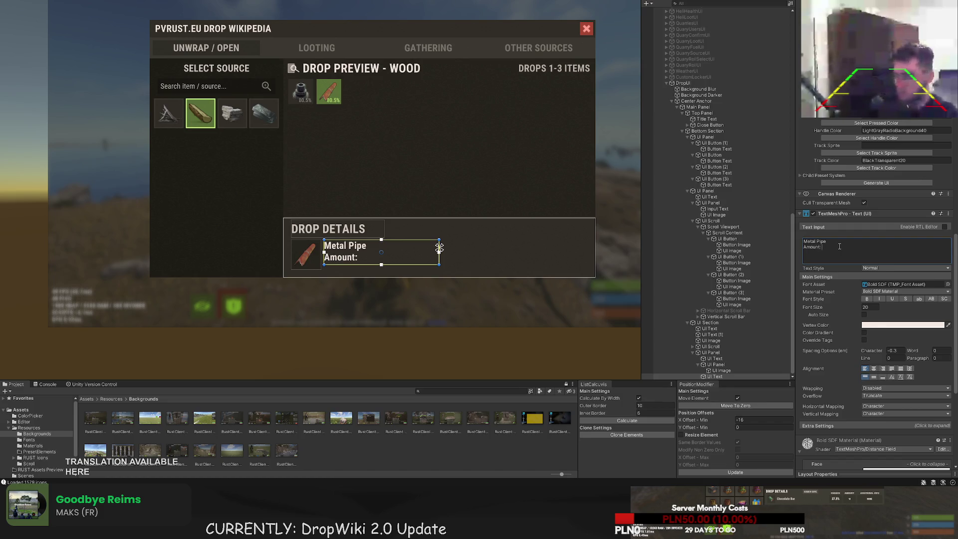
key("BackSpace")
key("BackSpace")
key("BackSpace")
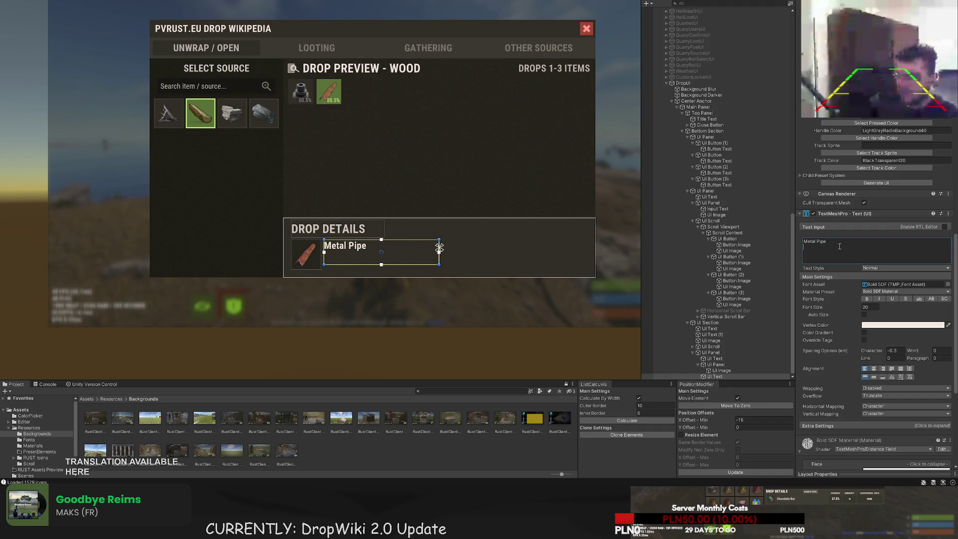
type("<>size=15>Amount:")
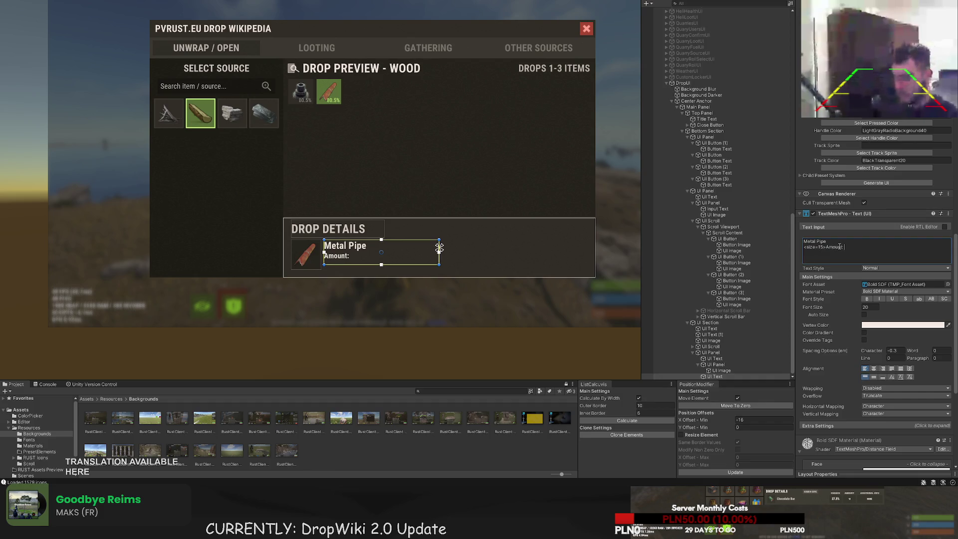
type("-15")
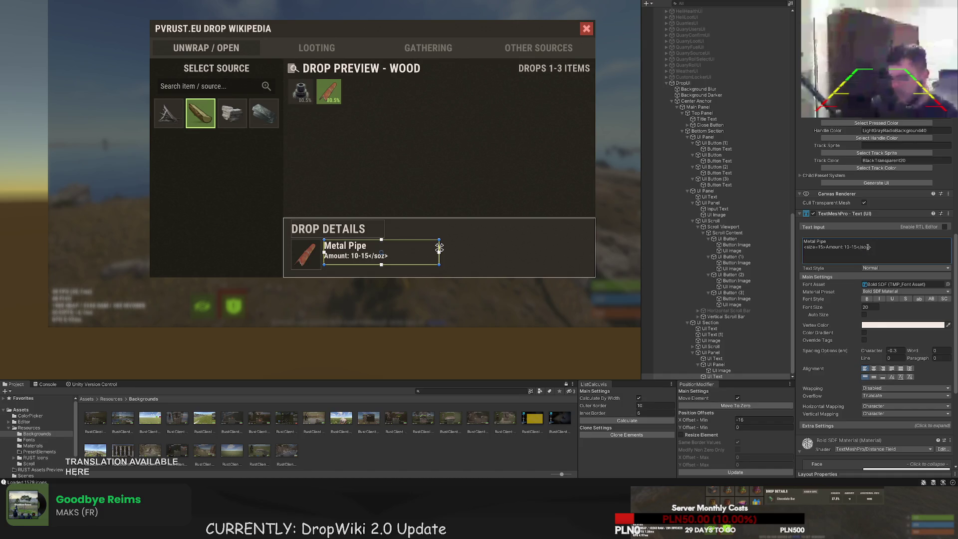
type("ize>")
key("Return")
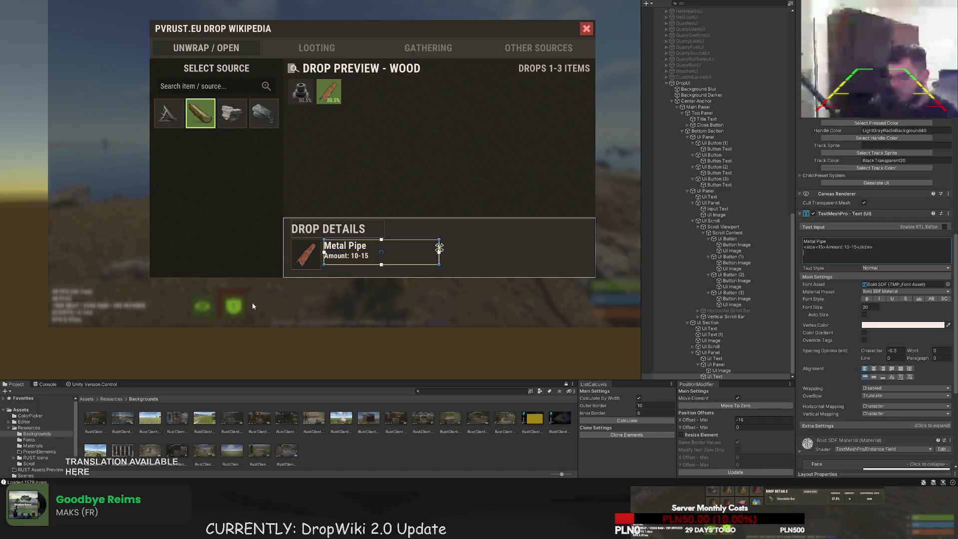
Lower the label box's bottom edge slightly to fit the new line
scroll(352, 275, "up", 3)
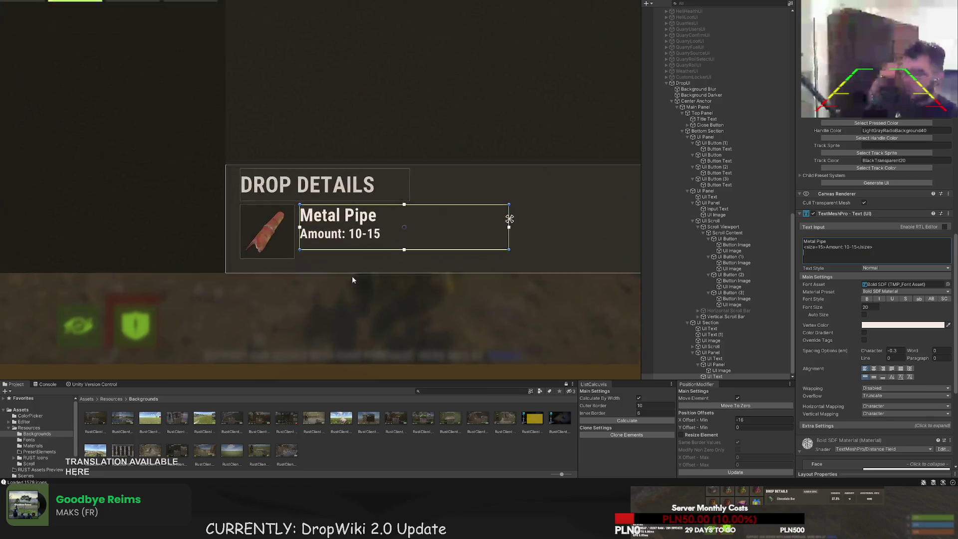
scroll(332, 260, "up", 2)
left_click_drag(289, 241, 280, 255)
left_click(869, 248)
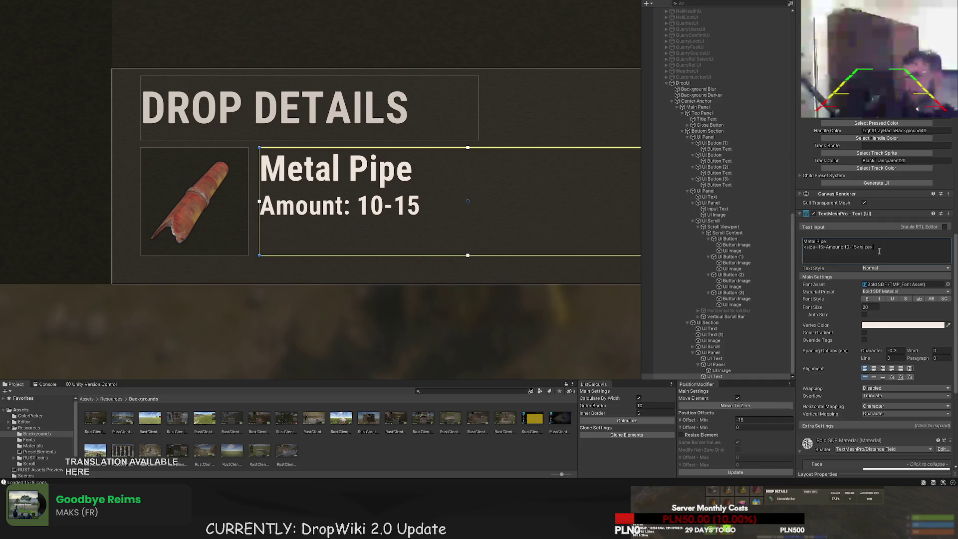
scroll(718, 124, "up", 15)
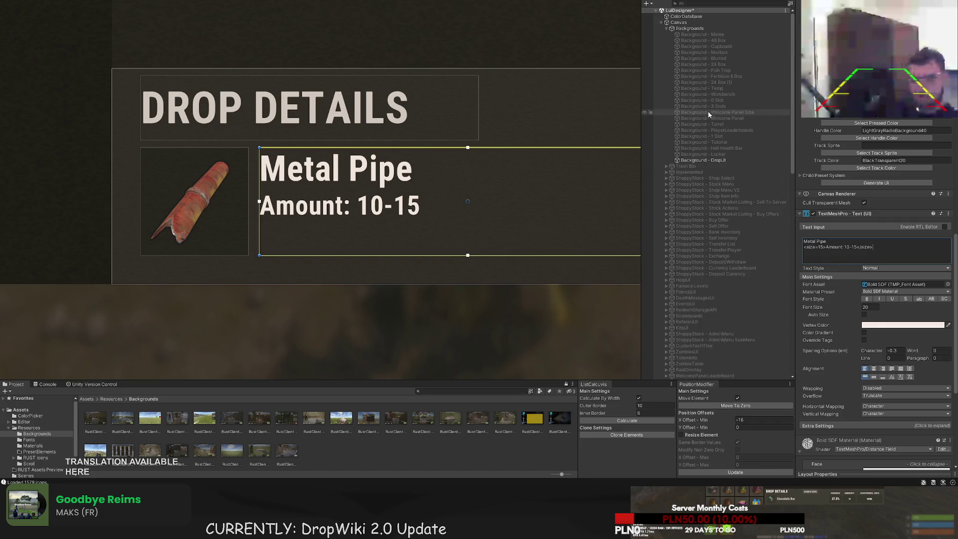
scroll(848, 150, "up", 20)
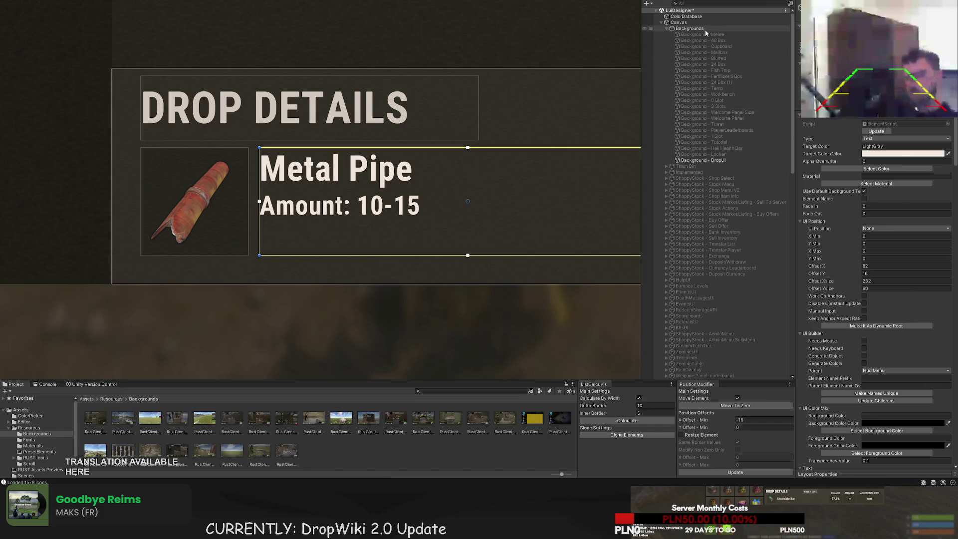
left_click(686, 16)
scroll(896, 221, "down", 10)
left_click(880, 414)
left_click(900, 308)
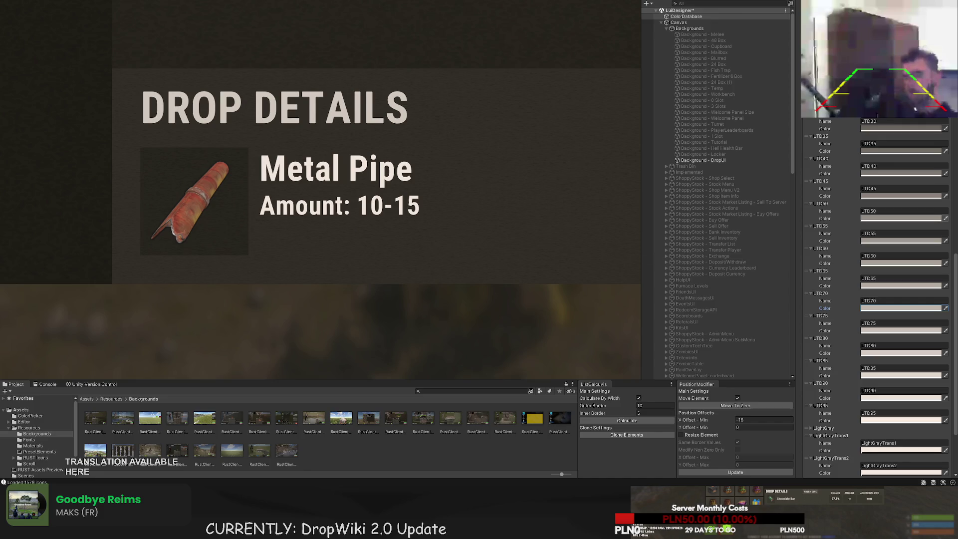
scroll(878, 299, "up", 10)
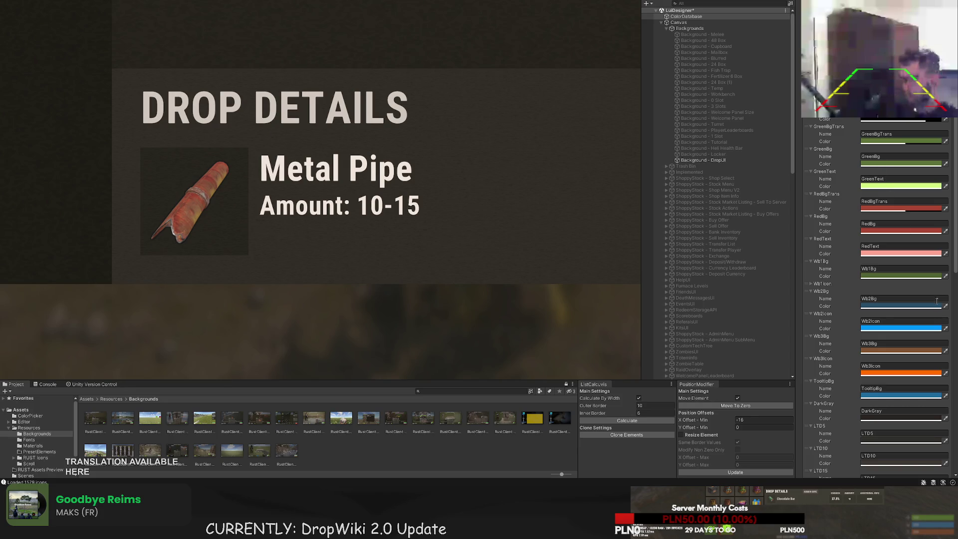
left_click(900, 163)
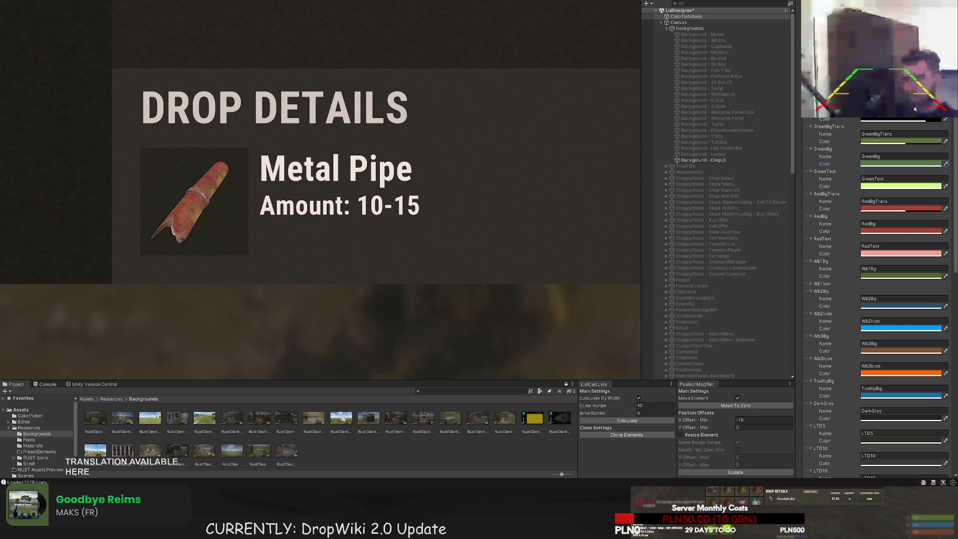
scroll(718, 200, "down", 10)
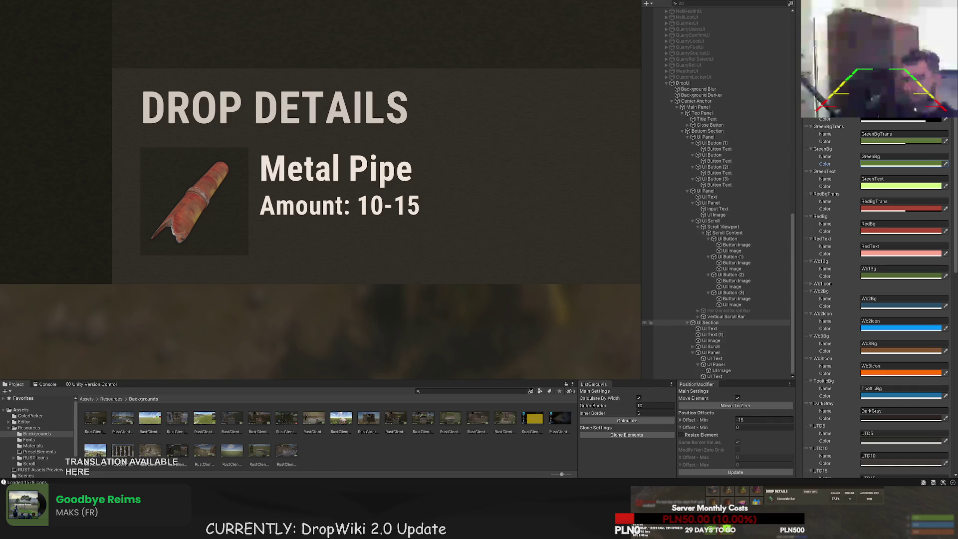
left_click(718, 376)
scroll(878, 299, "down", 10)
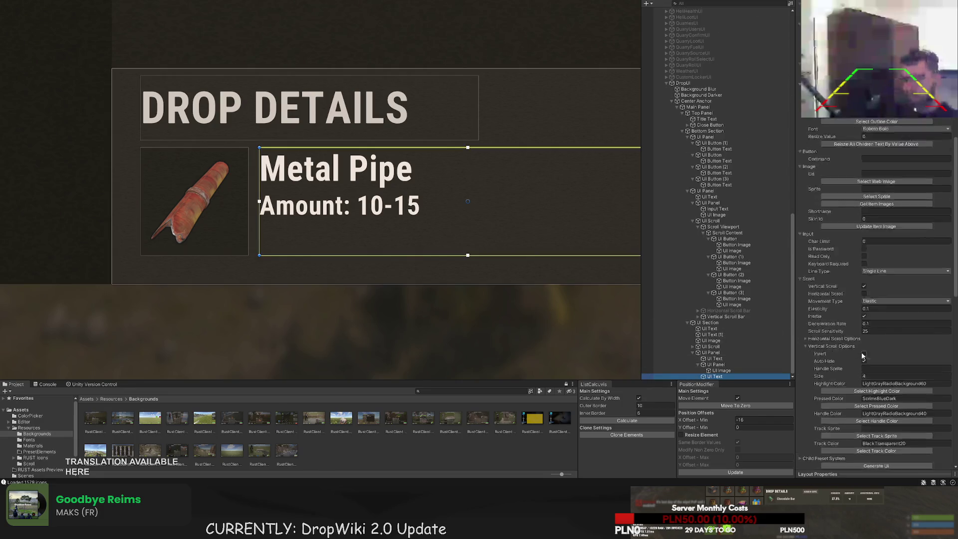
Wrap the 'Amount: 10-15' line in a #C0B7AD colour tag and close the size and color tags
left_click(805, 125)
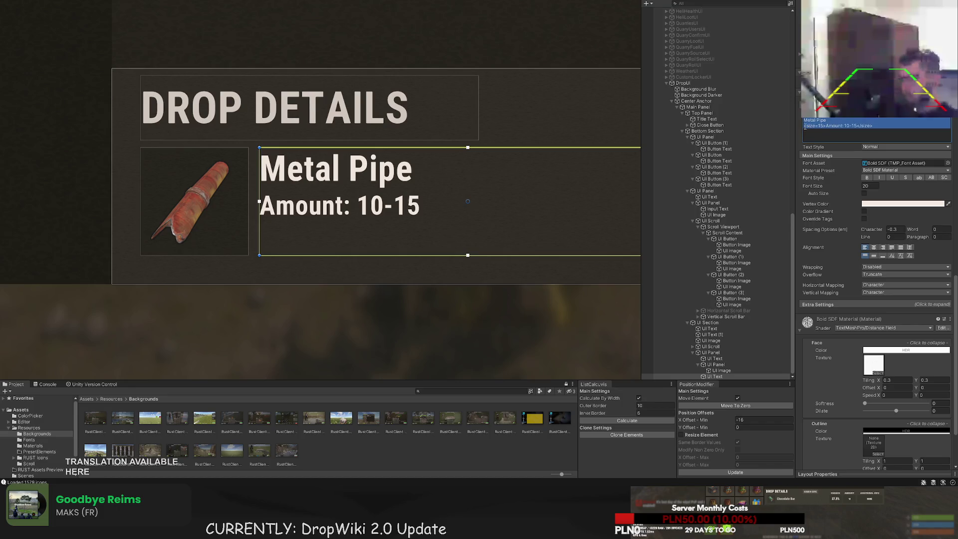
type("<color=>")
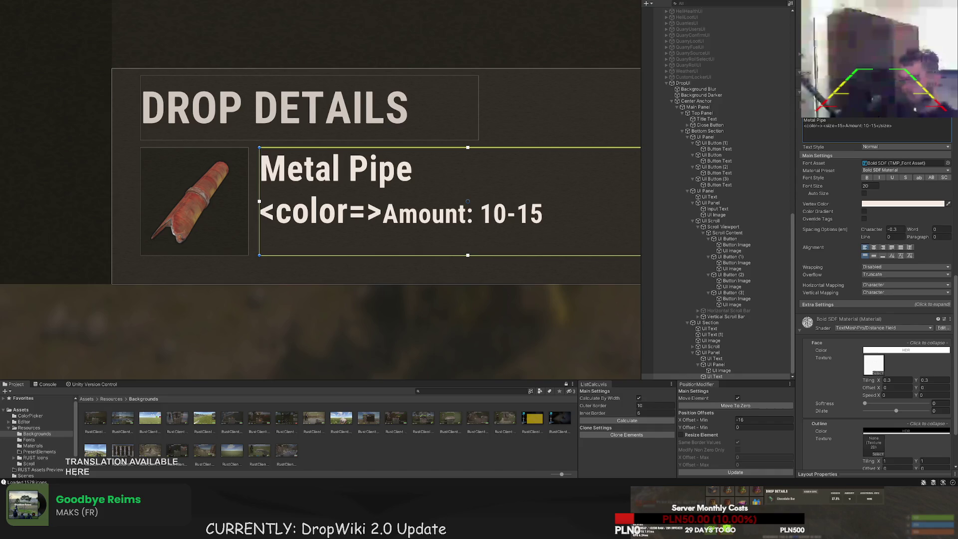
left_click(824, 131)
type("#C0B7AD")
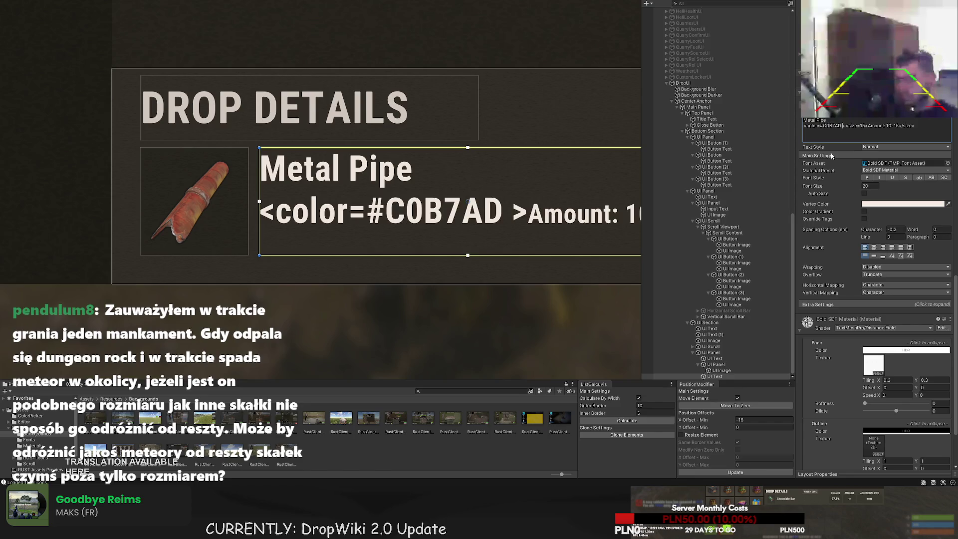
left_click(926, 126)
type("</size></color>")
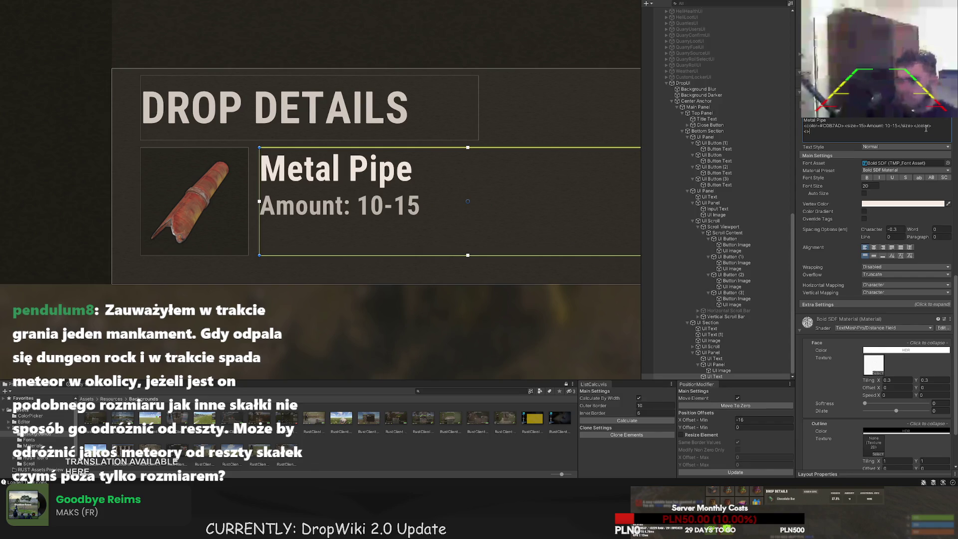
Start a new line below it with a <color=#5D7239> tag
key("Return")
type("<color=#")
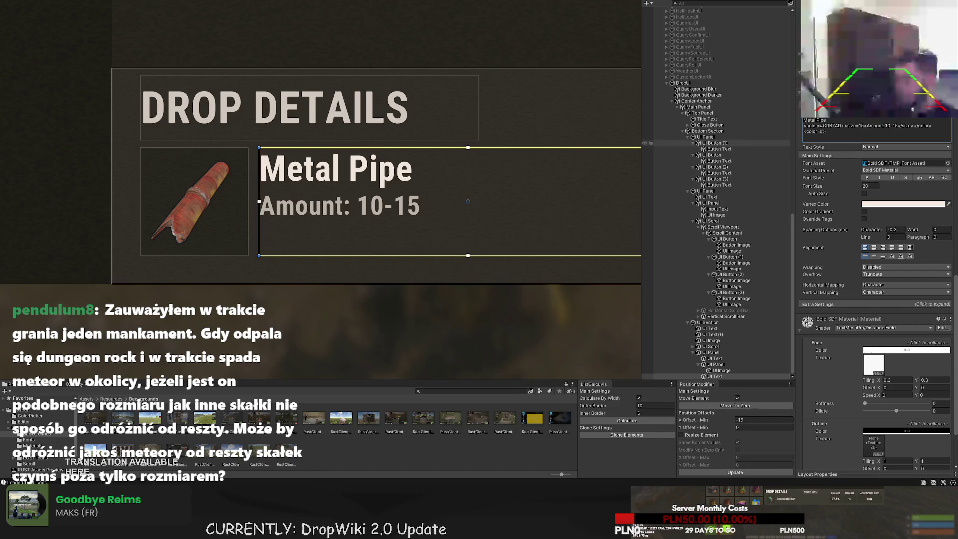
type("5D7239")
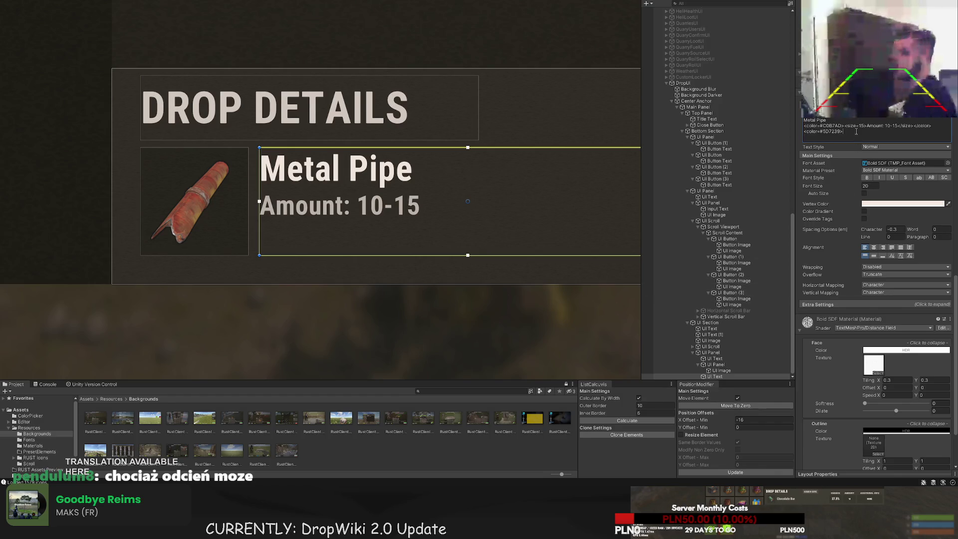
type("DROP")
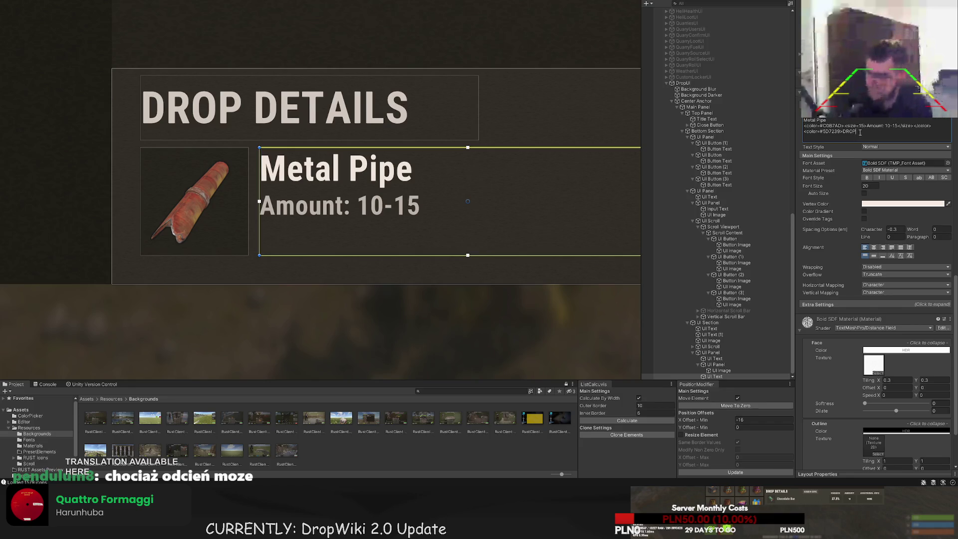
Delete the stray </size> tag and complete the green line as 'DROP ENABLED'
left_click_drag(912, 126, 898, 126)
key("BackSpace")
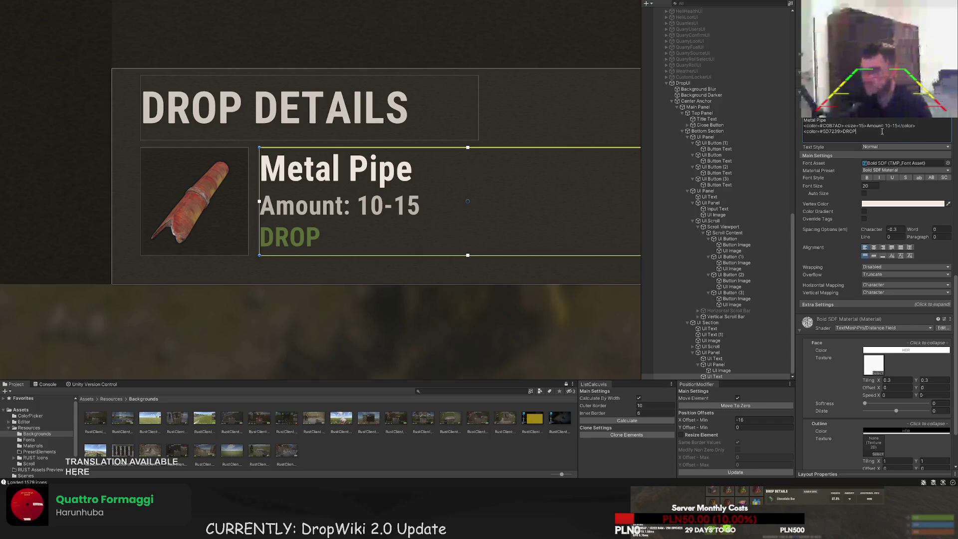
type(" EN")
type("A")
key("BackSpace")
type("NABLED</size>")
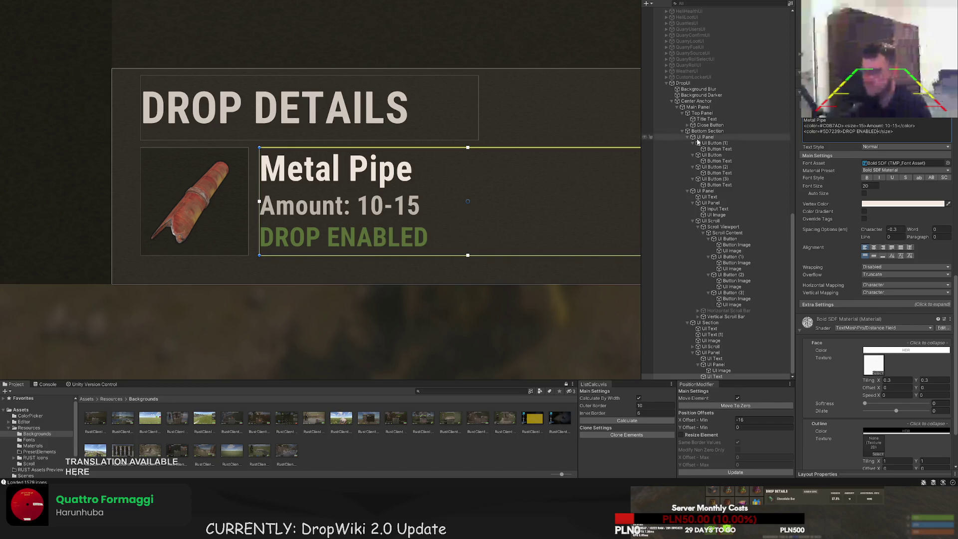
Expand the drop preview scroll in the Hierarchy and select the gear item slot
scroll(450, 265, "down", 6)
scroll(869, 366, "down", 10)
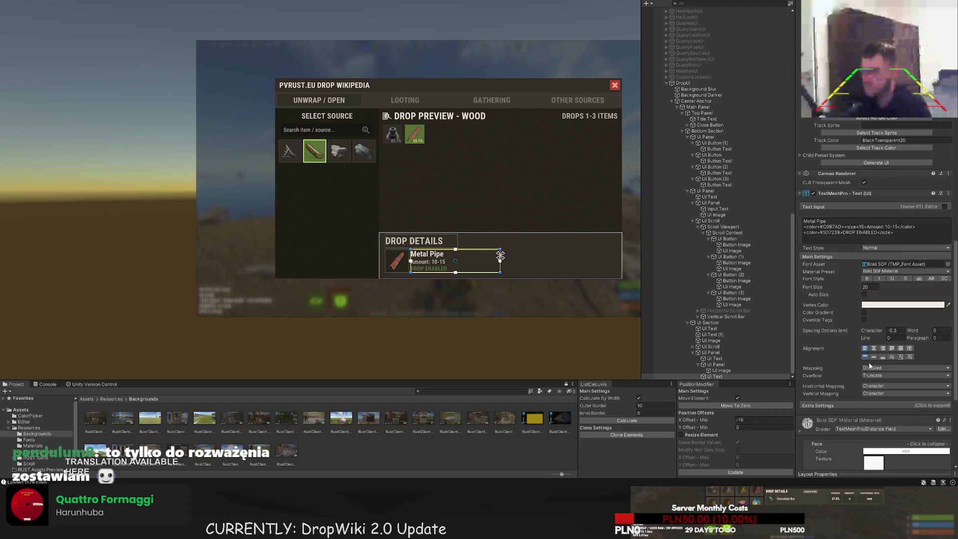
left_click(464, 304)
scroll(448, 304, "down", 2)
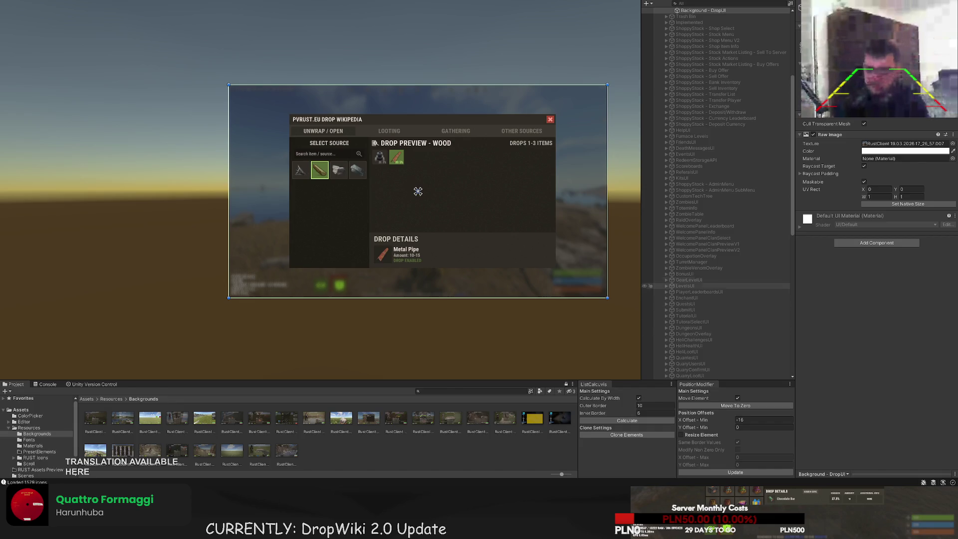
scroll(718, 299, "down", 15)
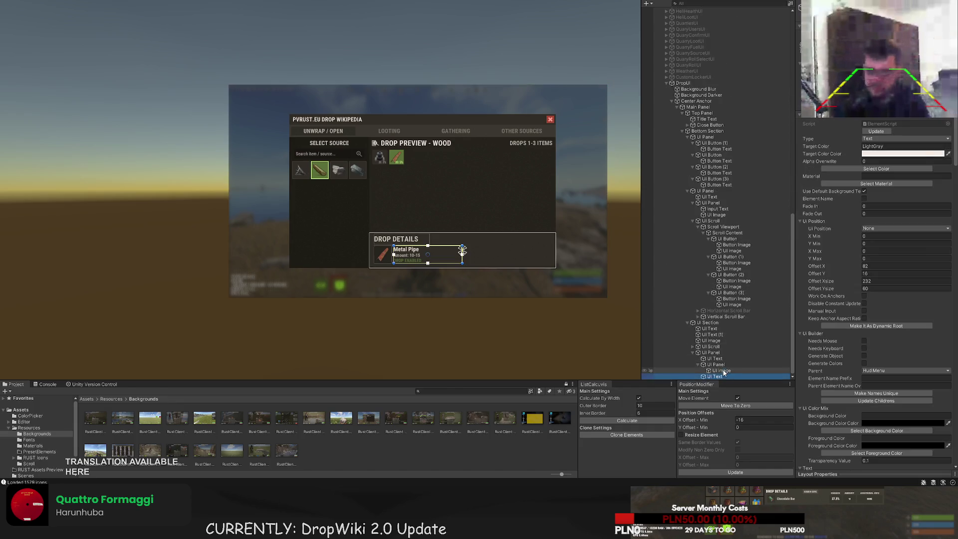
left_click(719, 376)
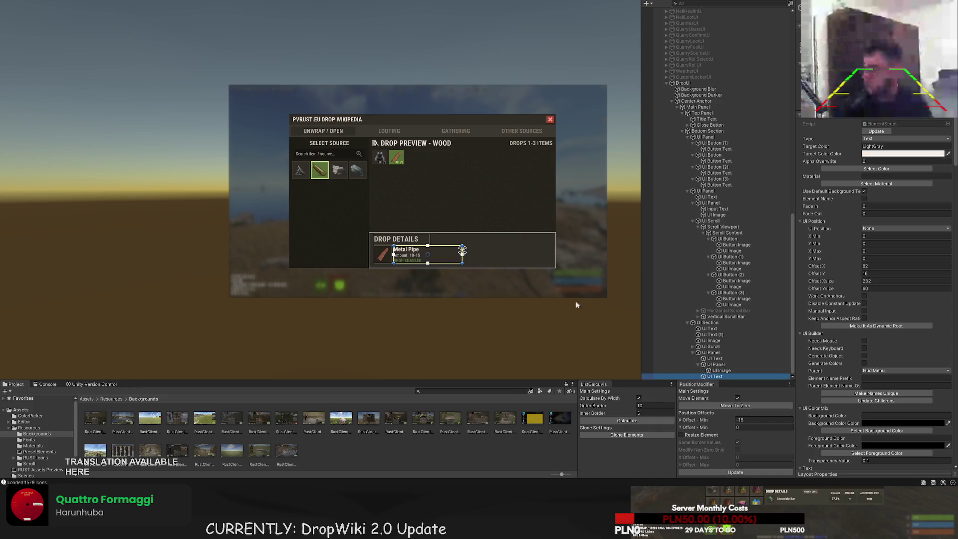
scroll(489, 274, "up", 4)
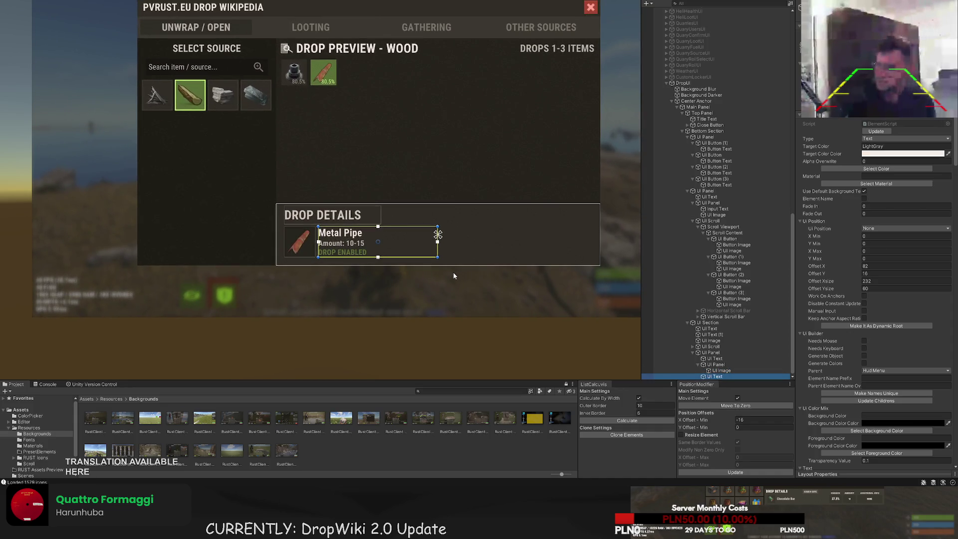
left_click(736, 298)
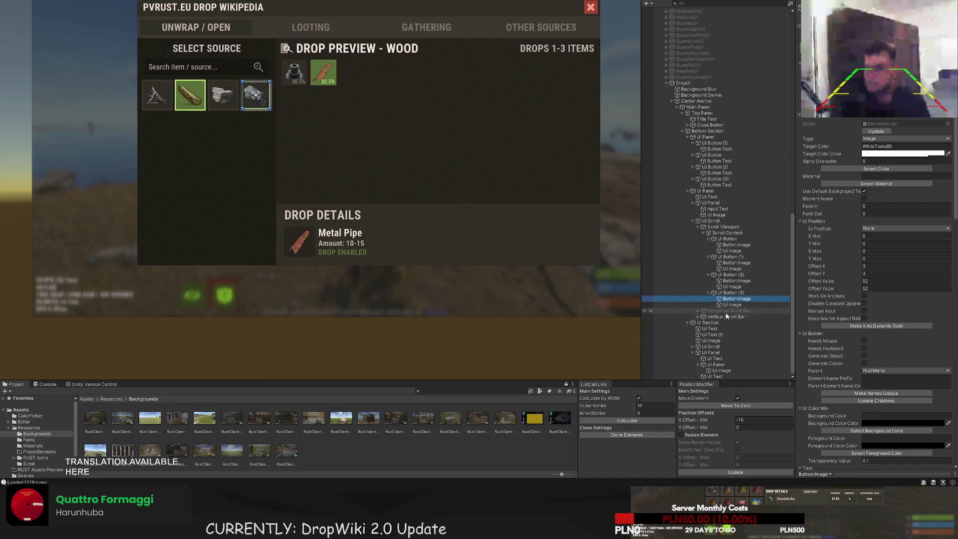
left_click(694, 347)
left_click(693, 347)
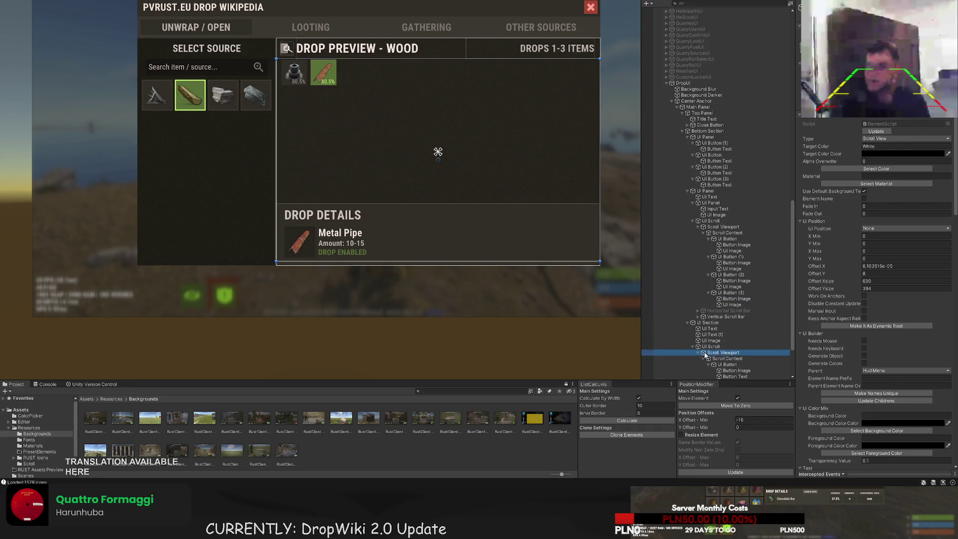
scroll(718, 339, "down", 3)
left_click(733, 316)
left_click(727, 304)
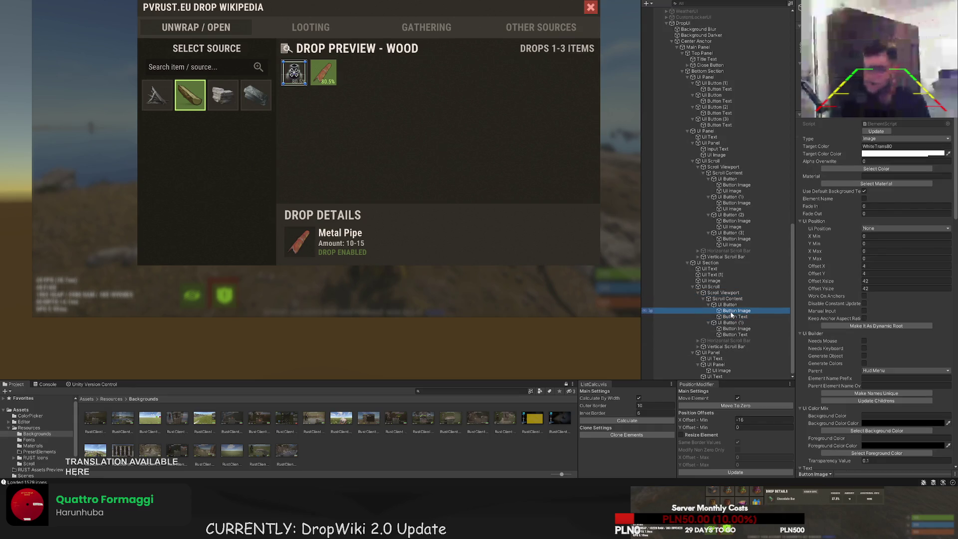
Add a transparent child UI Button over the gear slot and shrink it to a small square
scroll(439, 171, "up", 5)
scroll(310, 179, "up", 5)
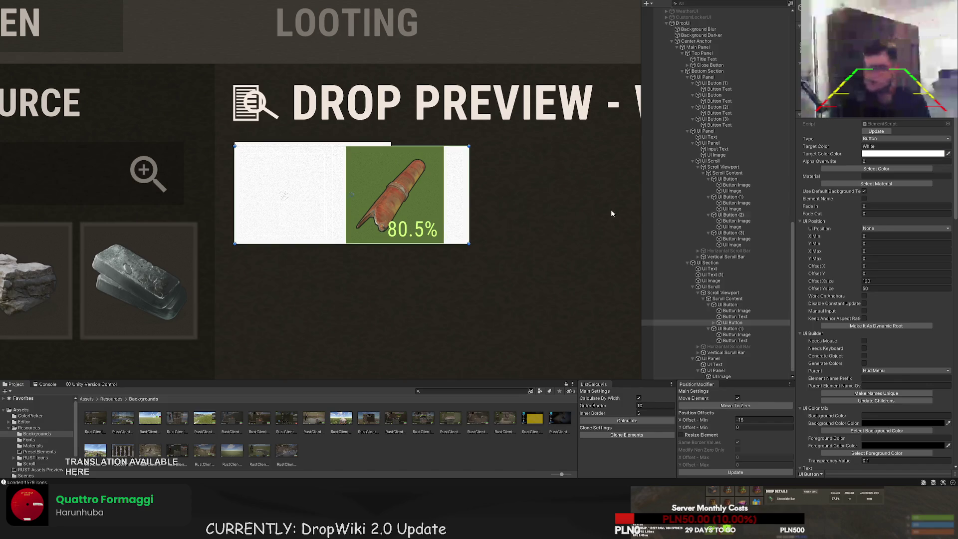
left_click(876, 168)
left_click(36, 71)
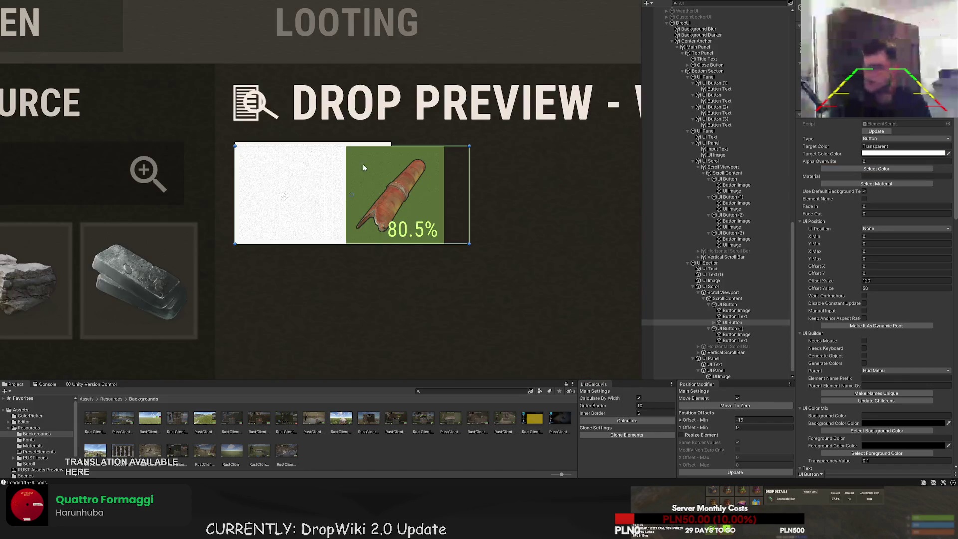
mouse_move(484, 167)
left_mouse_down()
mouse_move(290, 160)
mouse_move(320, 158)
left_mouse_up()
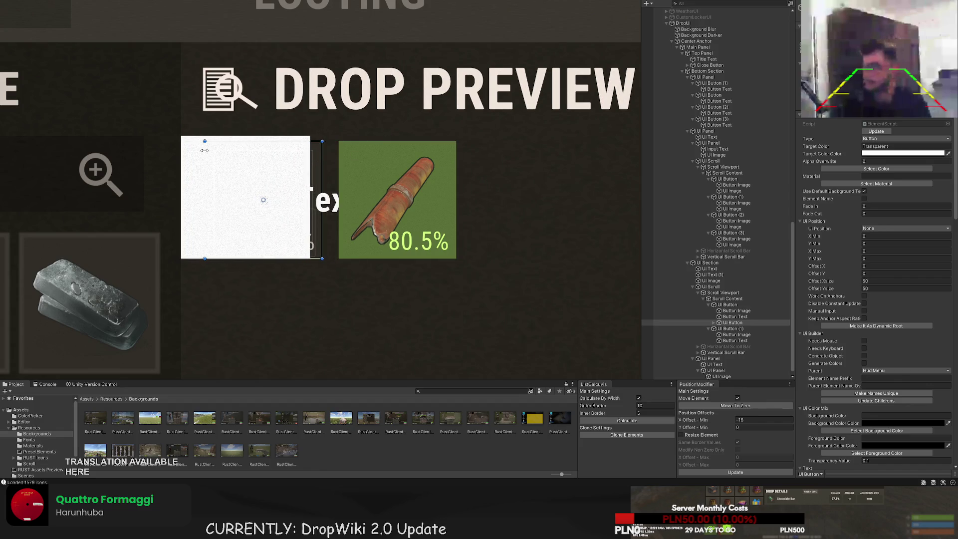
left_click_drag(204, 150, 290, 153)
left_click_drag(312, 258, 310, 178)
Delete the new button's text child and show colour choices for its image
scroll(751, 229, "down", 1)
left_click(732, 317)
left_click(713, 317)
left_click(730, 323)
key("Delete")
left_click(731, 323)
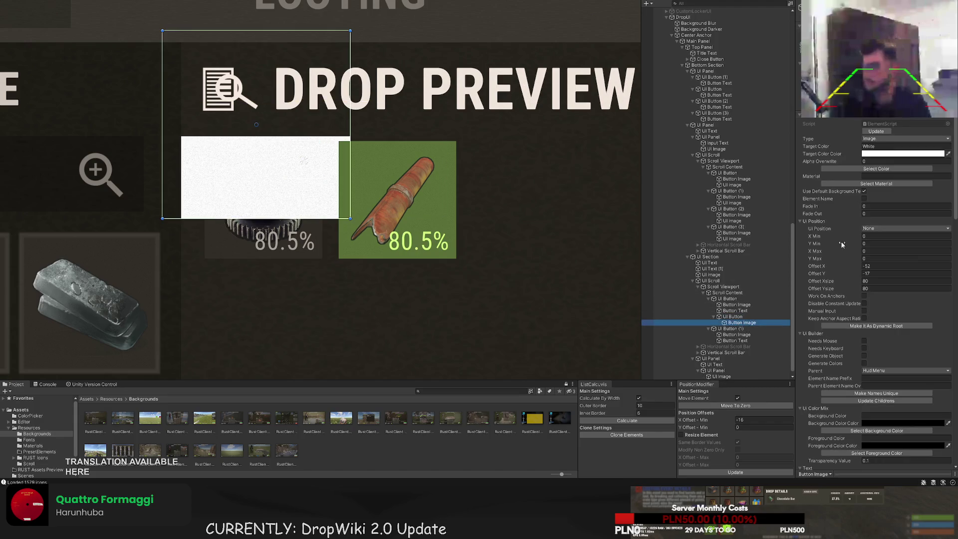
left_click(873, 169)
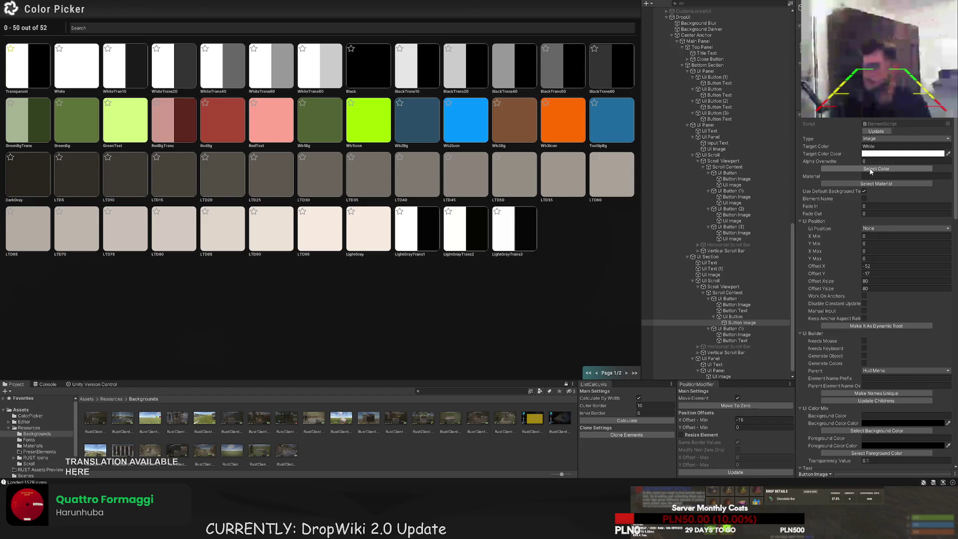
Tint the icon image GreenText and give it the check.png sprite
left_click(73, 119)
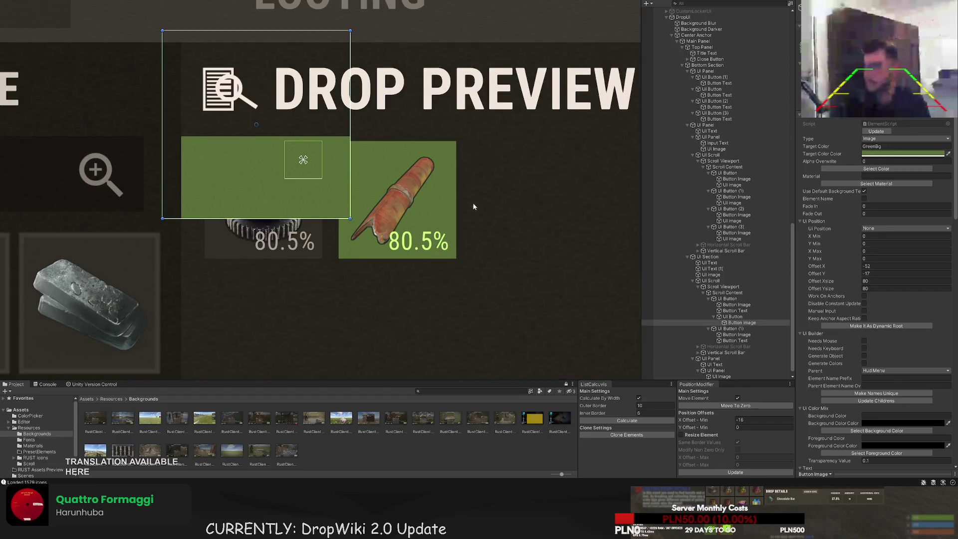
scroll(848, 277, "down", 4)
scroll(855, 250, "up", 4)
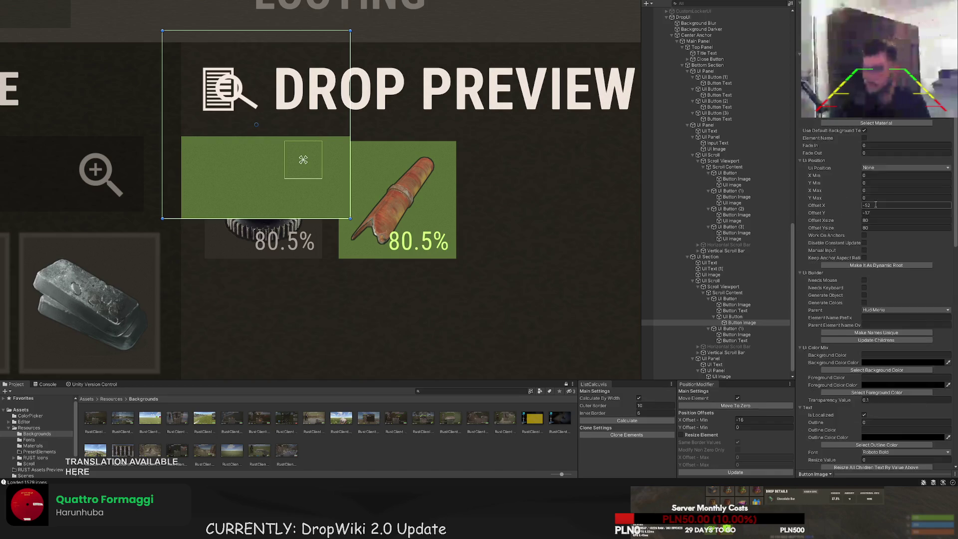
left_click(876, 169)
left_click(133, 126)
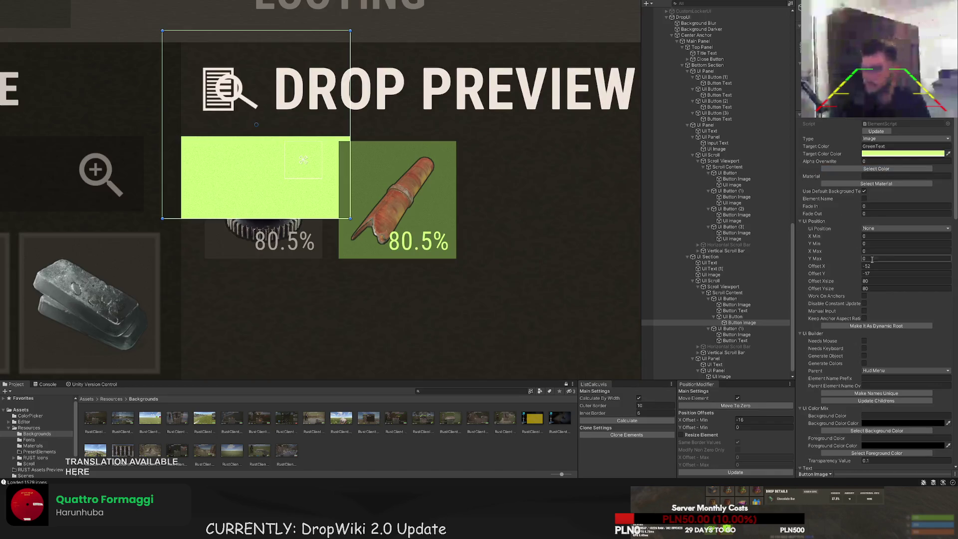
scroll(878, 276, "down", 4)
left_click(877, 278)
left_click(130, 33)
type("check")
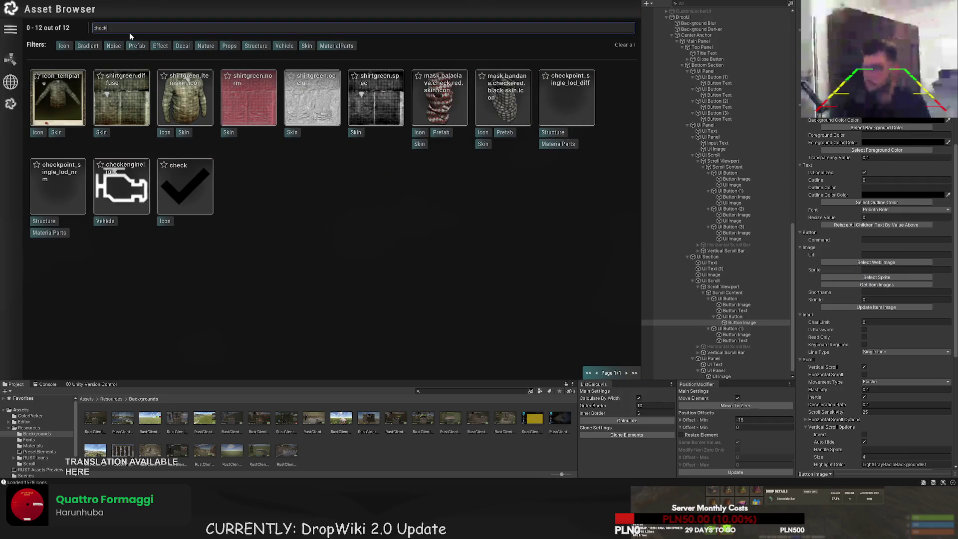
left_click(192, 180)
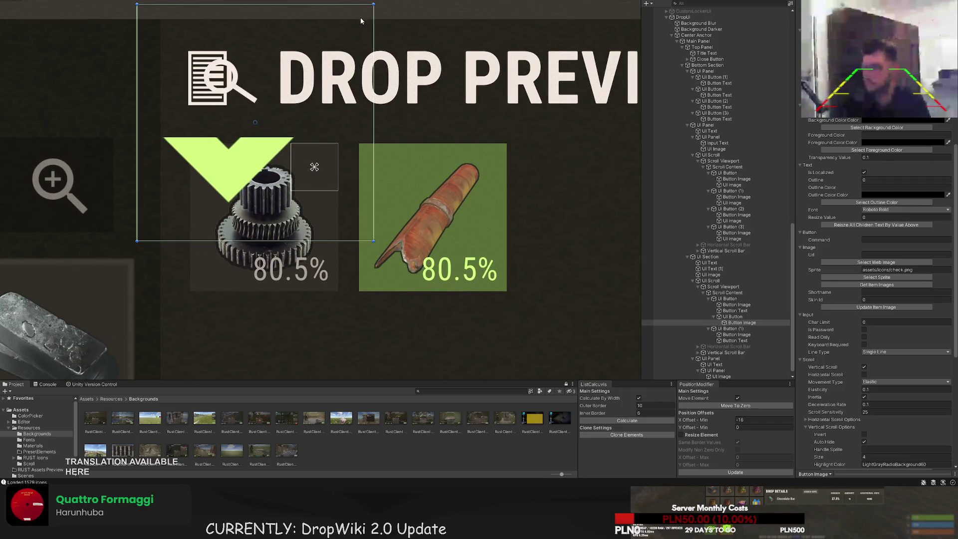
Shrink the check mark and position it at the gear slot's top-right corner
mouse_move(375, 3)
left_mouse_down()
mouse_move(171, 207)
mouse_move(321, 209)
mouse_move(317, 144)
left_mouse_up()
key("w")
scroll(317, 145, "up", 3)
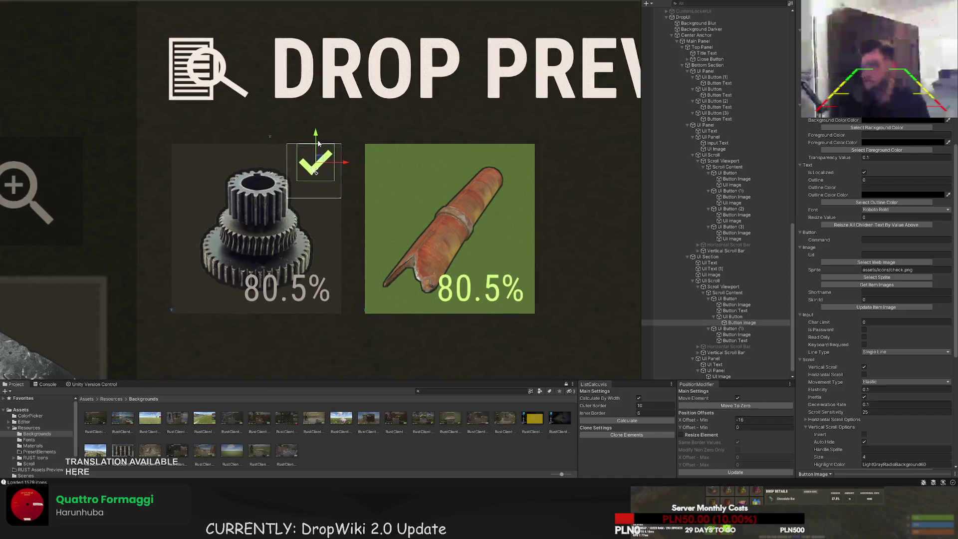
mouse_move(332, 177)
left_mouse_down()
mouse_move(342, 170)
mouse_move(311, 149)
mouse_move(339, 179)
left_mouse_up()
key("t")
scroll(212, 218, "down", 10)
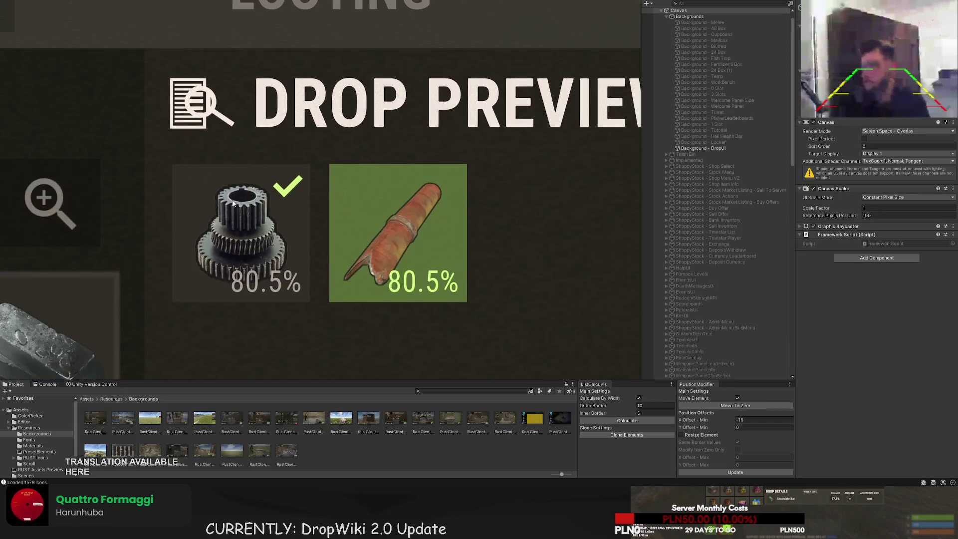
Enlarge the gear slot's check mark slightly
scroll(212, 217, "down", 3)
scroll(238, 190, "up", 2)
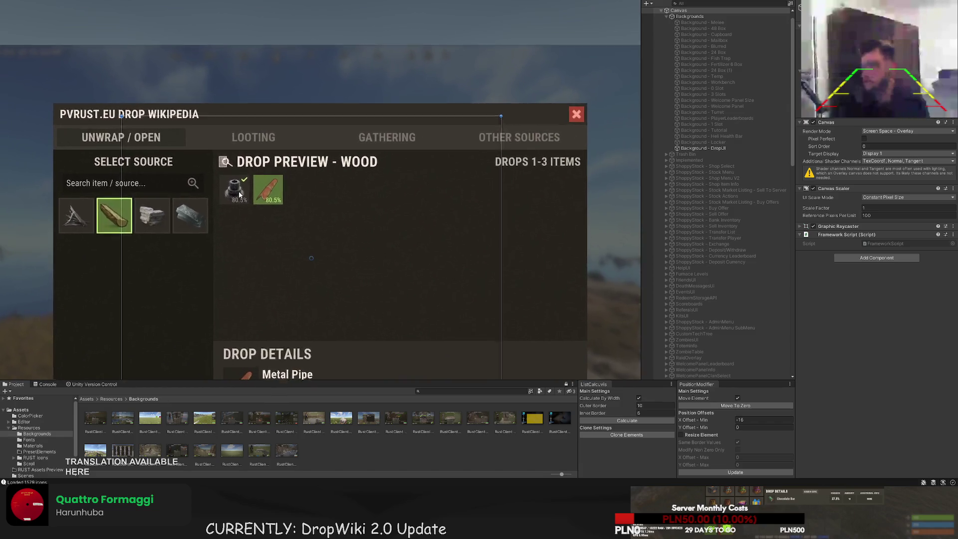
left_click_drag(232, 176, 240, 166)
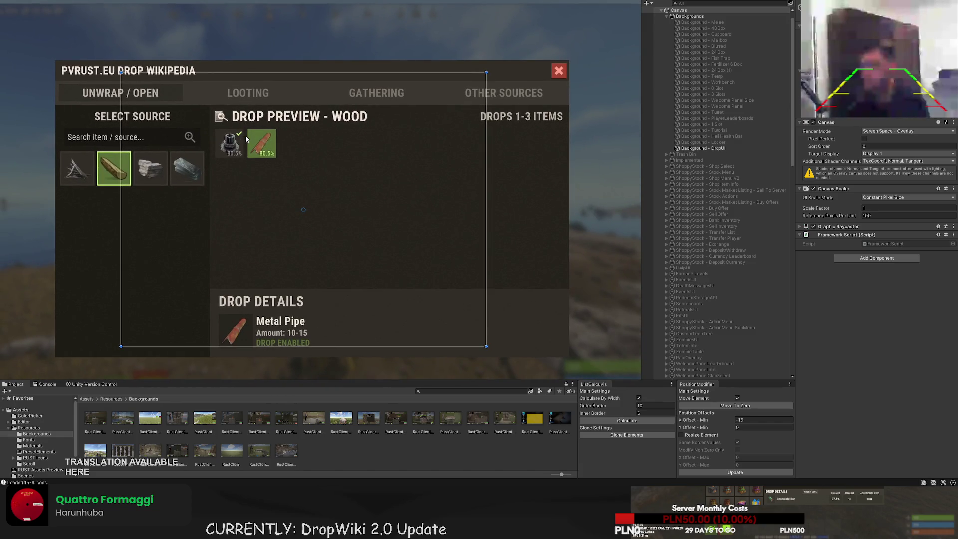
left_click(244, 134)
scroll(241, 135, "up", 5)
left_click_drag(227, 174, 225, 177)
scroll(231, 216, "down", 5)
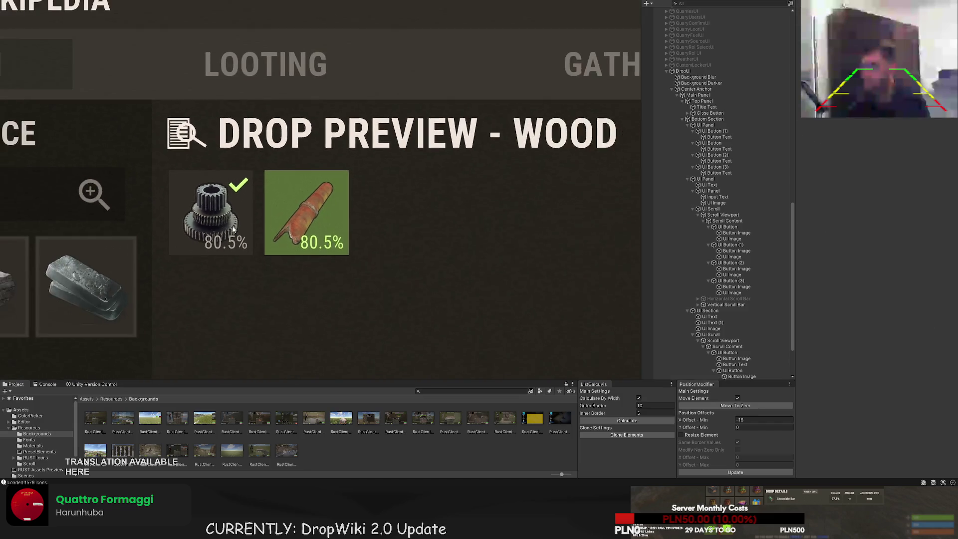
left_click_drag(245, 231, 250, 200)
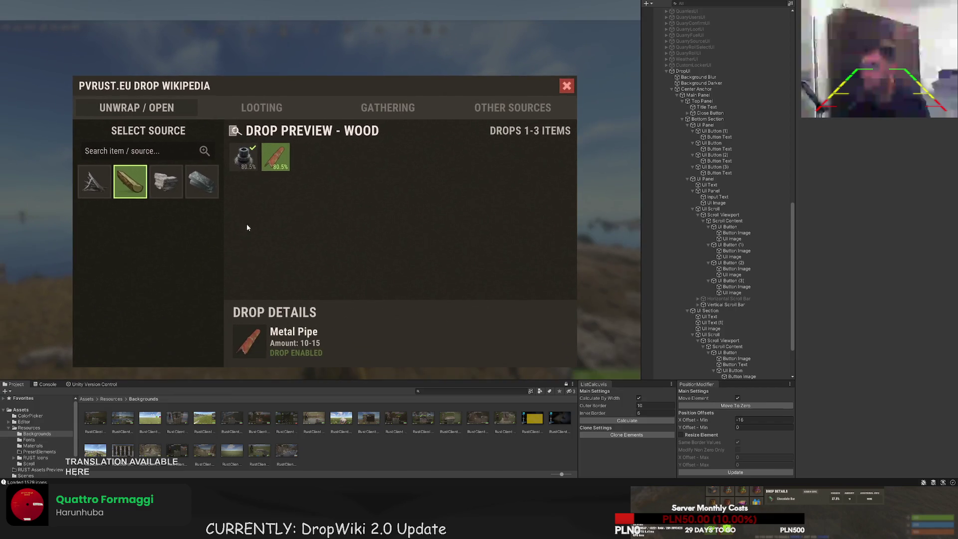
left_click(254, 134)
scroll(236, 142, "up", 4)
scroll(674, 294, "down", 2)
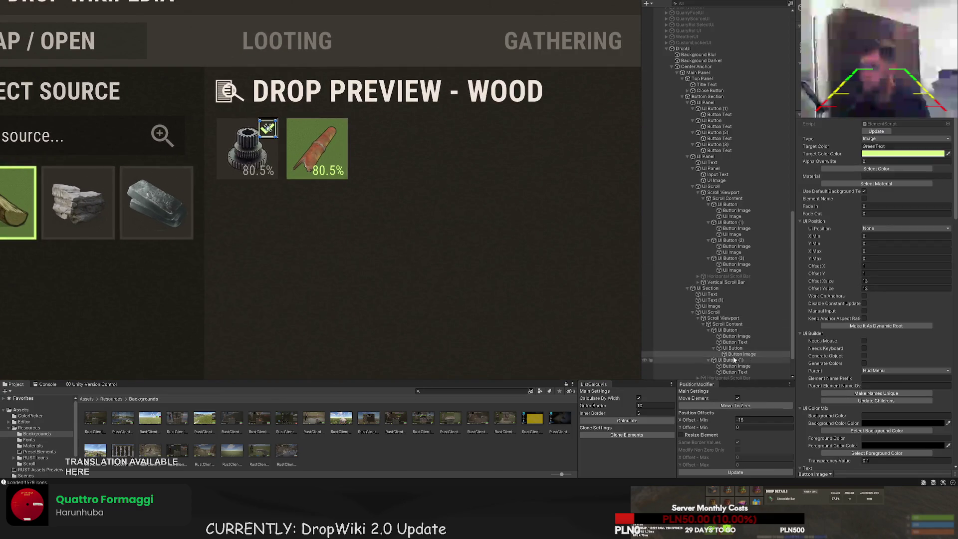
Move a check-mark image onto the metal pipe slot's top-right corner
left_click(734, 376)
left_click(530, 242)
scroll(385, 170, "up", 2)
left_click(229, 114)
left_click_drag(256, 116, 348, 116)
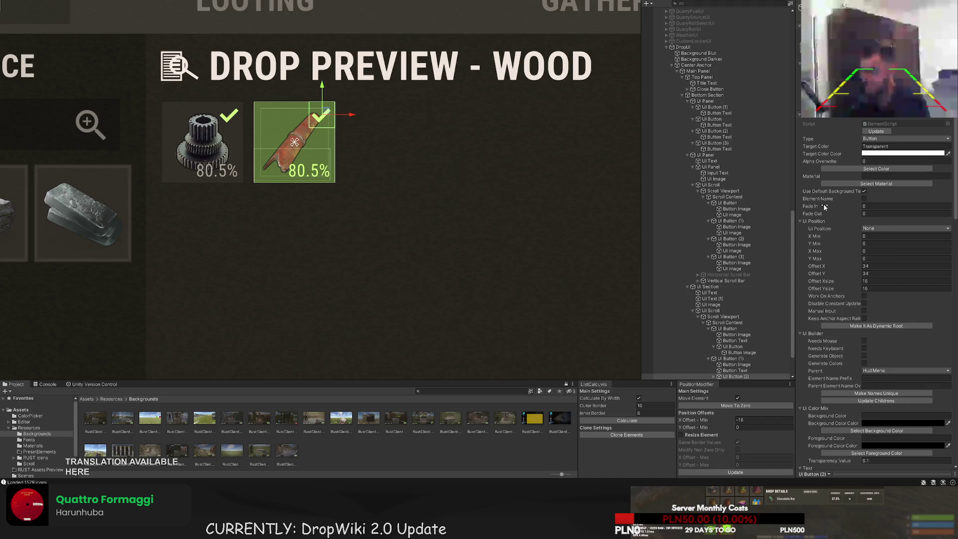
left_click(733, 376)
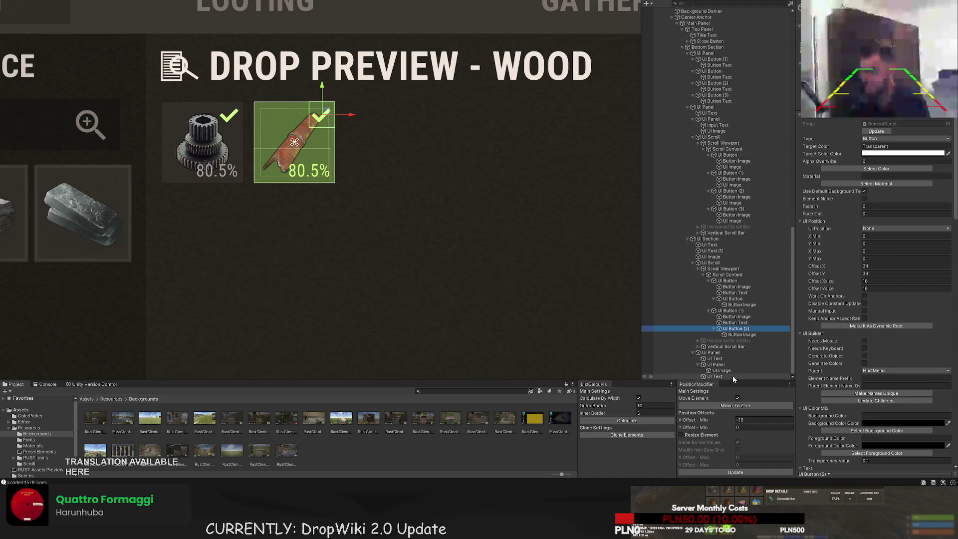
left_click(734, 335)
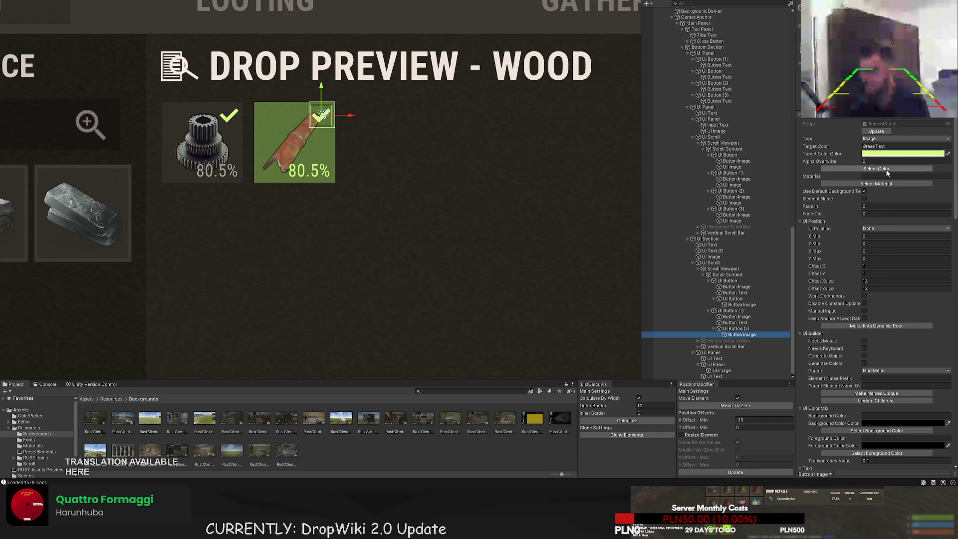
Set the pipe slot's mark colour to RedBg
left_click(876, 169)
left_click(224, 123)
scroll(877, 299, "down", 10)
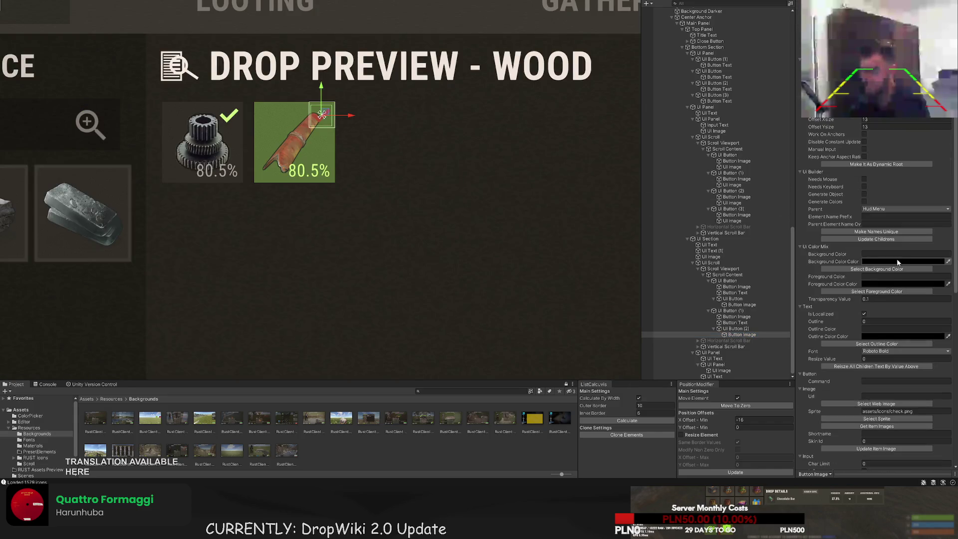
Give the pipe slot's mark the close (X) icon sprite from the Asset Browser
left_click(876, 338)
left_click(129, 25)
type("canc")
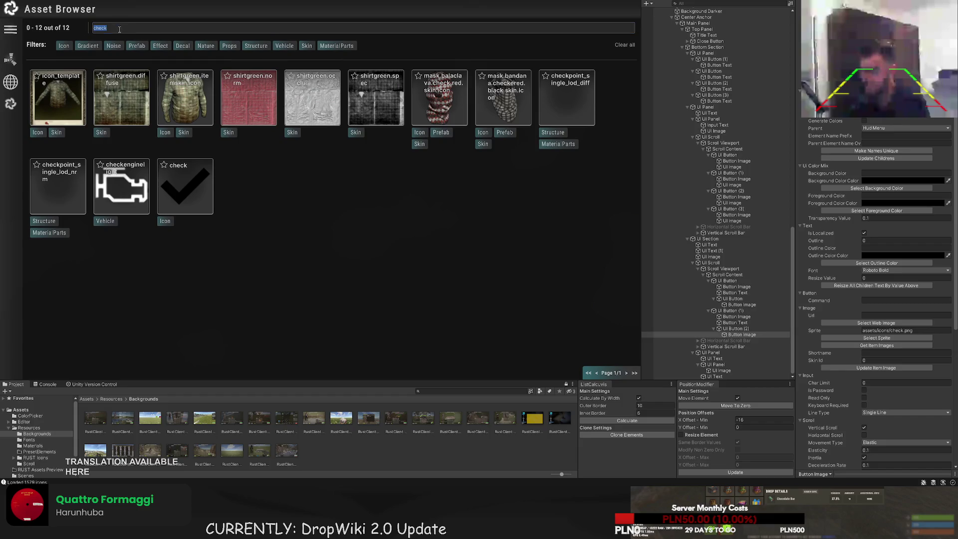
key("BackSpace")
key("BackSpace")
key("BackSpace")
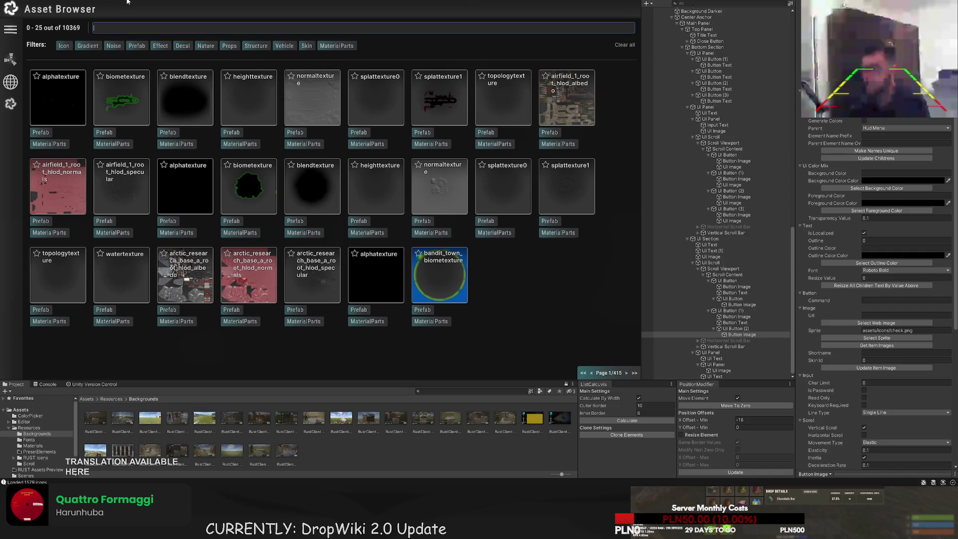
left_click(63, 45)
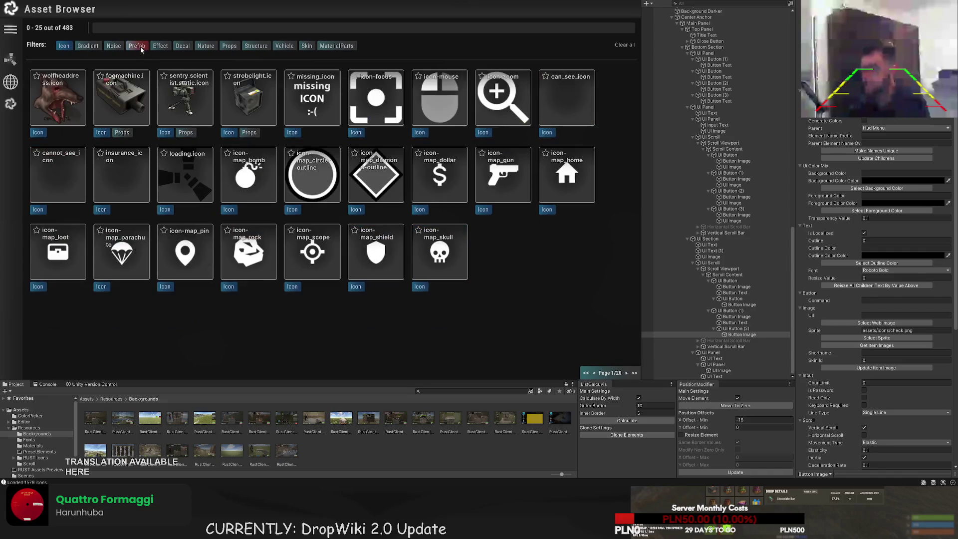
left_click(626, 373)
left_click(627, 373)
left_click(627, 373)
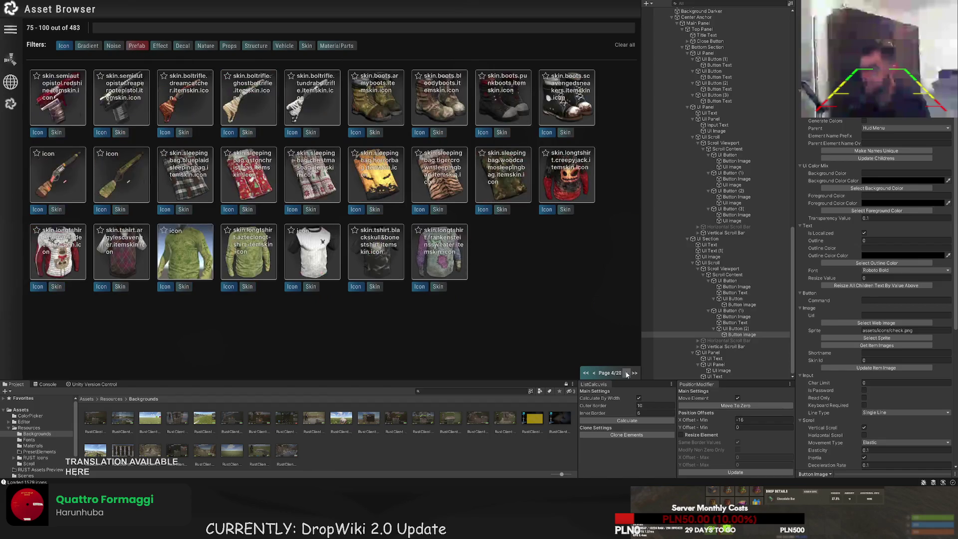
left_click(626, 373)
left_click(626, 373)
left_click(626, 373)
left_click(627, 373)
left_click(446, 176)
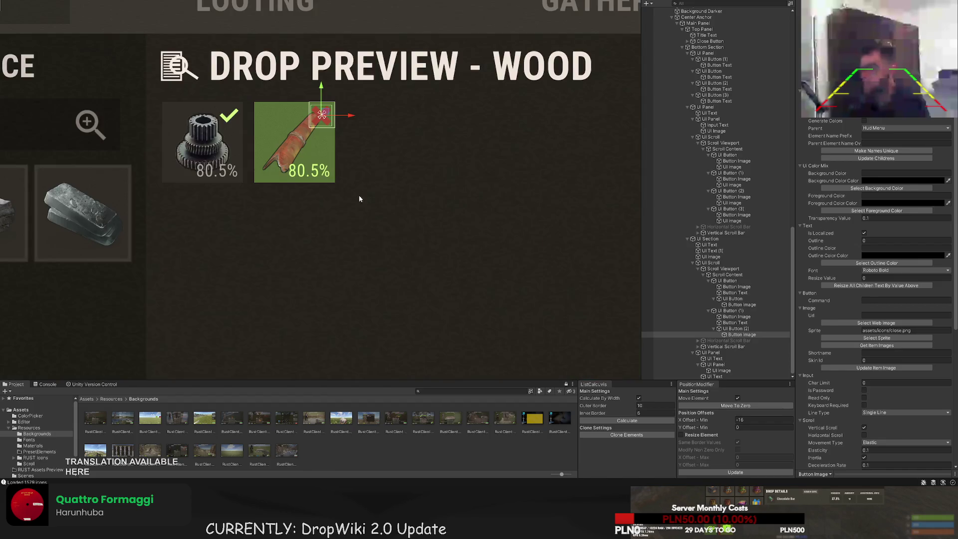
scroll(387, 239, "down", 3)
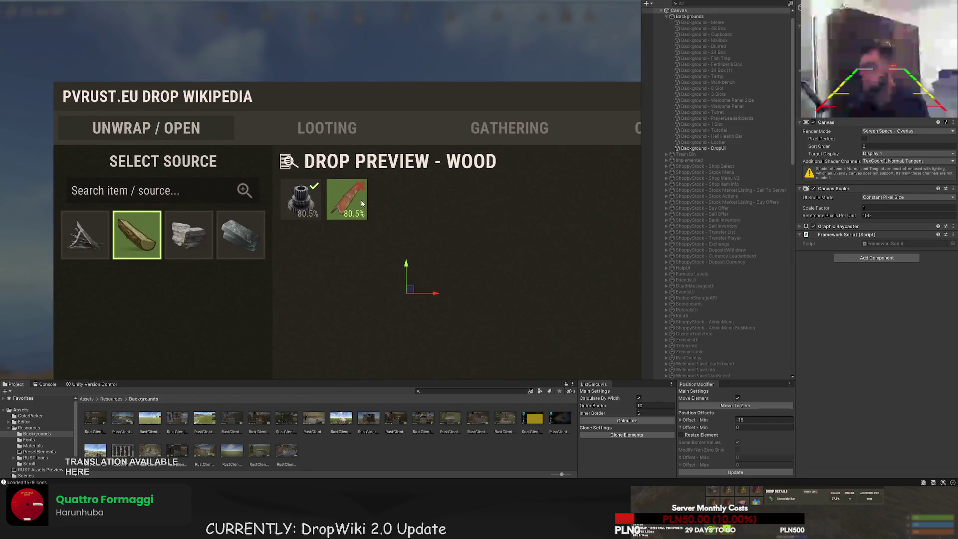
Select the metal pipe slot's mark image and colour it GreenText
scroll(361, 201, "up", 3)
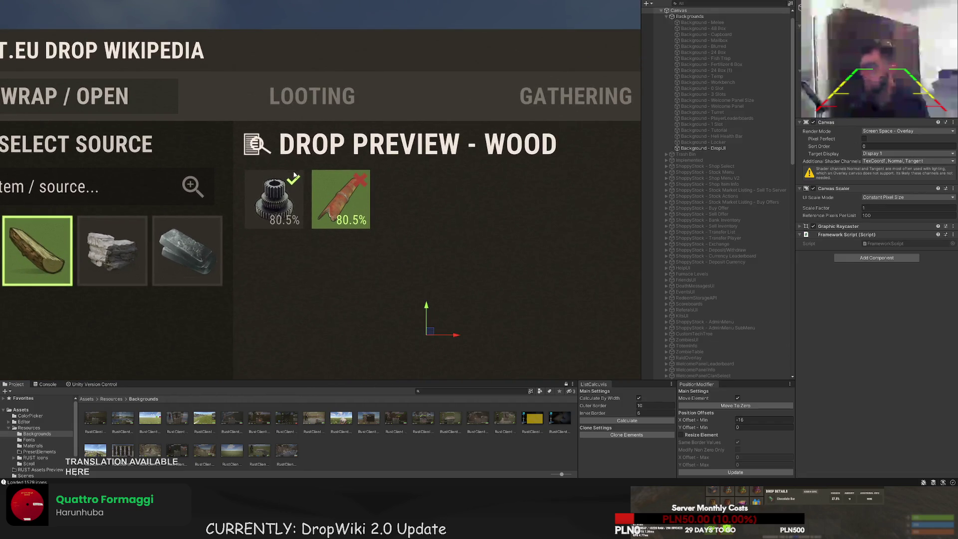
scroll(351, 204, "down", 4)
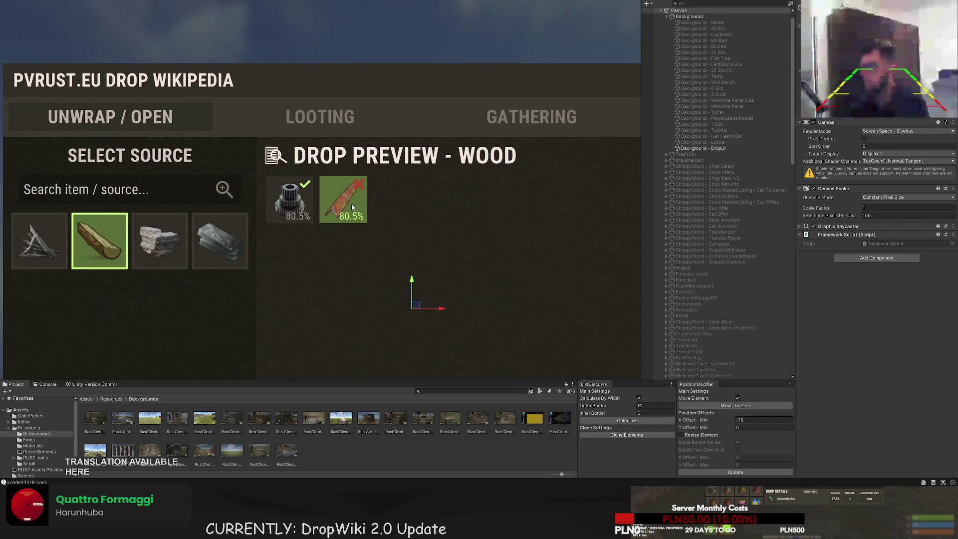
left_click(366, 219)
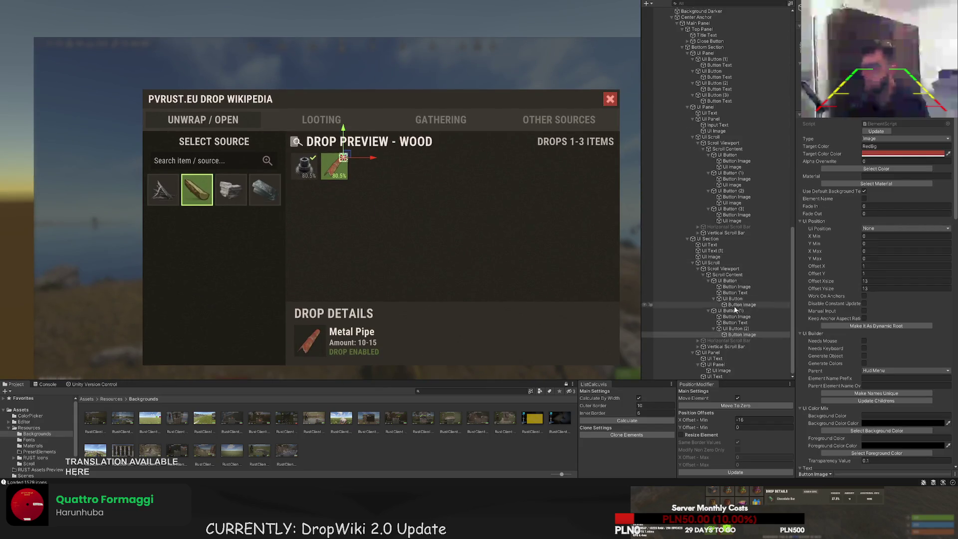
left_click(745, 329)
left_click(490, 263)
scroll(489, 262, "down", 2)
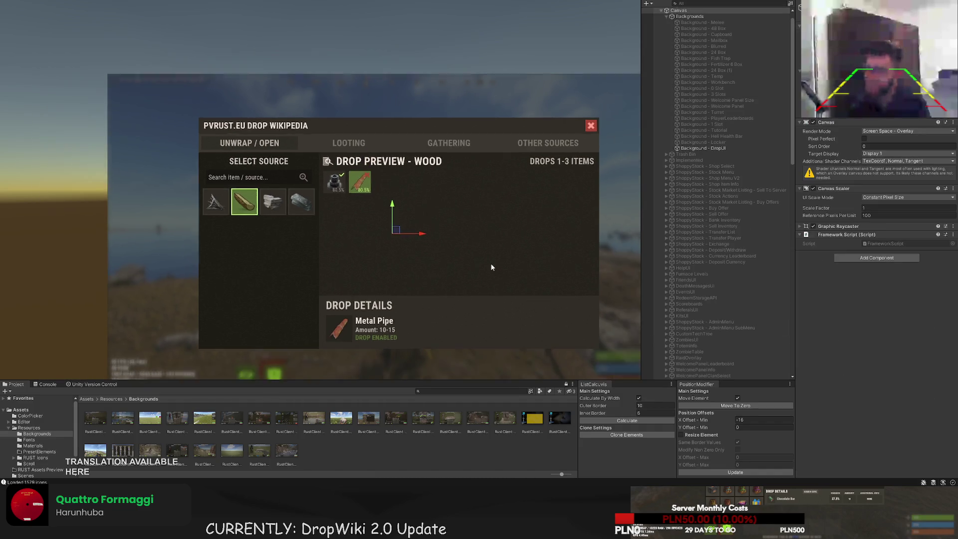
left_click(469, 205)
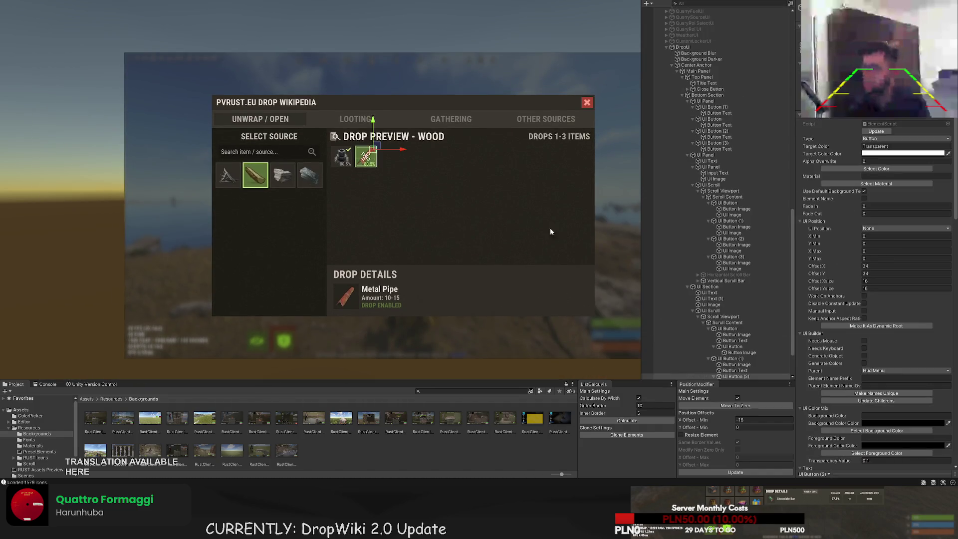
scroll(719, 299, "down", 2)
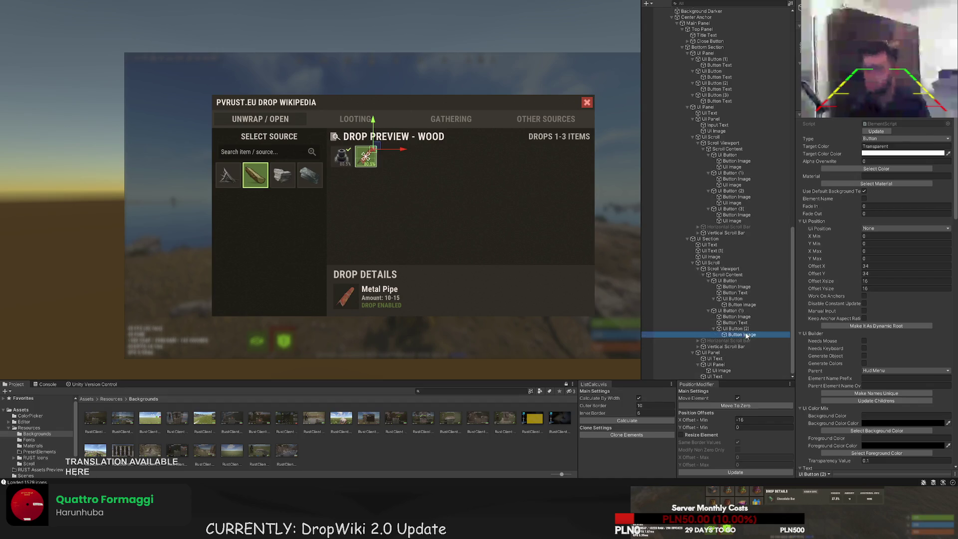
left_click(741, 334)
left_click(882, 169)
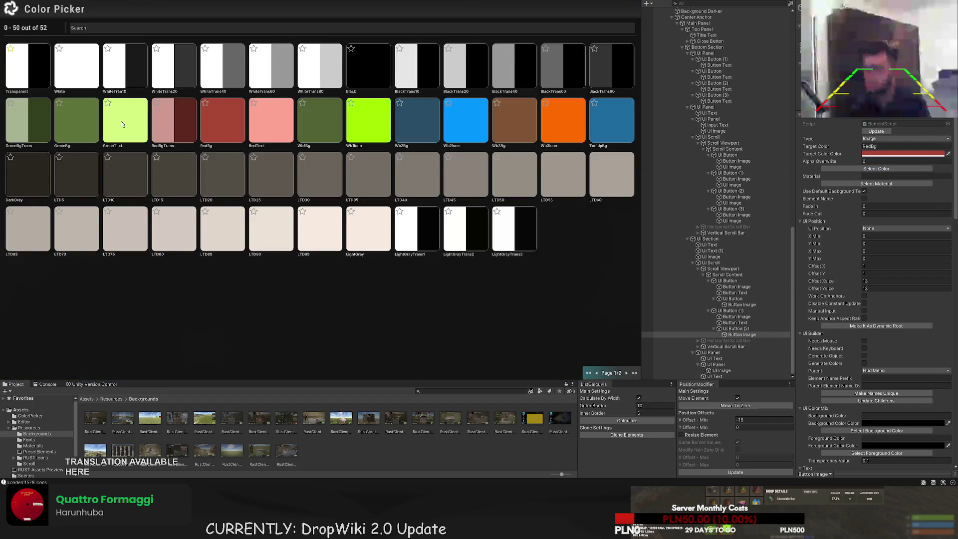
left_click(85, 114)
left_click(875, 168)
left_click(118, 121)
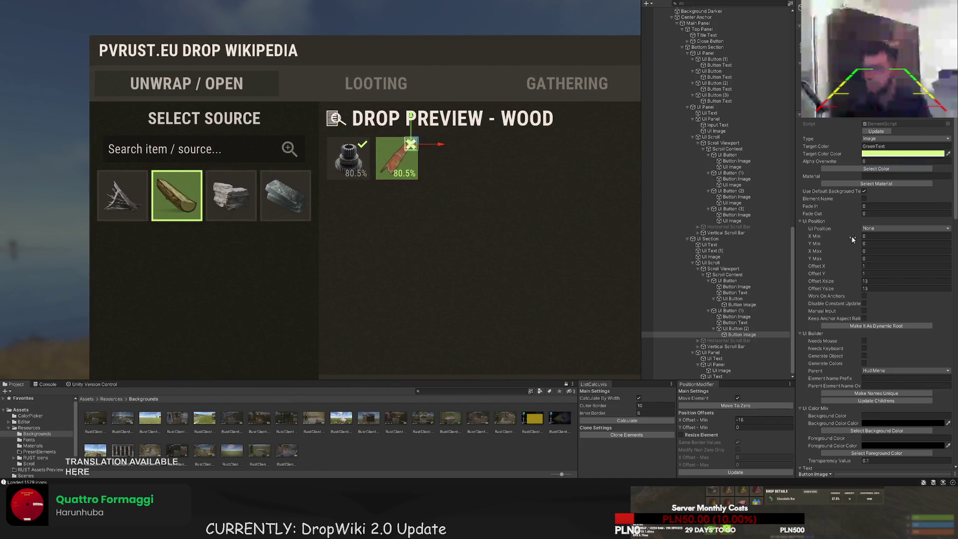
Give the pipe slot's mark the check.png sprite
scroll(842, 240, "down", 5)
left_click(876, 338)
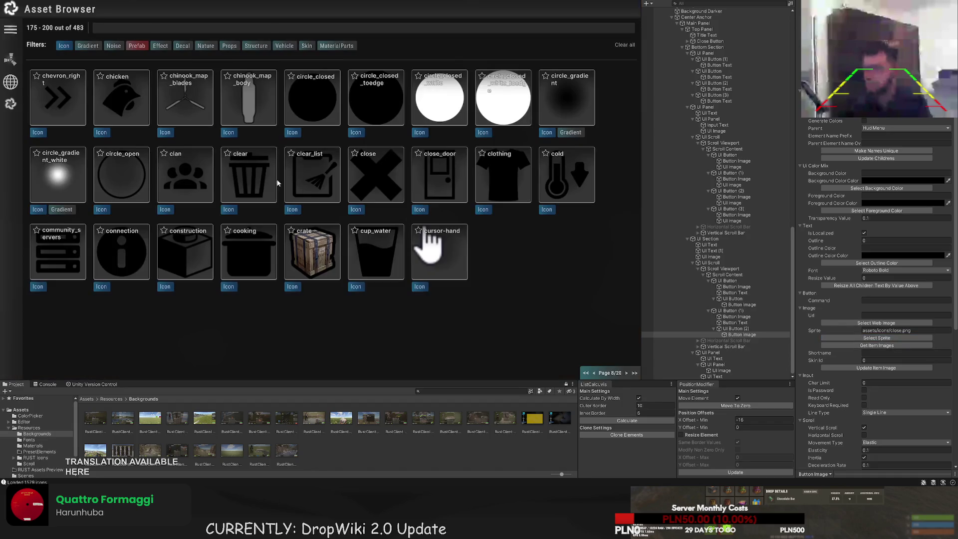
left_click(183, 28)
type("check")
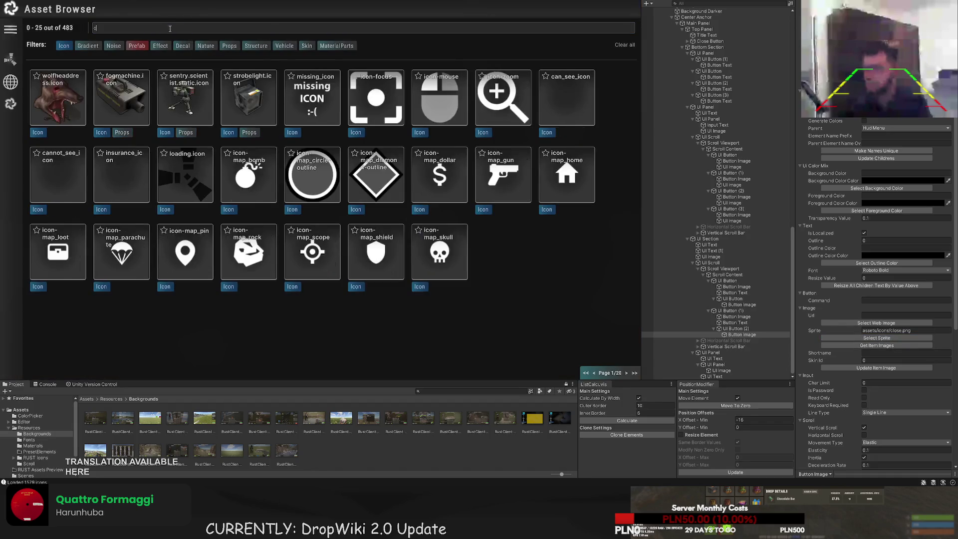
left_click(195, 97)
Make the gear slot's mark red with the close (X) sprite
key("Up")
key("Up")
key("Up")
left_click(744, 305)
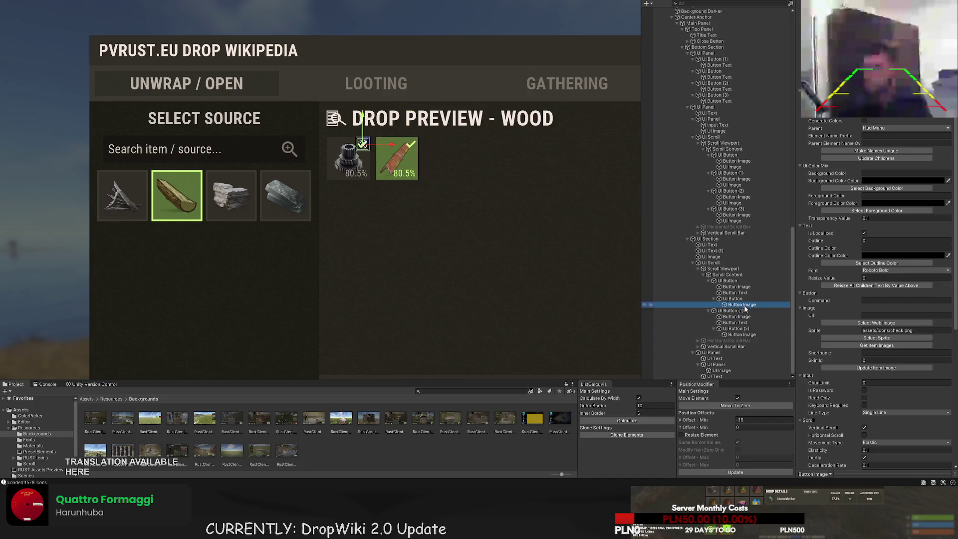
scroll(884, 196, "up", 5)
left_click(875, 169)
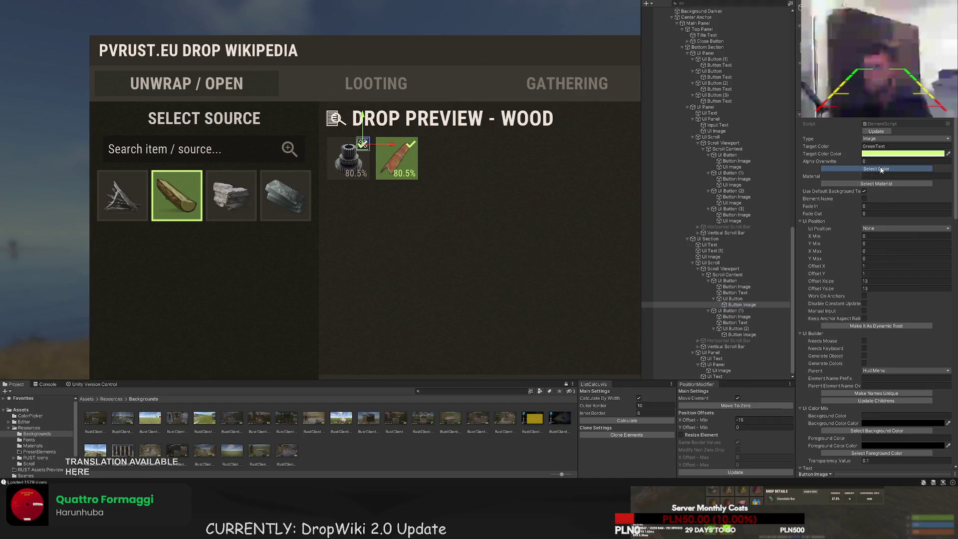
left_click(190, 131)
scroll(905, 338, "down", 5)
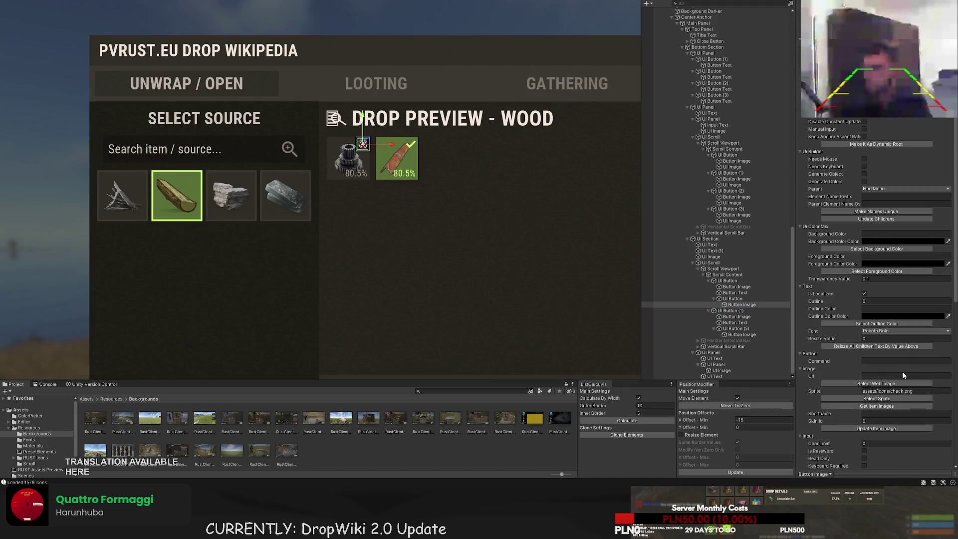
left_click(895, 397)
type("c")
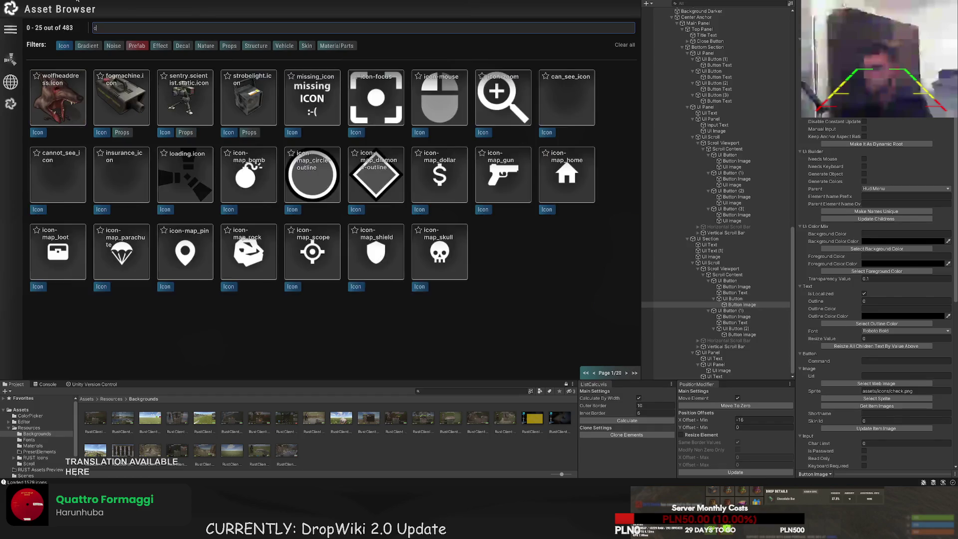
type("lose")
left_click(312, 100)
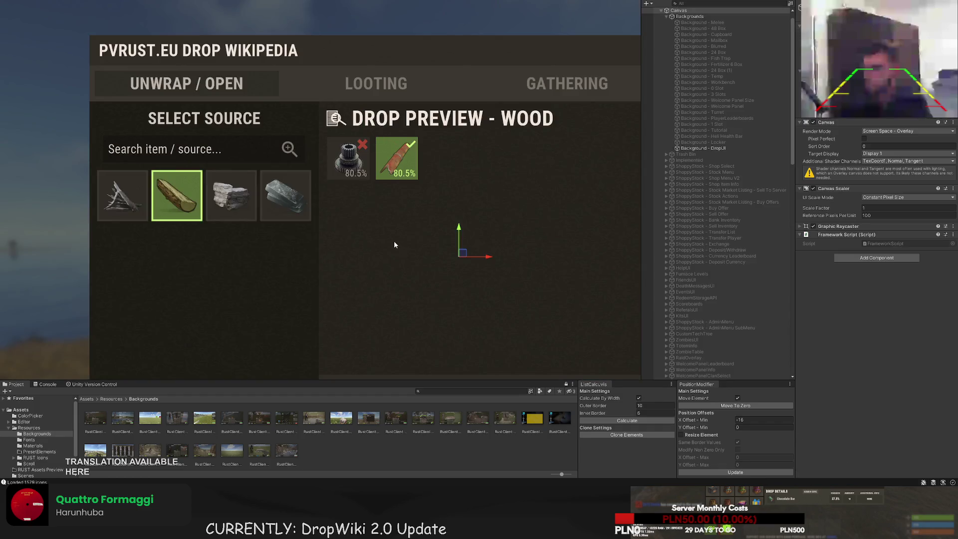
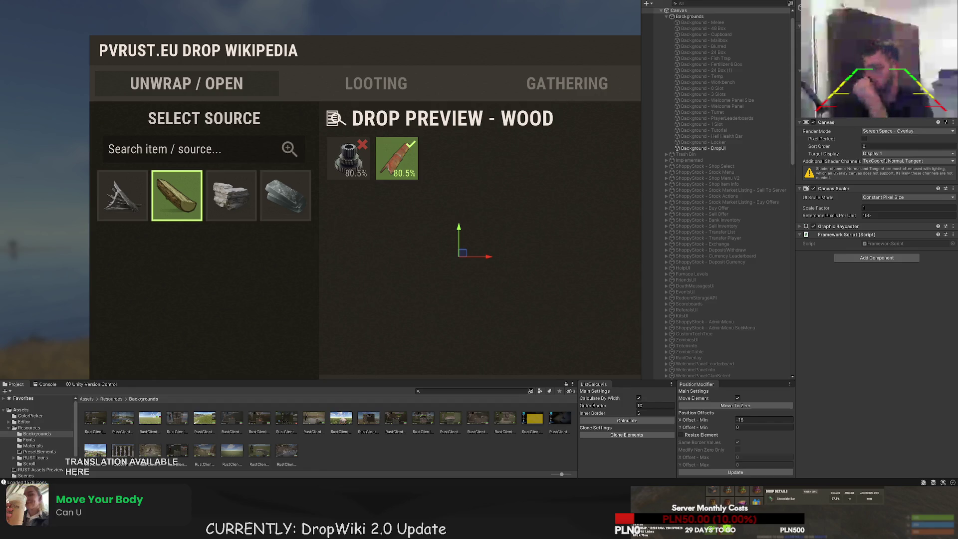
Change the wood item's drop chance text from 80.5% to 19.5%
double_click(703, 149)
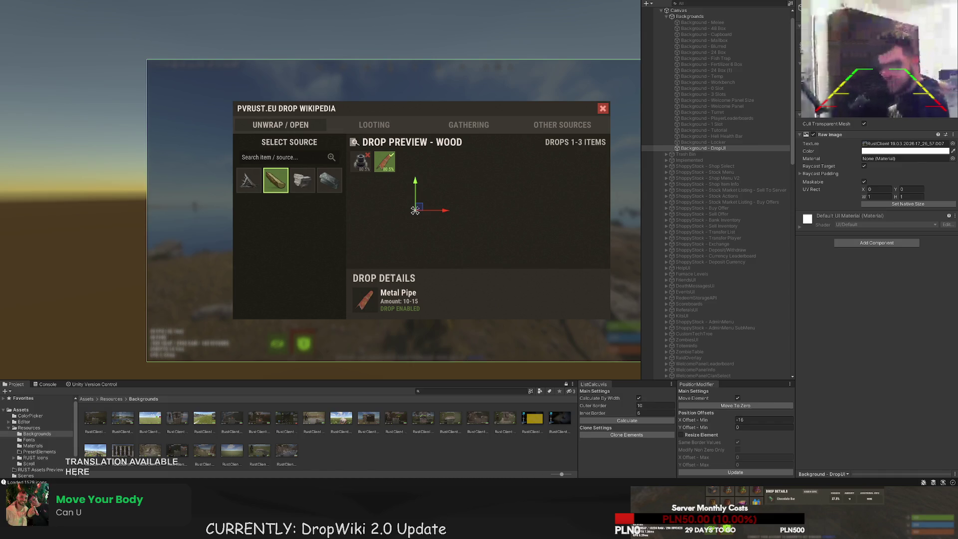
scroll(415, 193, "up", 5)
left_click(360, 144)
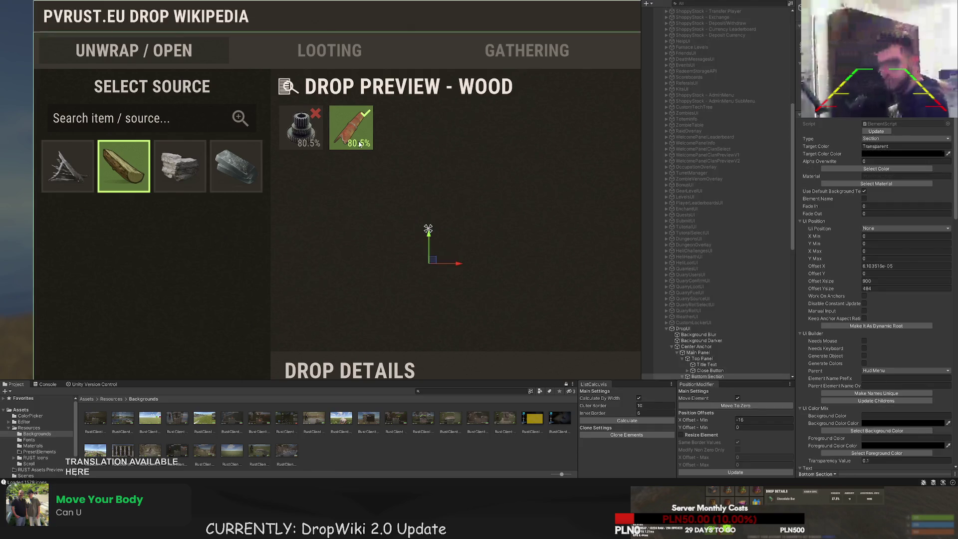
left_click(360, 144)
scroll(811, 303, "down", 15)
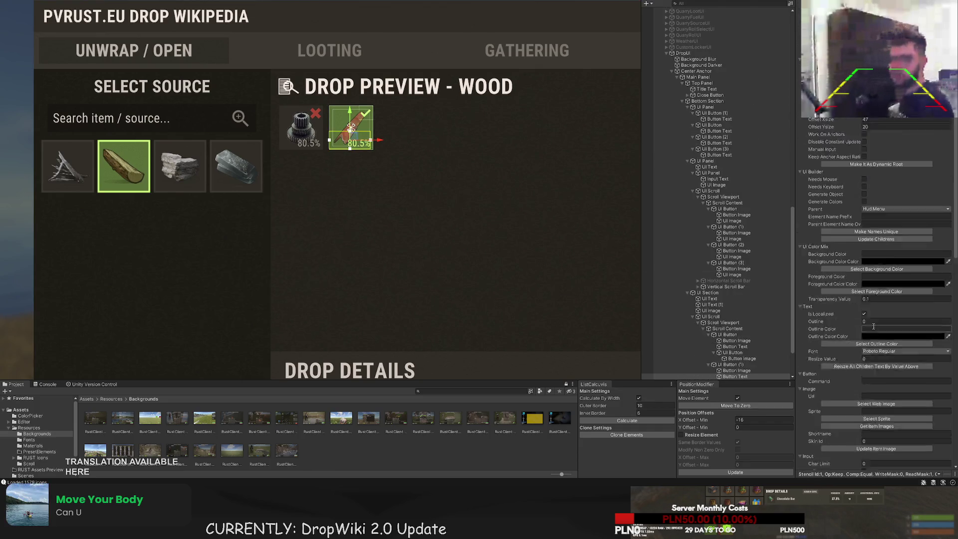
type("19.5")
left_click(449, 246)
scroll(438, 252, "down", 4)
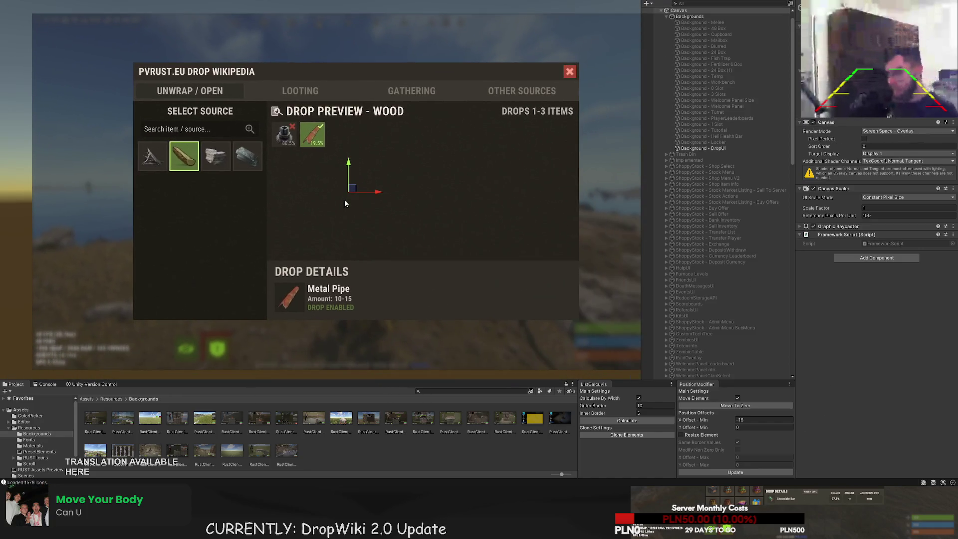
Edit the Drop Preview header from DROPS 1-3 ITEMS to DROPS 1-2 ITEMS
left_click_drag(339, 212, 317, 177)
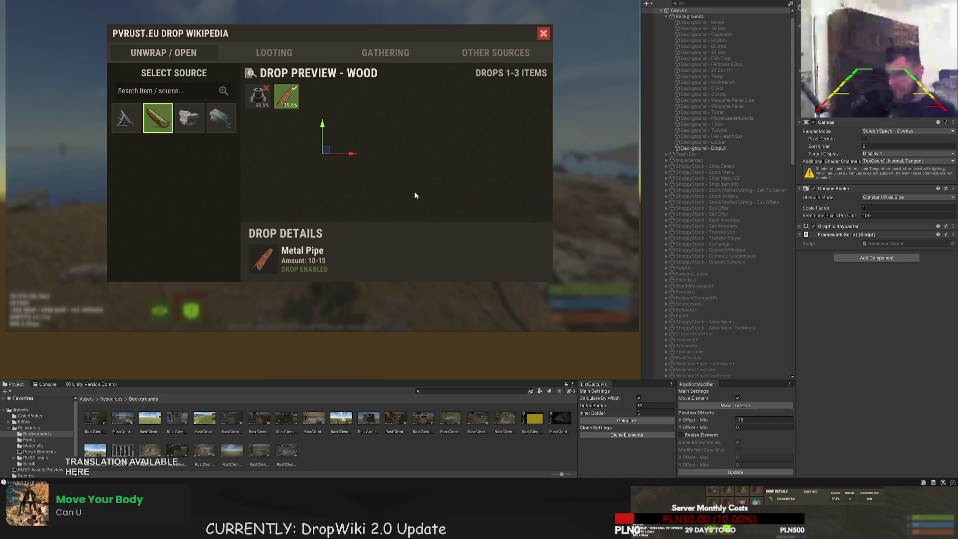
scroll(444, 171, "up", 2)
left_click(517, 49)
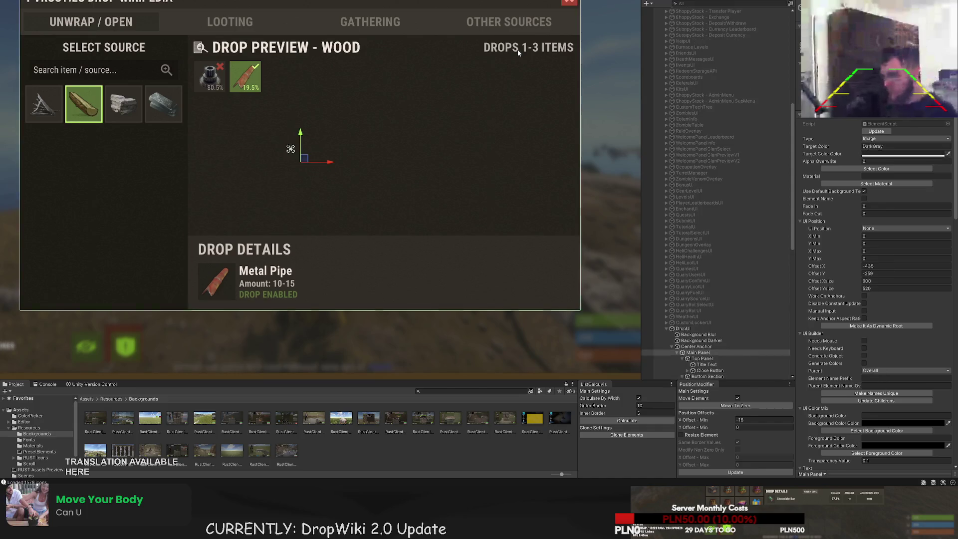
left_click(517, 50)
scroll(838, 317, "down", 10)
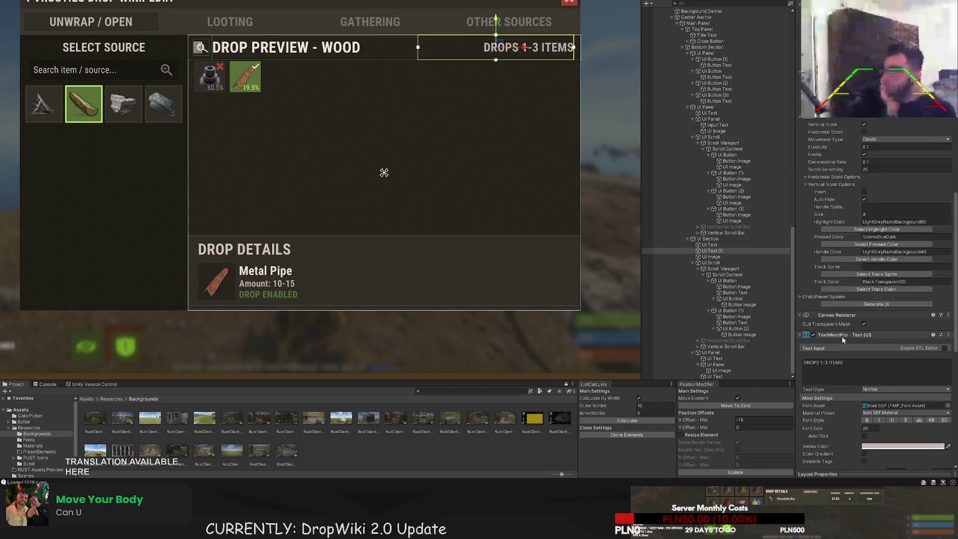
scroll(844, 338, "down", 2)
scroll(388, 246, "down", 3)
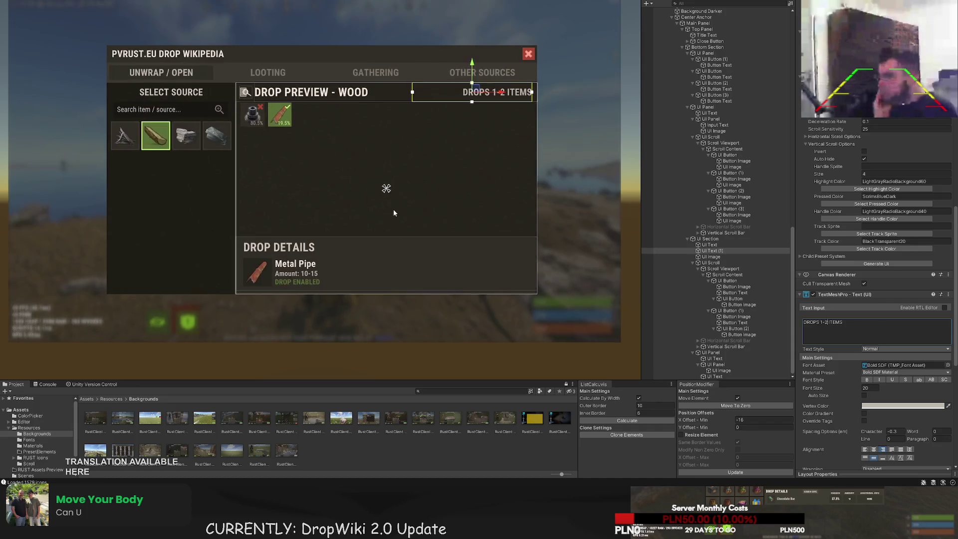
left_click(393, 208)
scroll(390, 214, "down", 1)
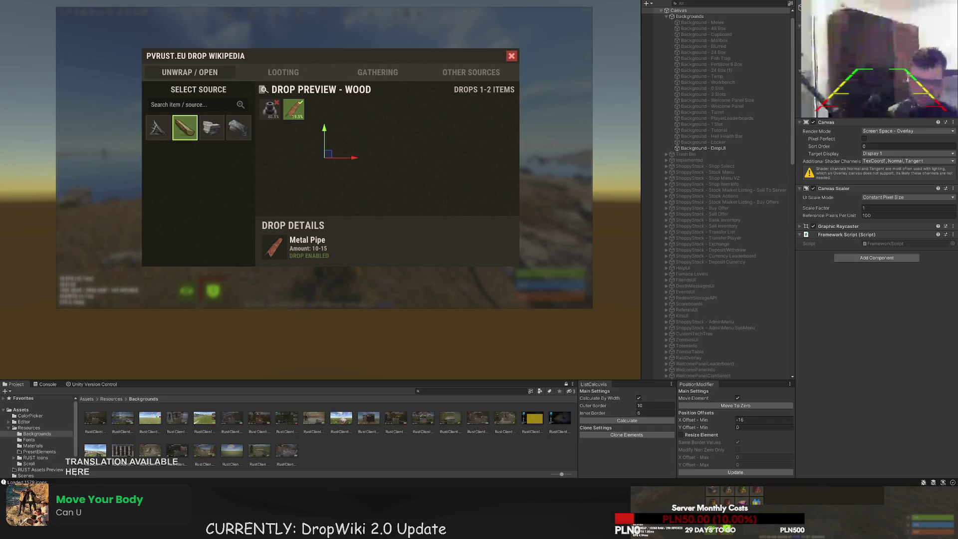
scroll(441, 213, "up", 3)
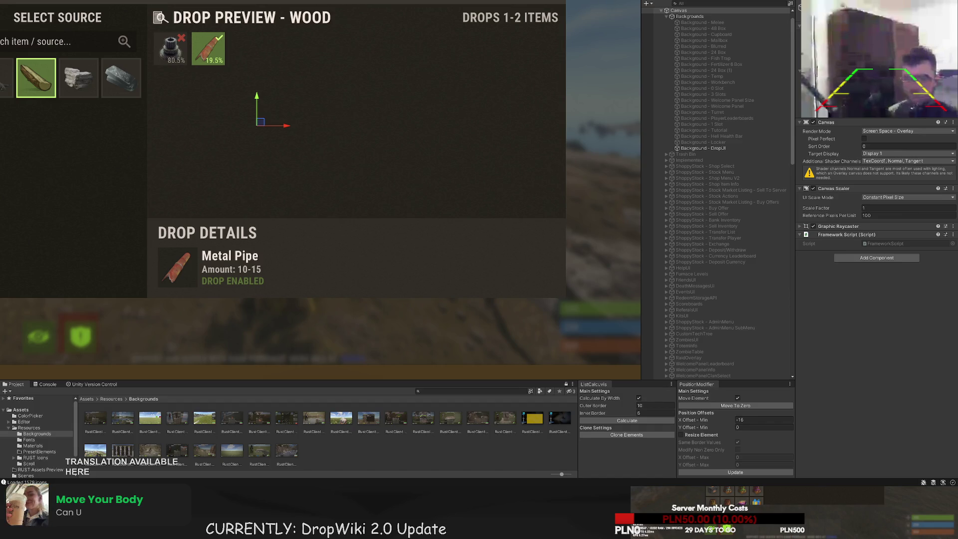
scroll(719, 199, "down", 10)
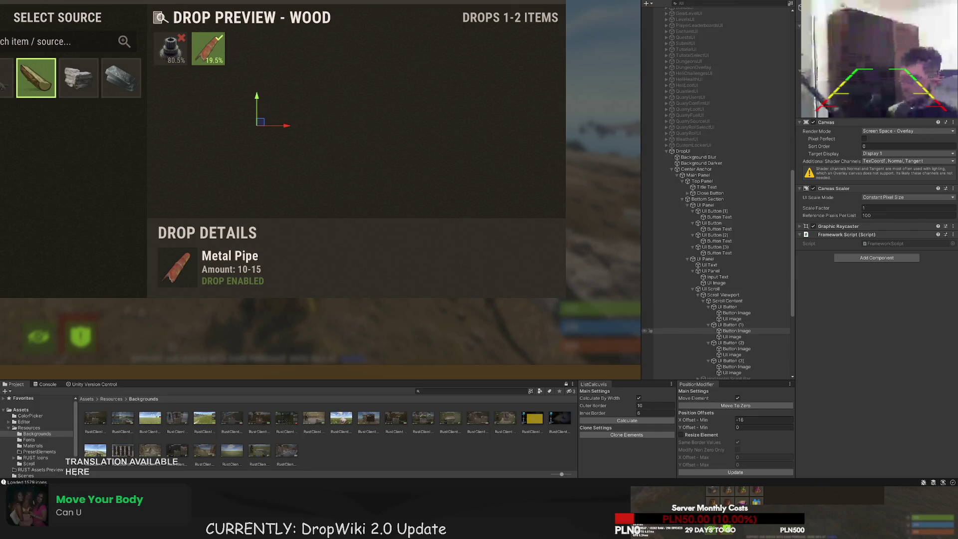
scroll(718, 334, "down", 4)
scroll(688, 339, "down", 5)
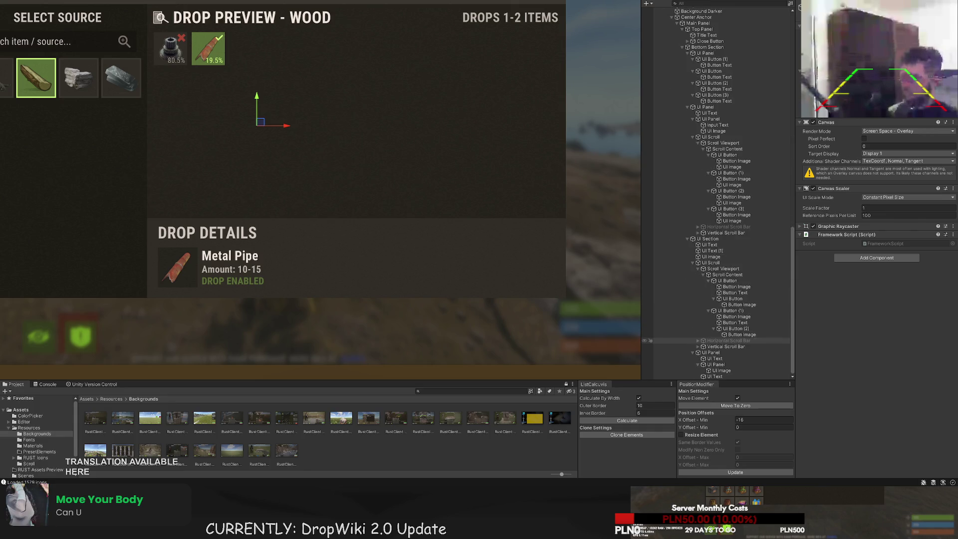
left_click(724, 354)
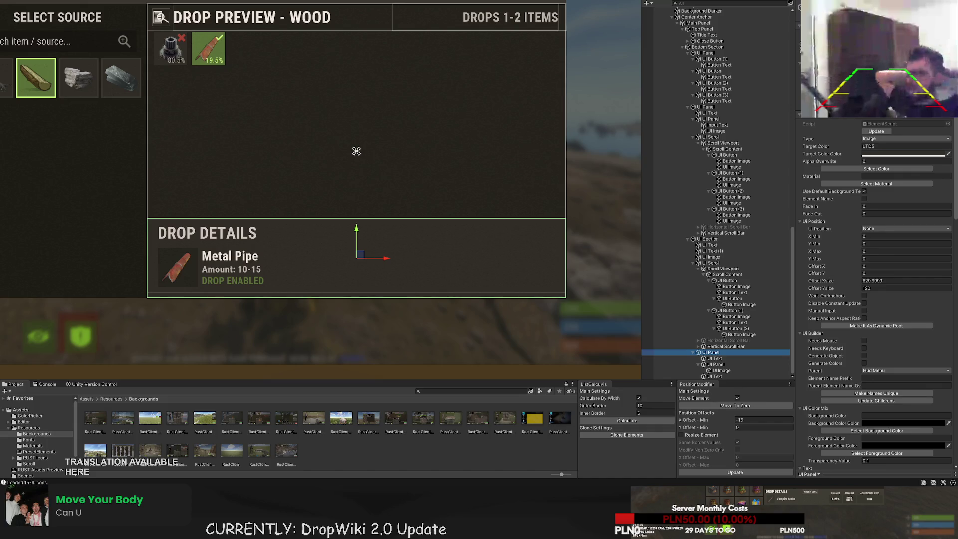
Add a UI Text element onto the Metal Pipe icon in the Drop Details panel
left_click(710, 262)
left_click(726, 280)
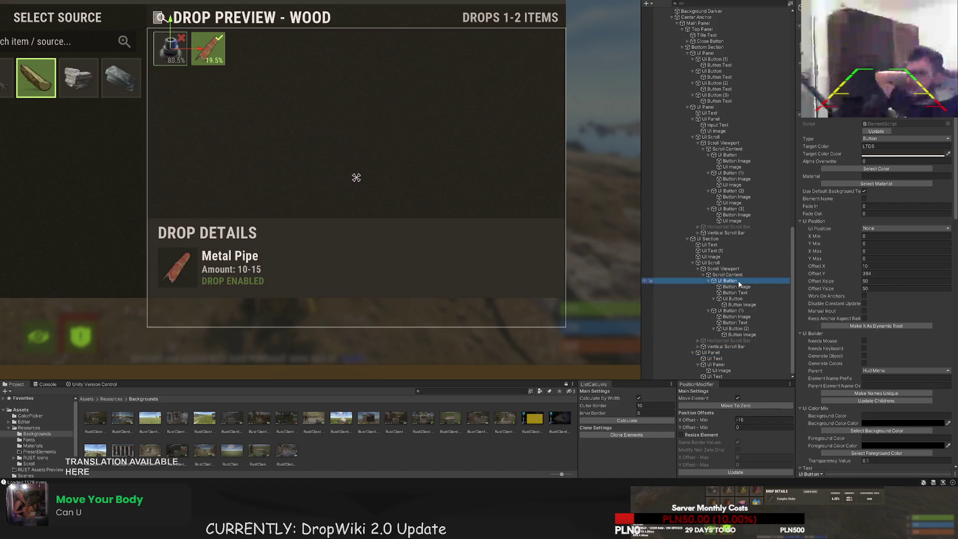
left_click(737, 286)
scroll(210, 251, "up", 1)
scroll(210, 251, "up", 1)
left_click(240, 262)
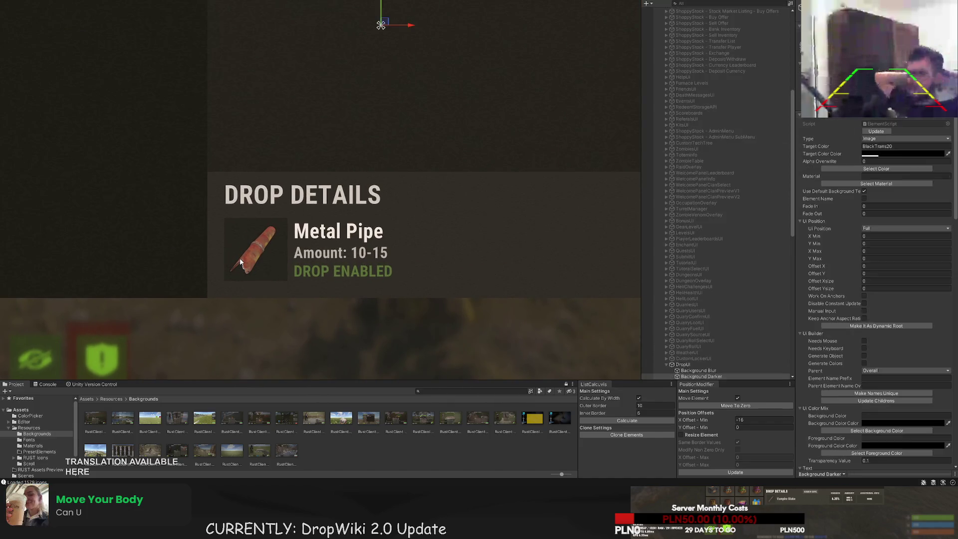
left_click(240, 262)
left_click(240, 262)
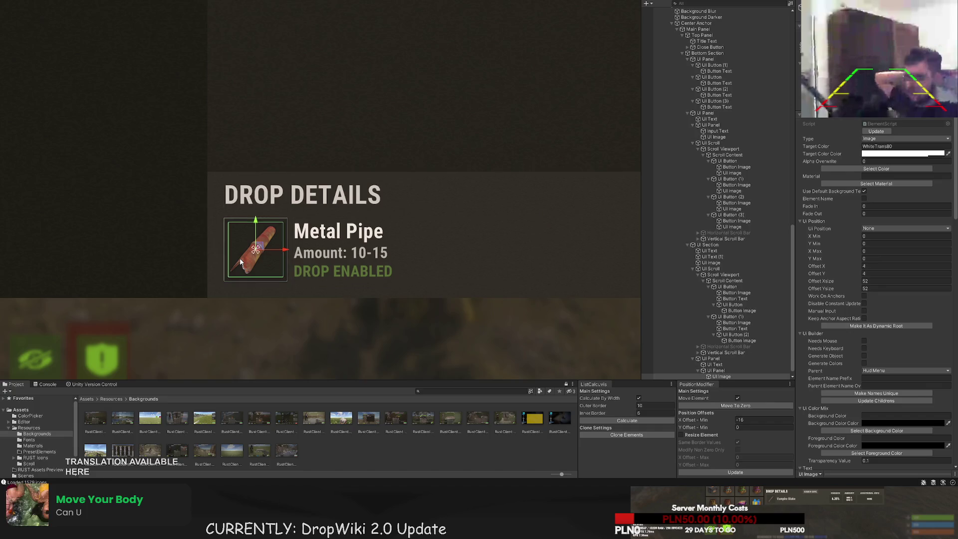
left_click(724, 371)
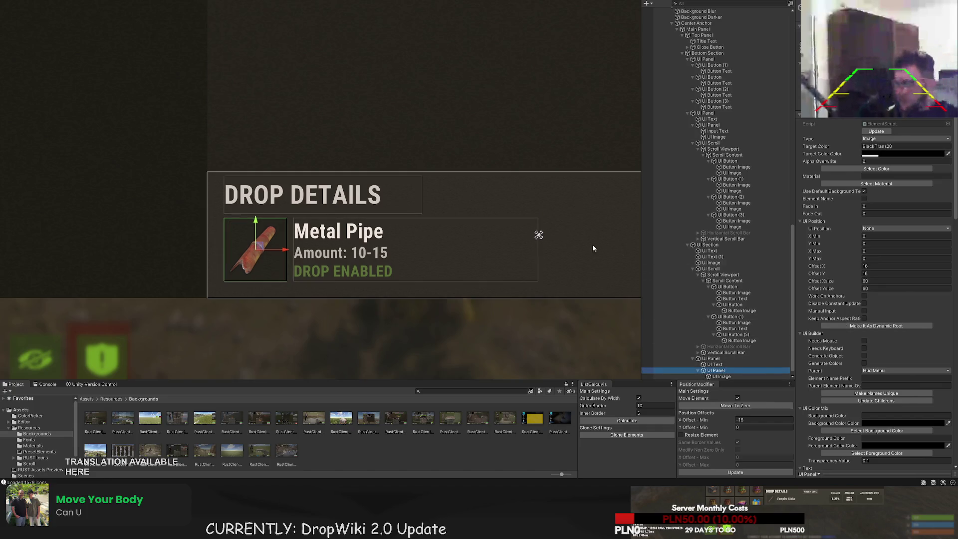
scroll(438, 213, "down", 3)
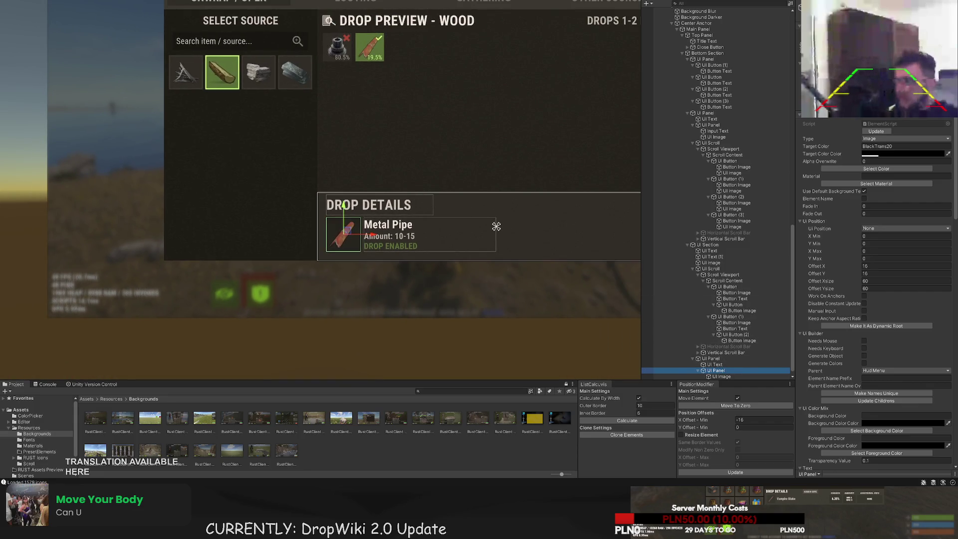
scroll(326, 250, "up", 5)
left_click_drag(326, 250, 315, 251)
scroll(886, 334, "down", 10)
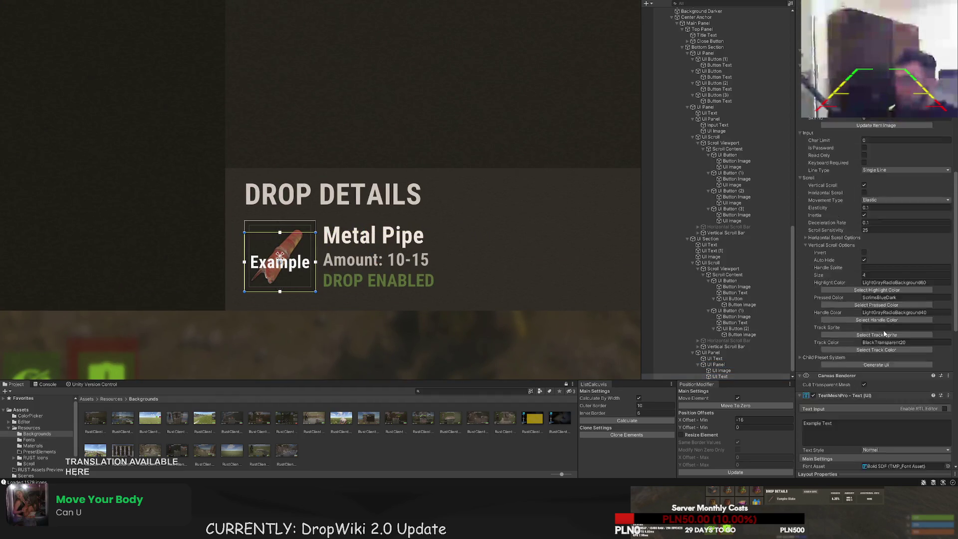
scroll(884, 334, "down", 5)
Replace the Example text with 19.5%, aligned bottom-right and nudged slightly up
left_click(818, 363)
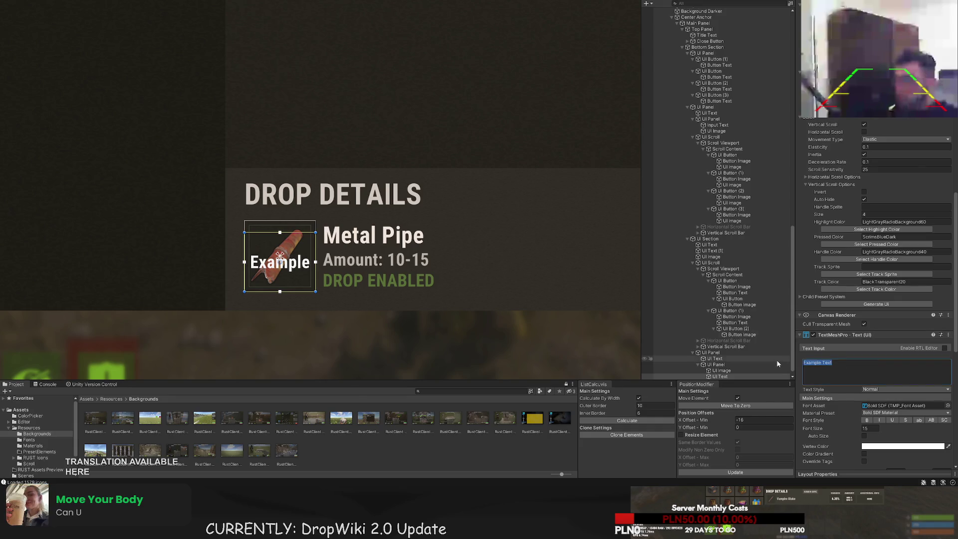
scroll(418, 175, "down", 3)
type("19.5%")
scroll(877, 299, "down", 10)
left_click(882, 368)
left_click(882, 377)
scroll(312, 237, "up", 2)
scroll(321, 209, "up", 2)
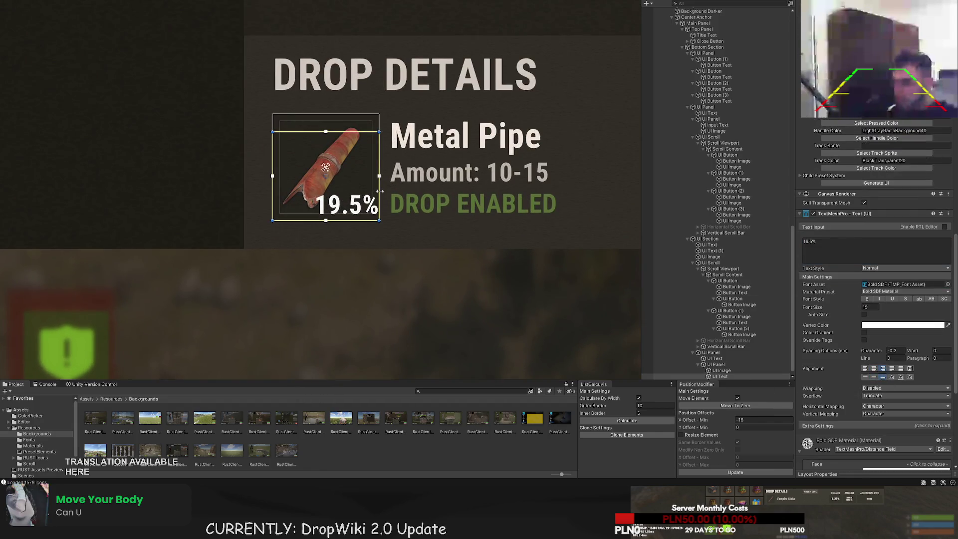
left_click_drag(369, 221, 369, 217)
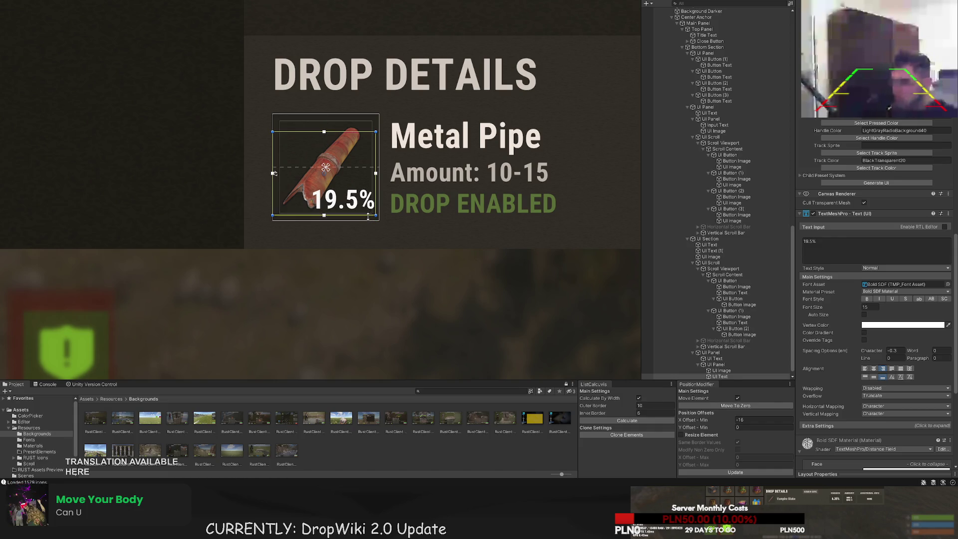
Set the 19.5% label's font size to 18
double_click(868, 307)
type("18")
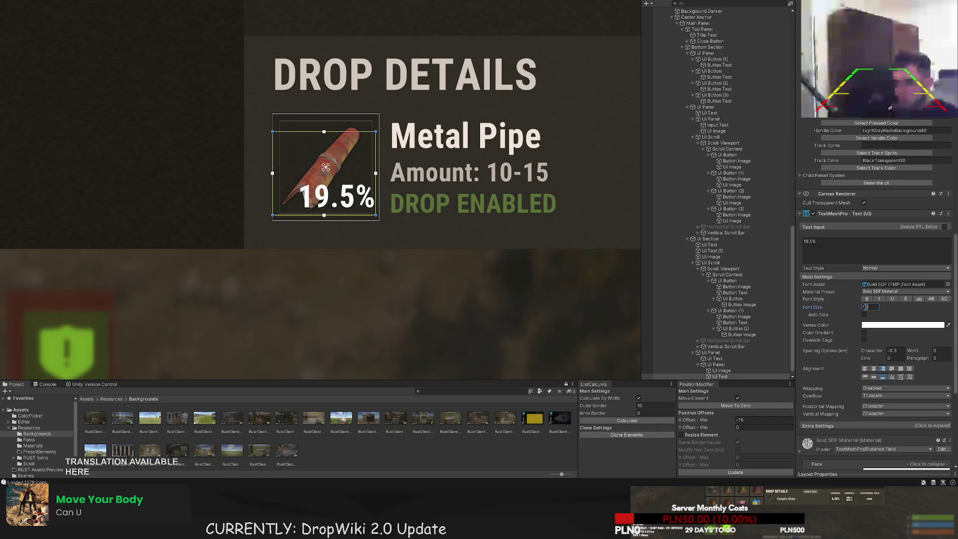
scroll(878, 156, "down", 15)
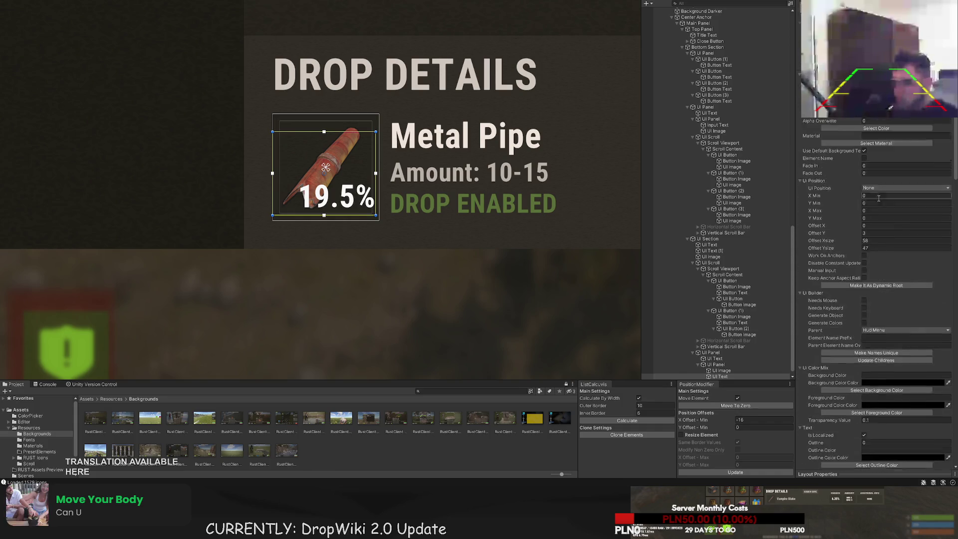
left_click(875, 148)
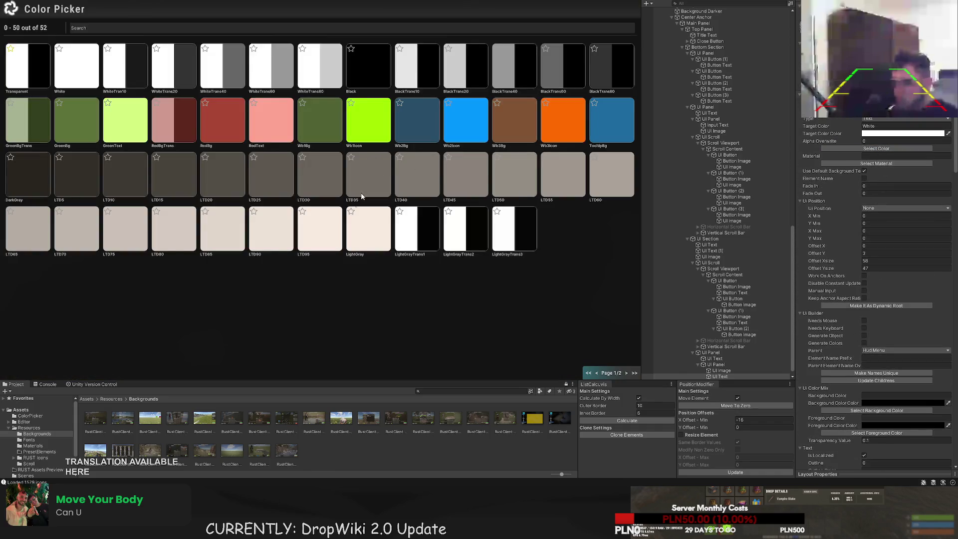
Apply the picked swatch colour to the 19.5% label on the Metal Pipe icon
left_click(367, 185)
scroll(419, 270, "down", 10)
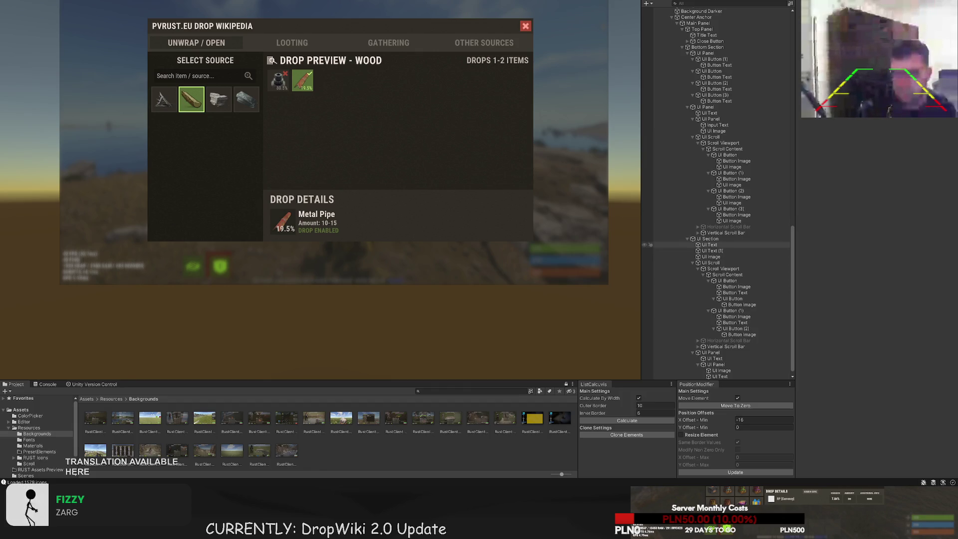
Select the Metal Pipe text block inside the Drop Details box
scroll(439, 215, "up", 3)
left_click_drag(440, 213, 455, 216)
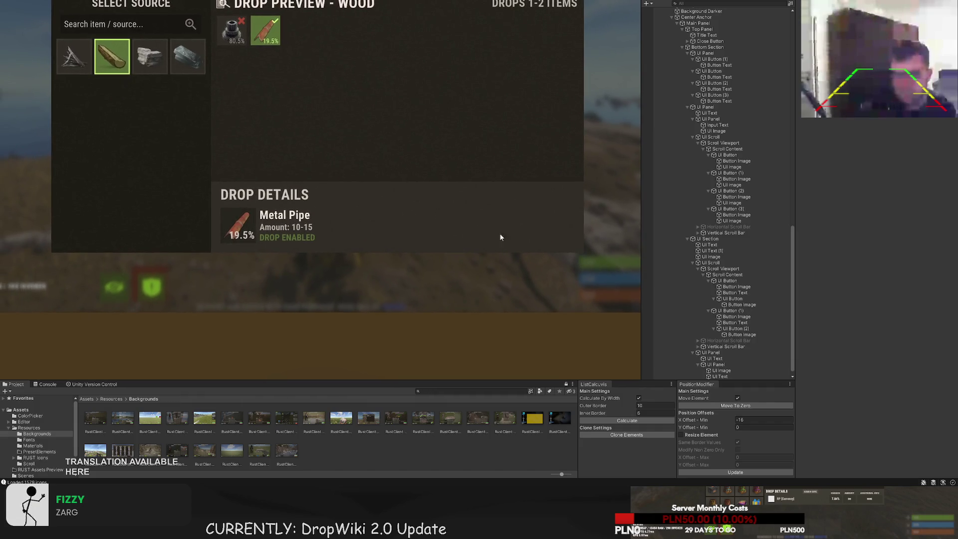
scroll(708, 280, "down", 1)
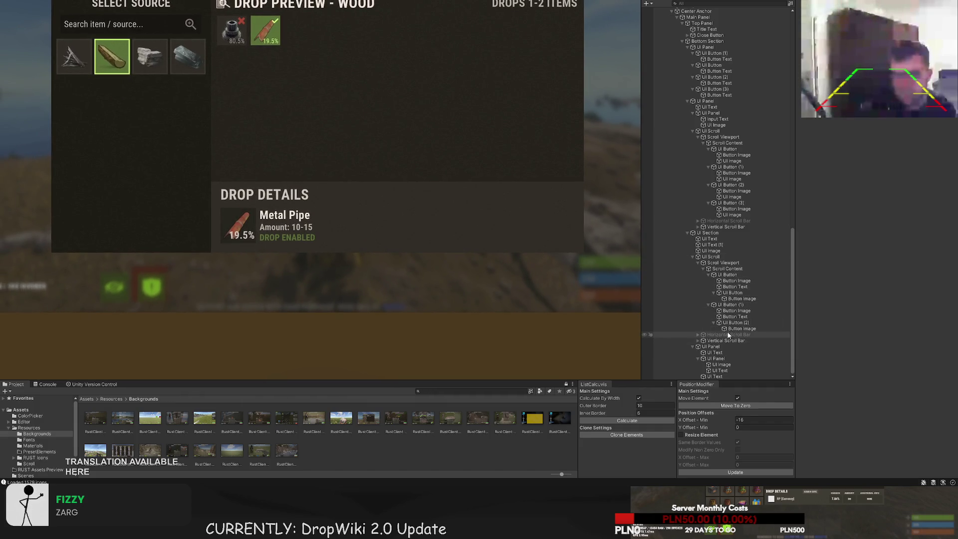
left_click(729, 322)
left_click(732, 317)
left_click(734, 311)
left_click(732, 322)
left_click(731, 340)
left_click(729, 352)
left_click(726, 370)
key("Up")
key("Up")
key("Up")
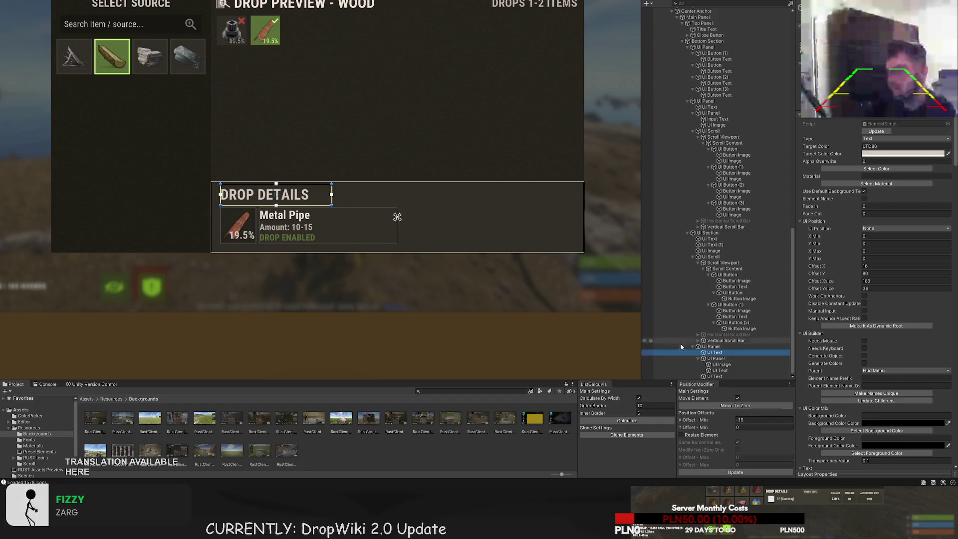
left_click(720, 371)
left_click(719, 377)
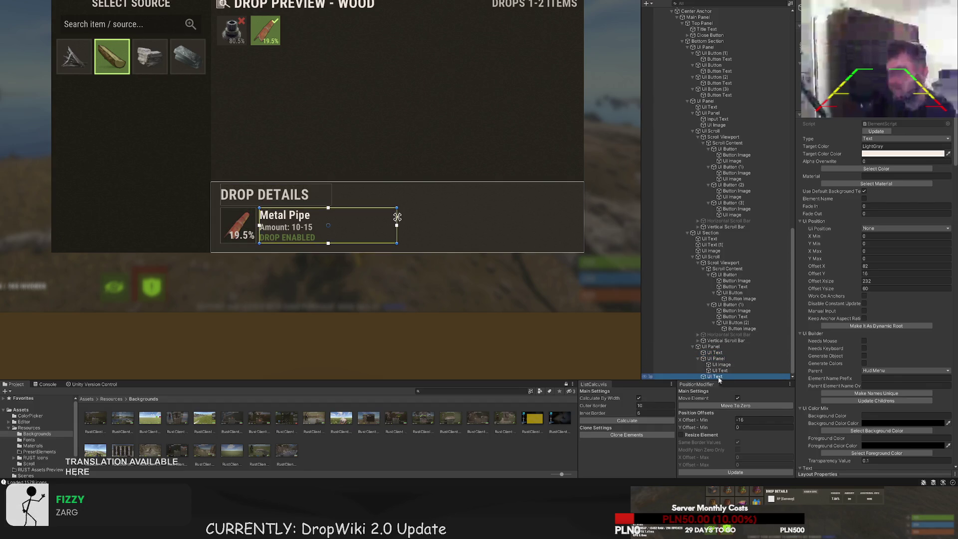
scroll(402, 220, "up", 1)
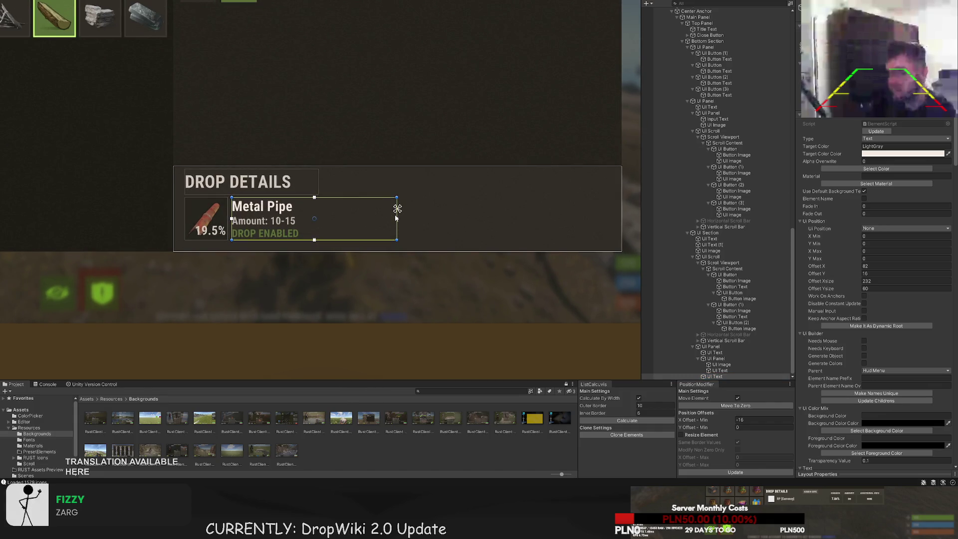
Drag the Metal Pipe text block's right edge out to a width of 250
left_click_drag(397, 218, 409, 217)
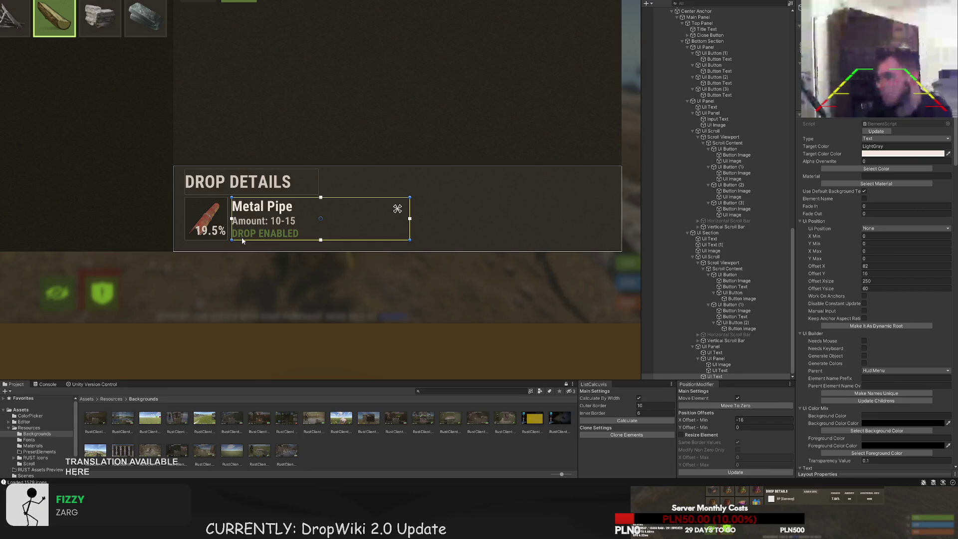
scroll(317, 239, "down", 3)
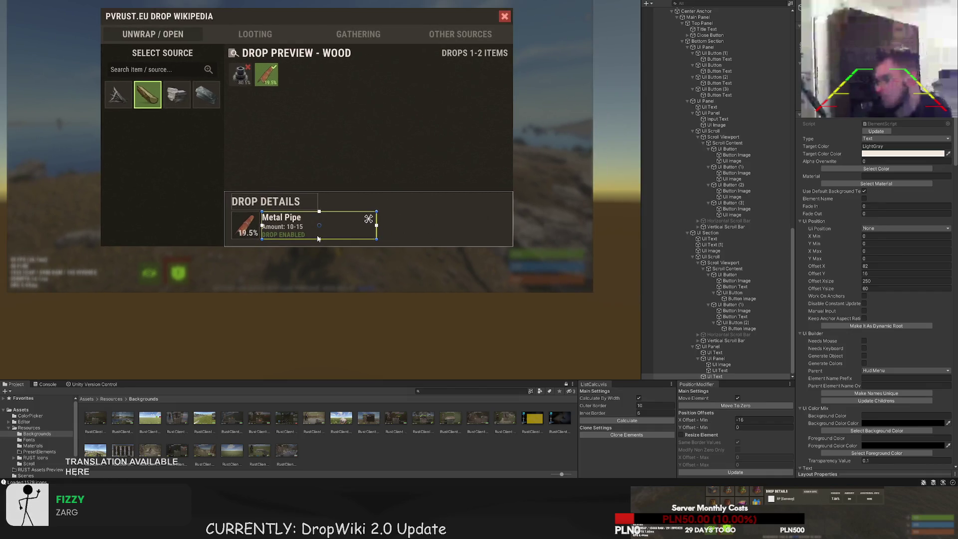
key("Right")
key("Down")
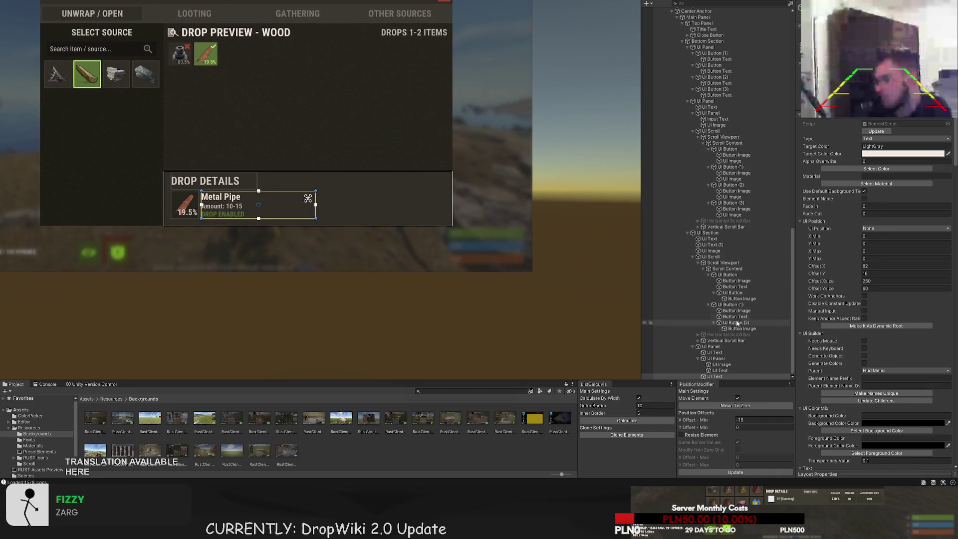
Delete the unwanted Example Text element and reselect the UI Panel
left_click(717, 347)
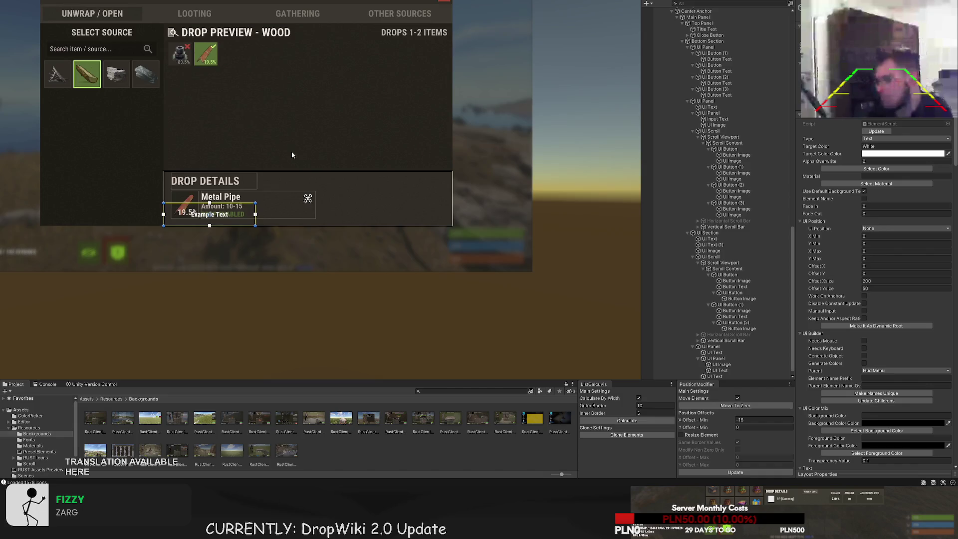
scroll(289, 149, "up", 2)
key("Delete")
left_click(711, 346)
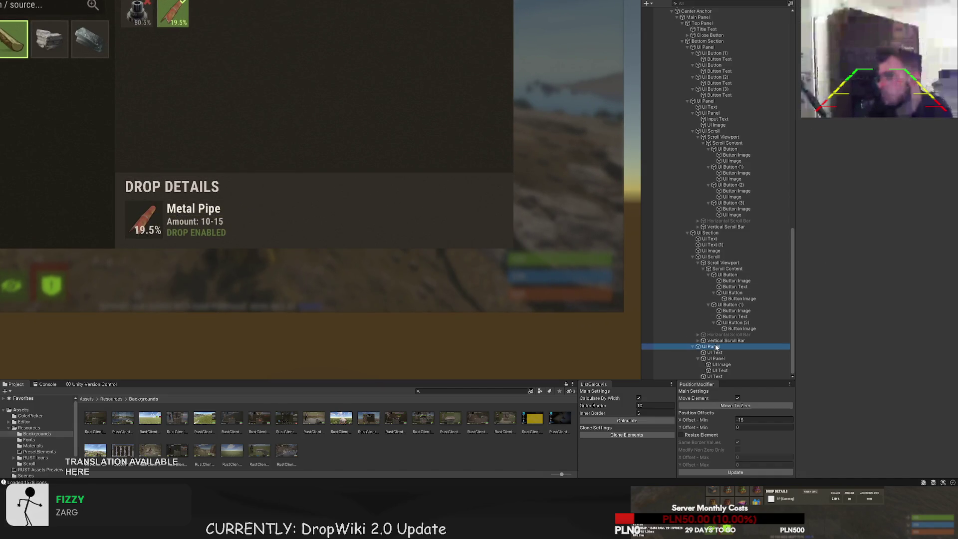
Add a white image in Drop Details and move it right of the Metal Pipe entry
left_click(318, 234)
left_click_drag(319, 234, 379, 232)
scroll(355, 229, "up", 2)
mouse_move(353, 171)
left_mouse_down()
mouse_move(468, 171)
mouse_move(402, 184)
left_mouse_up()
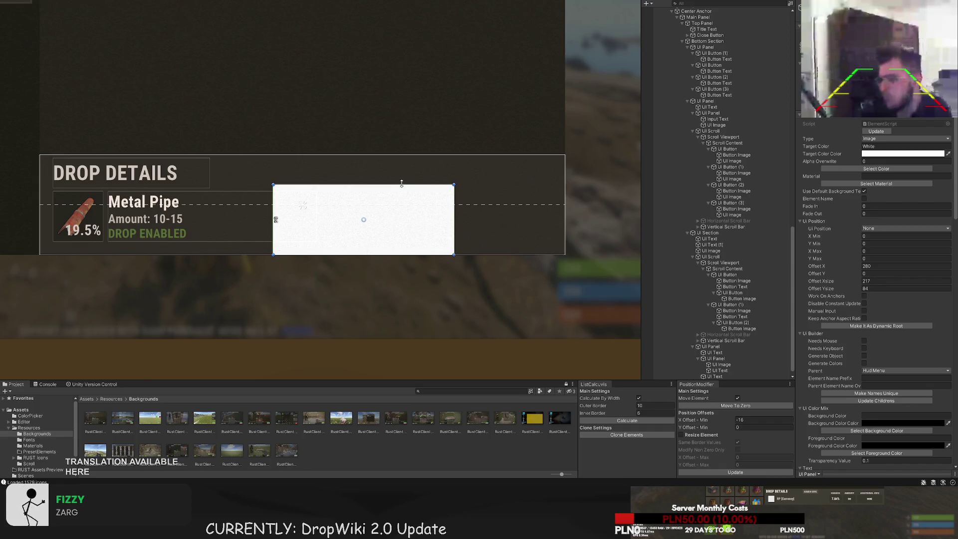
key("w")
scroll(420, 226, "up", 1)
left_click_drag(387, 218, 509, 225)
scroll(493, 242, "up", 2)
scroll(493, 248, "up", 1)
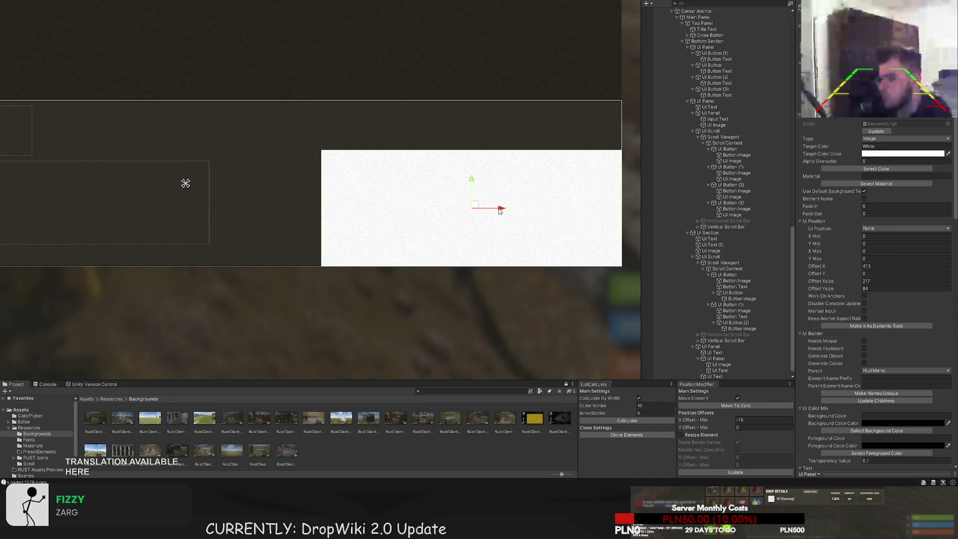
mouse_move(499, 210)
left_mouse_down()
mouse_move(474, 209)
mouse_move(498, 207)
left_mouse_up()
Set the image's Y offset to 16 and shorten it to 217 by 74
left_click(756, 425)
type("16")
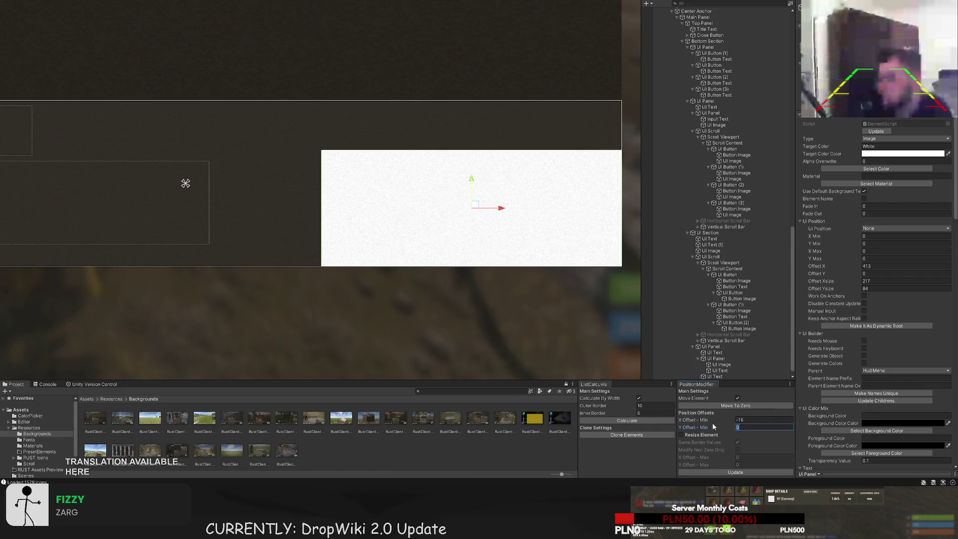
left_click(752, 474)
scroll(397, 286, "down", 2)
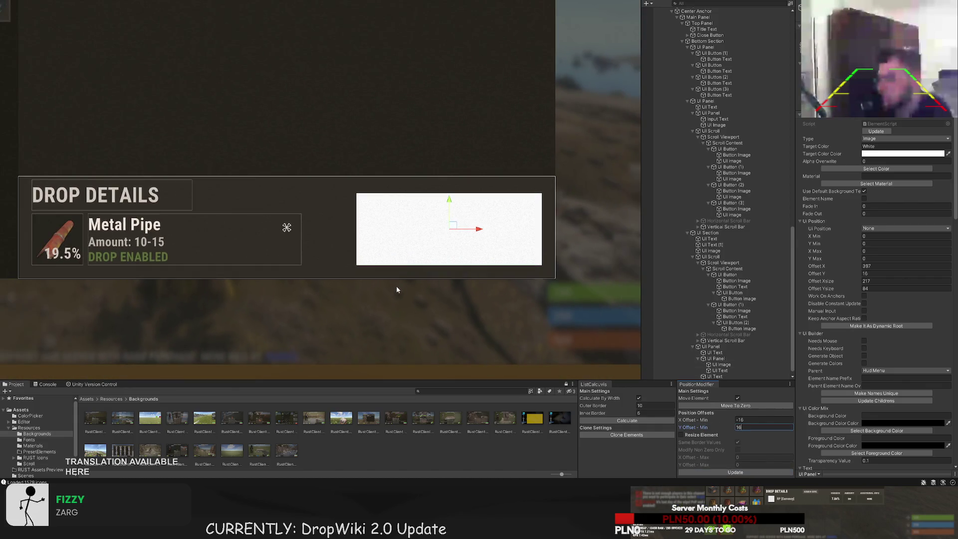
scroll(394, 284, "up", 2)
key("t")
mouse_move(384, 179)
left_mouse_down()
mouse_move(372, 164)
mouse_move(371, 189)
mouse_move(370, 176)
left_mouse_up()
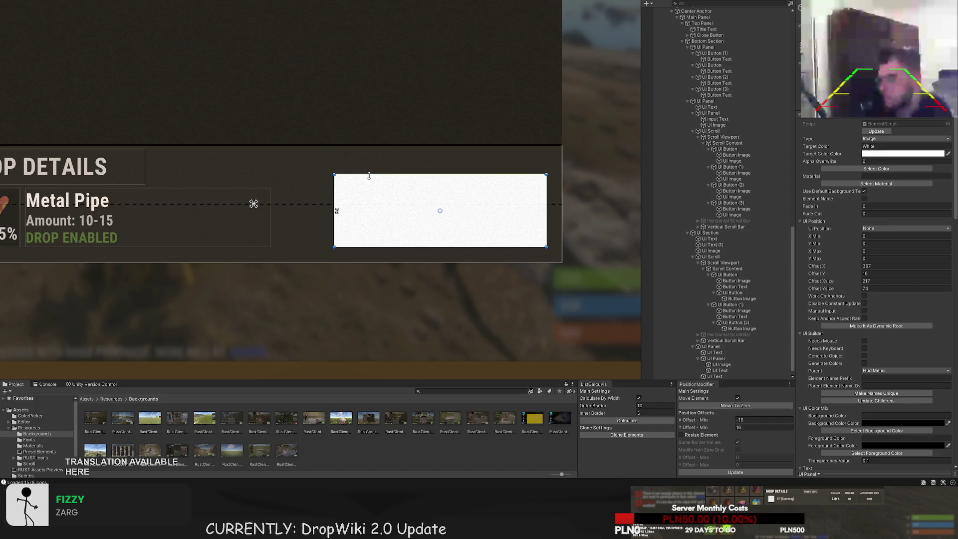
left_click(876, 168)
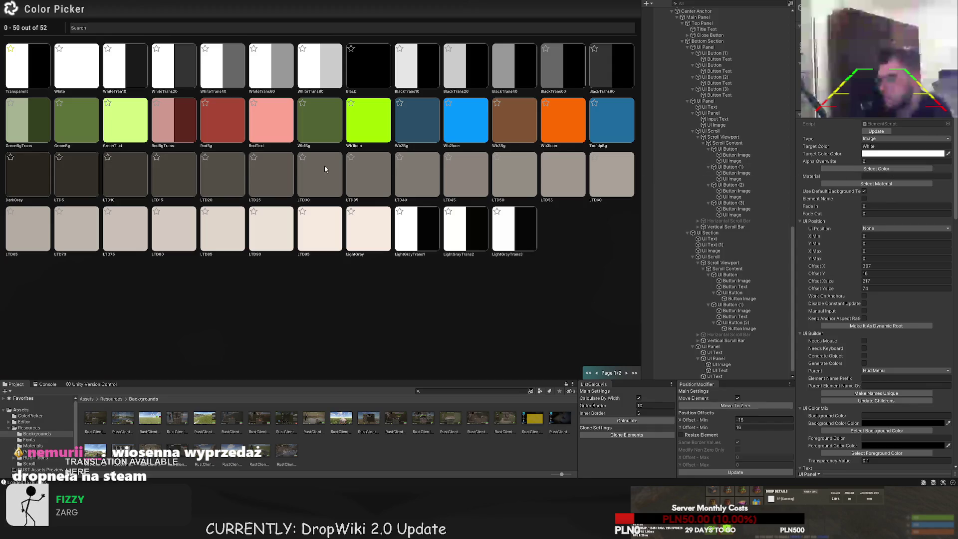
Choose the BlackTrans20 swatch as the colour of the box beside Metal Pipe
left_click(462, 70)
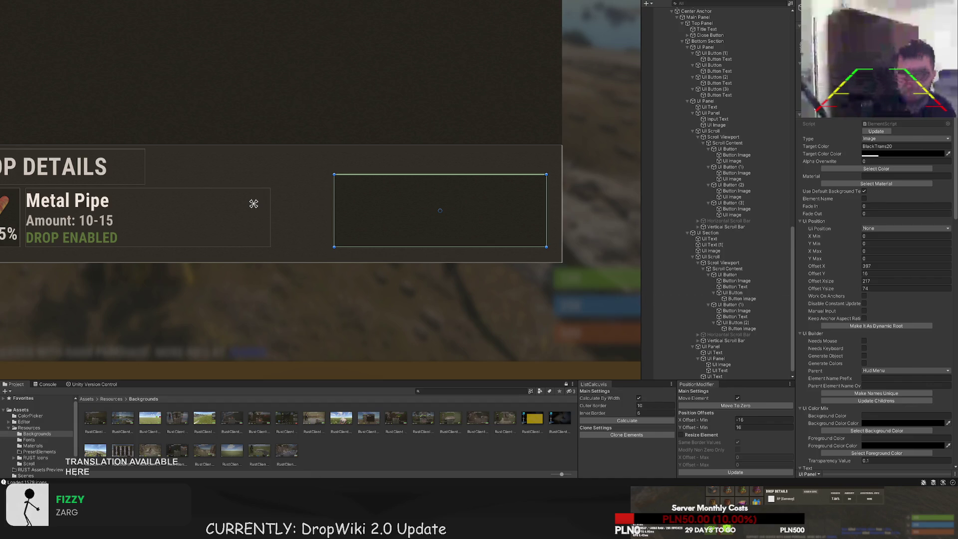
Create a text element in the UI Panel and stretch it across the dark box's top
scroll(718, 347, "down", 1)
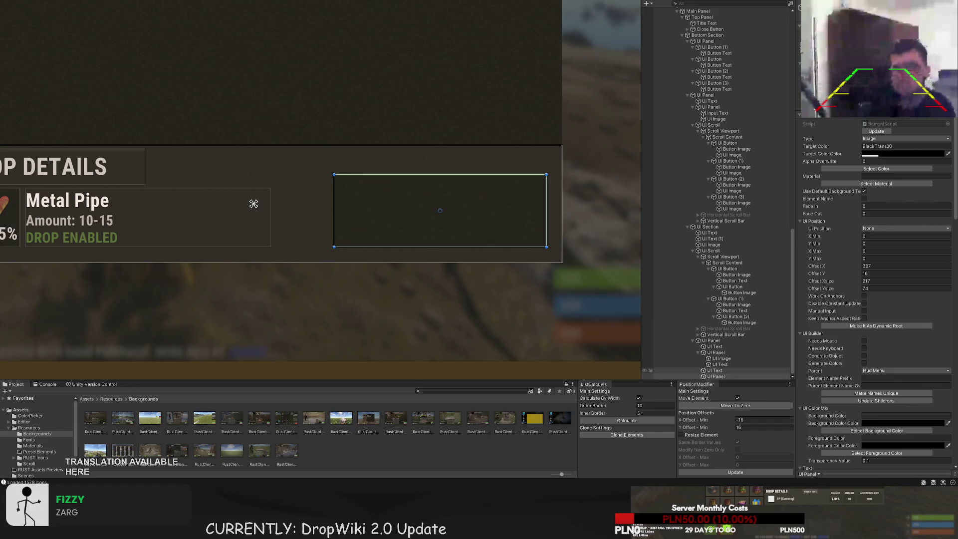
left_click(711, 340)
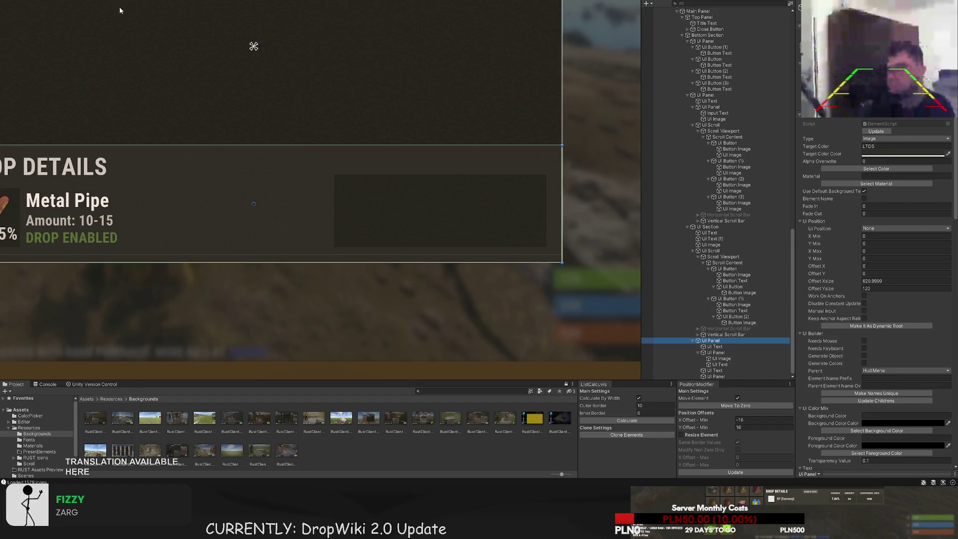
key("ctrl+t")
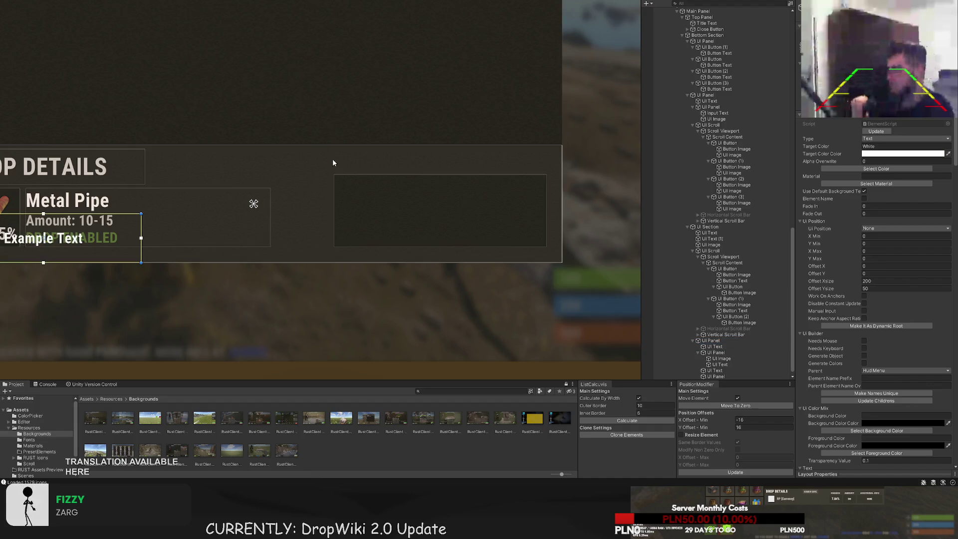
left_click_drag(63, 242, 471, 242)
left_click_drag(349, 214, 331, 214)
left_click_drag(438, 197, 426, 109)
scroll(887, 333, "down", 10)
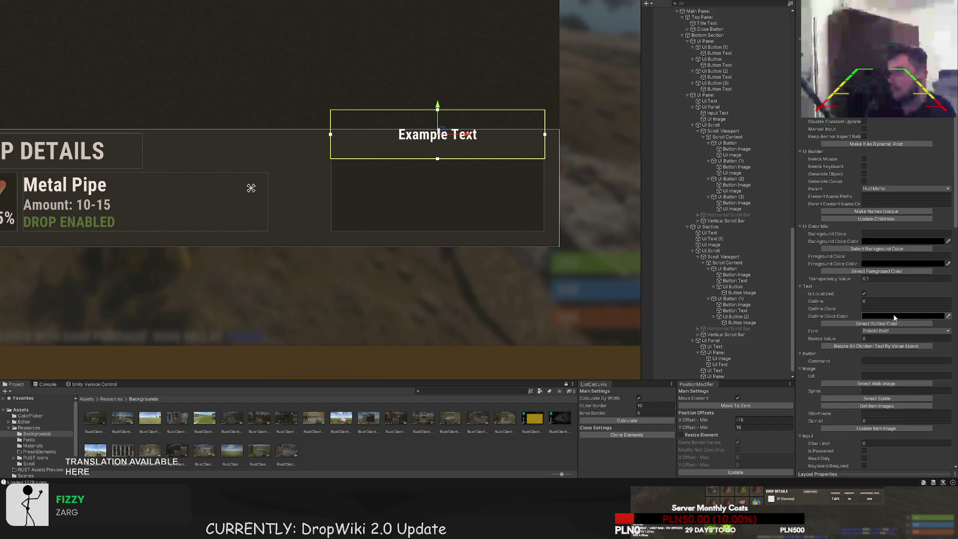
scroll(887, 333, "down", 6)
scroll(477, 166, "up", 5)
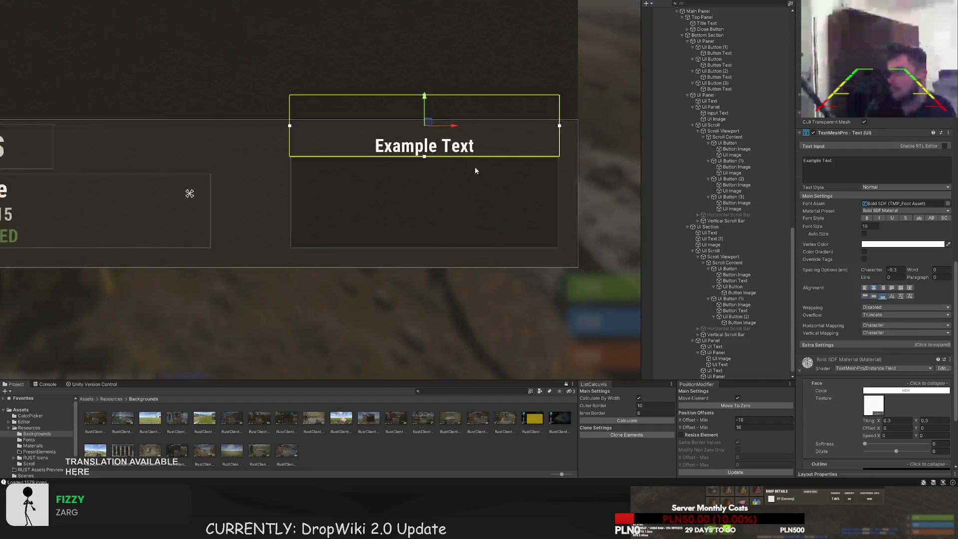
scroll(460, 142, "up", 2)
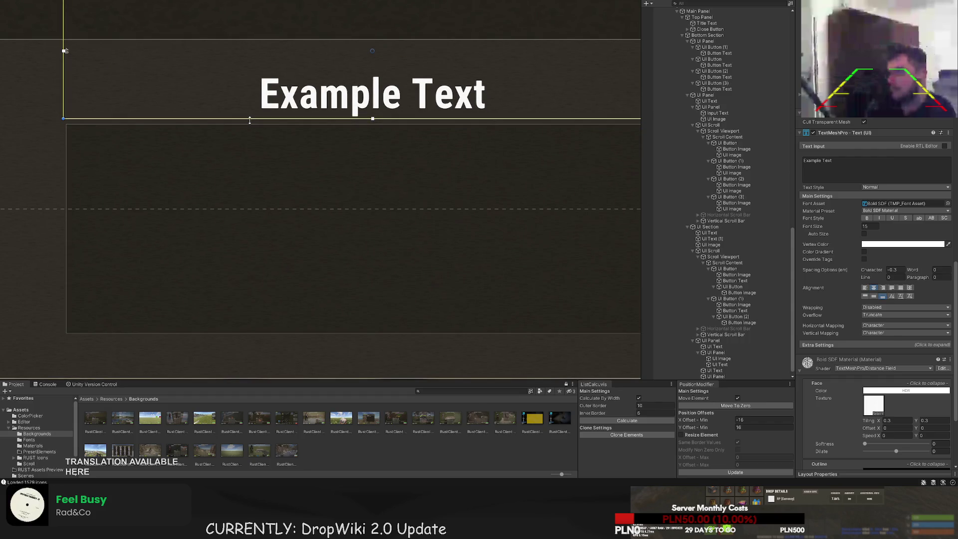
Change the new text's wording to ITEM DESCRIPTION
left_click(848, 167)
type("ITEM")
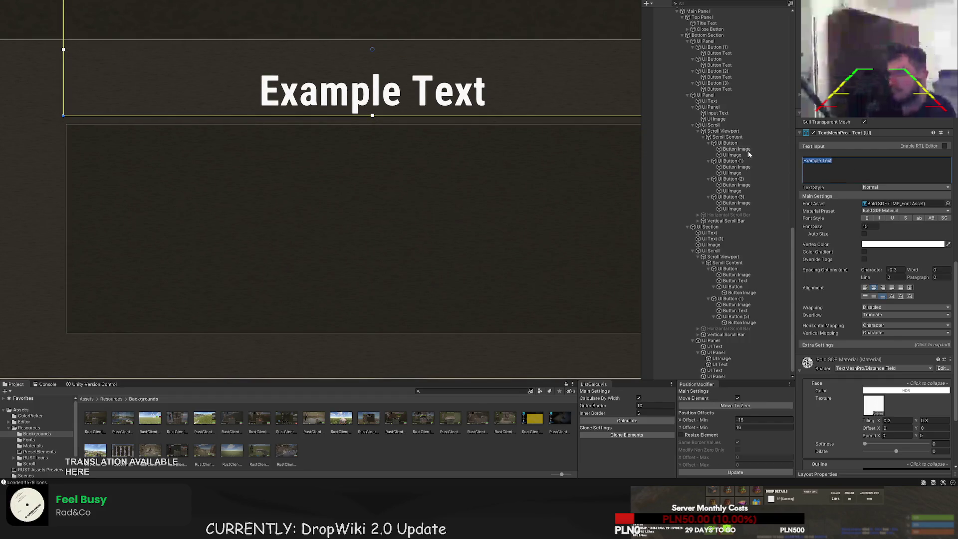
type(" DESCRIPTION")
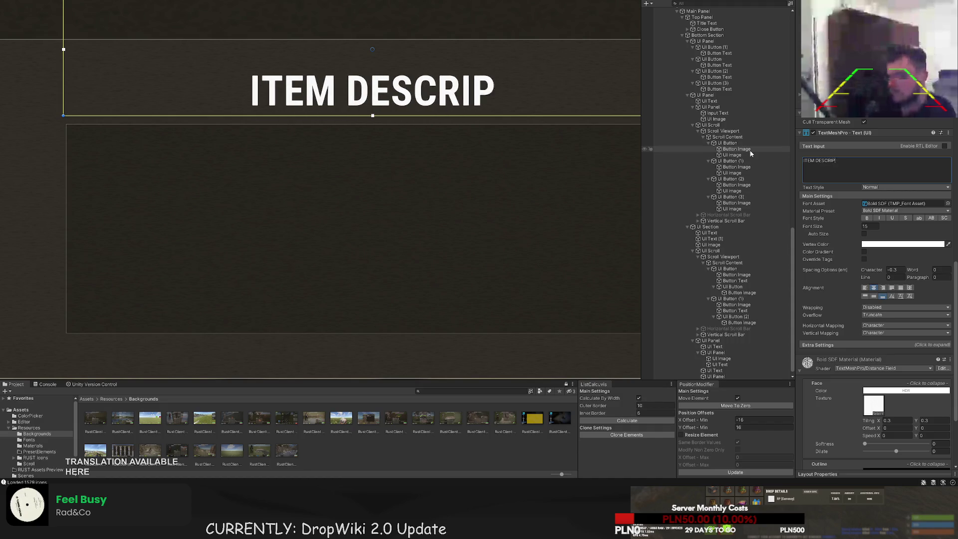
scroll(851, 204, "up", 15)
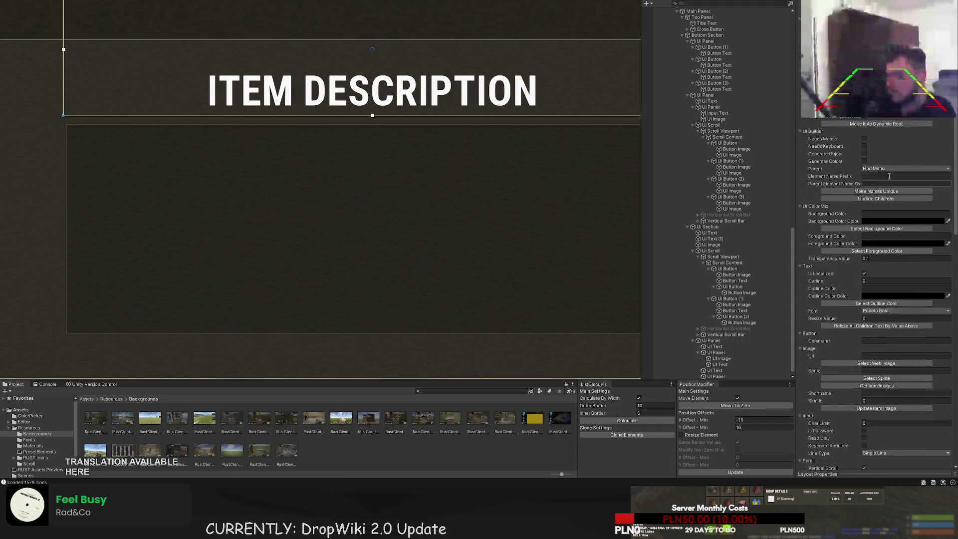
left_click(875, 169)
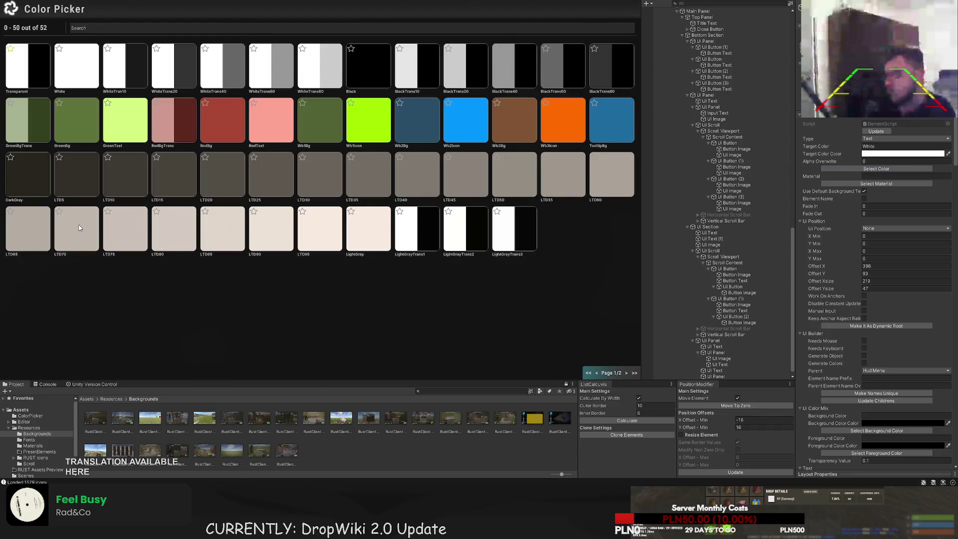
Colour the ITEM DESCRIPTION heading with the LTD70 light grey swatch
left_click(193, 228)
left_click(343, 223)
scroll(343, 223, "down", 3)
Shorten the heading's rectangle to a 21-high strip at the top of the box
left_click(312, 165)
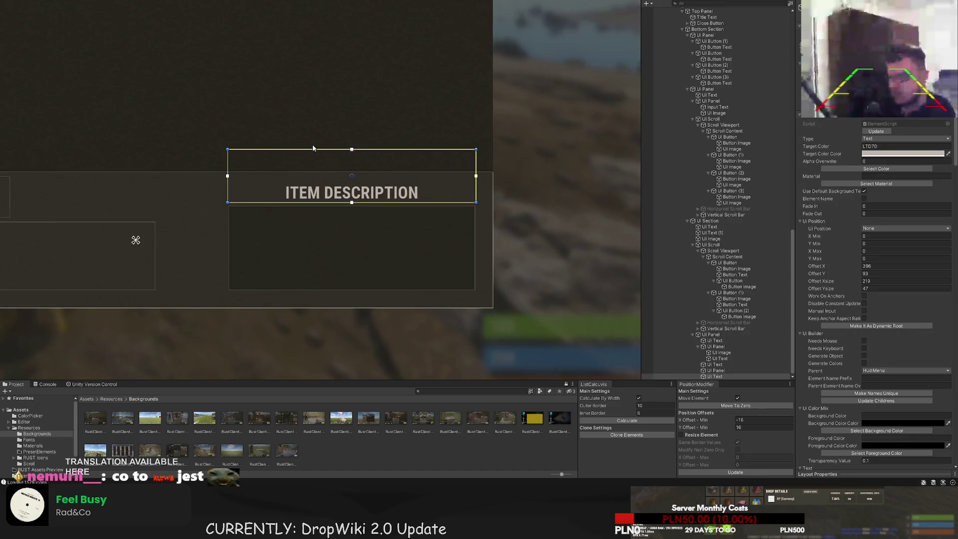
left_click_drag(311, 151, 306, 181)
left_click(301, 136)
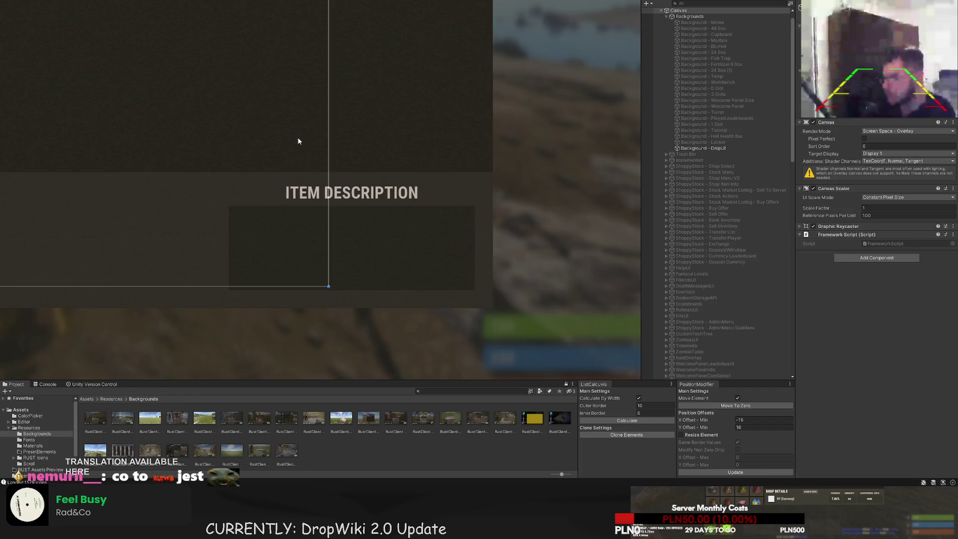
scroll(247, 124, "down", 4)
left_click_drag(247, 124, 322, 125)
left_click(388, 160)
scroll(388, 163, "up", 6)
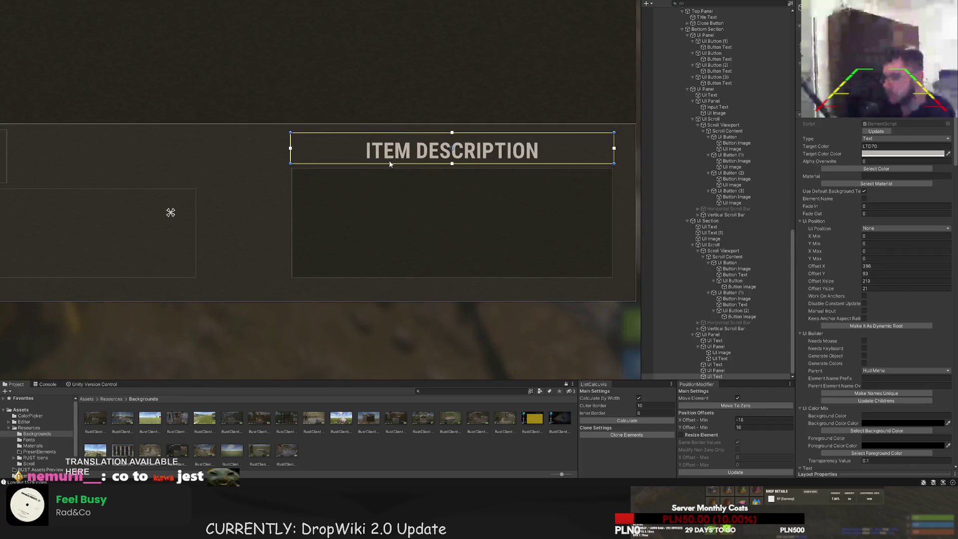
left_click(415, 92)
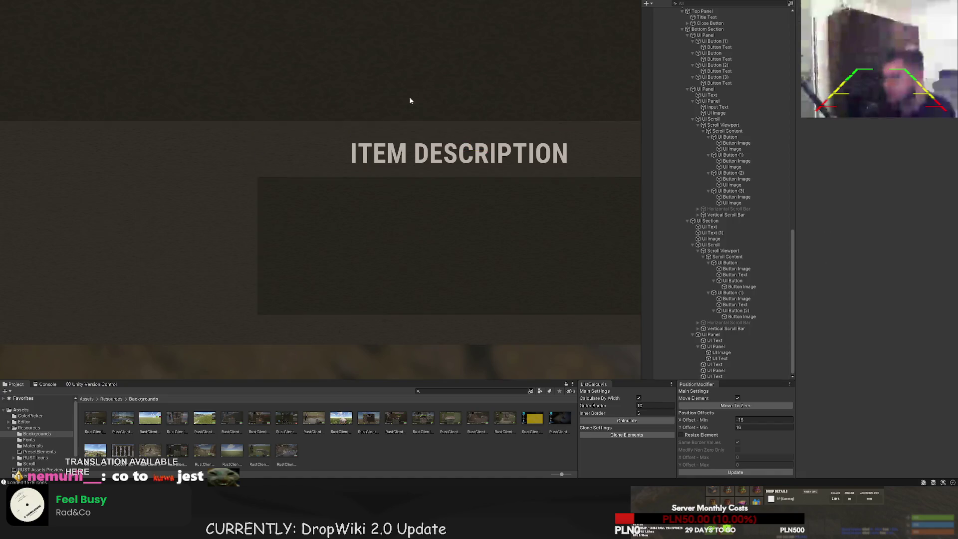
scroll(326, 112, "down", 6)
scroll(313, 91, "down", 2)
key("ctrl+z")
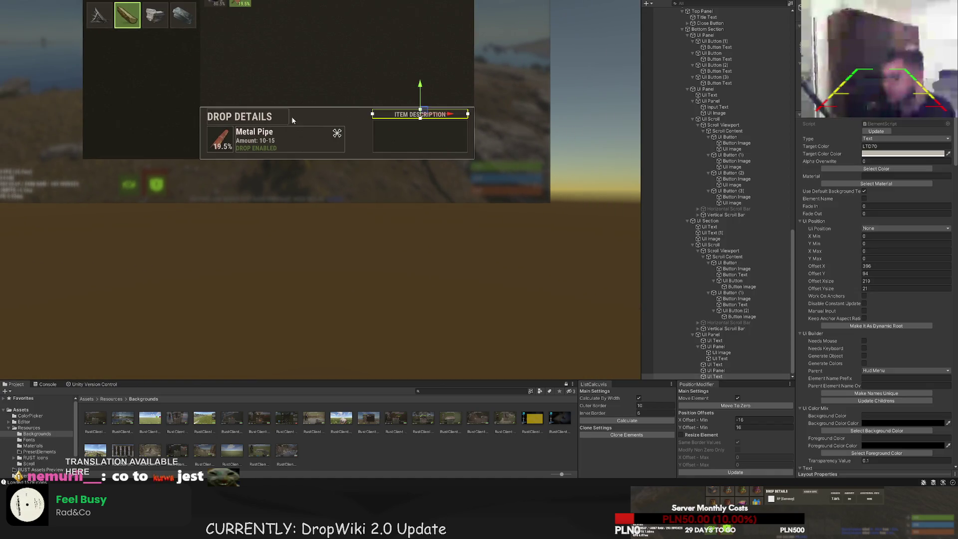
scroll(305, 124, "up", 4)
scroll(404, 115, "up", 4)
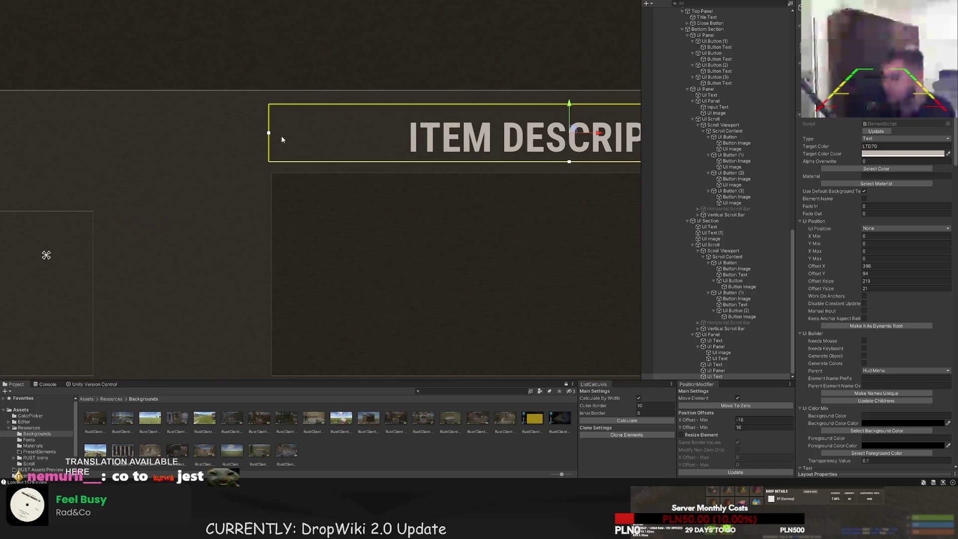
Trim the heading's side edges so its width is 217
left_click_drag(268, 119, 271, 119)
scroll(489, 161, "right", 5)
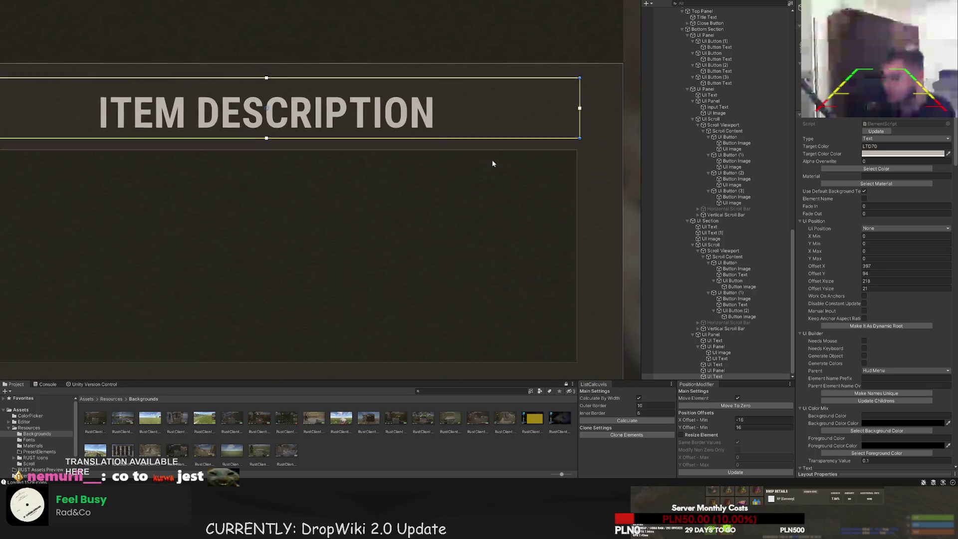
scroll(489, 160, "up", 2)
left_click_drag(606, 71, 603, 71)
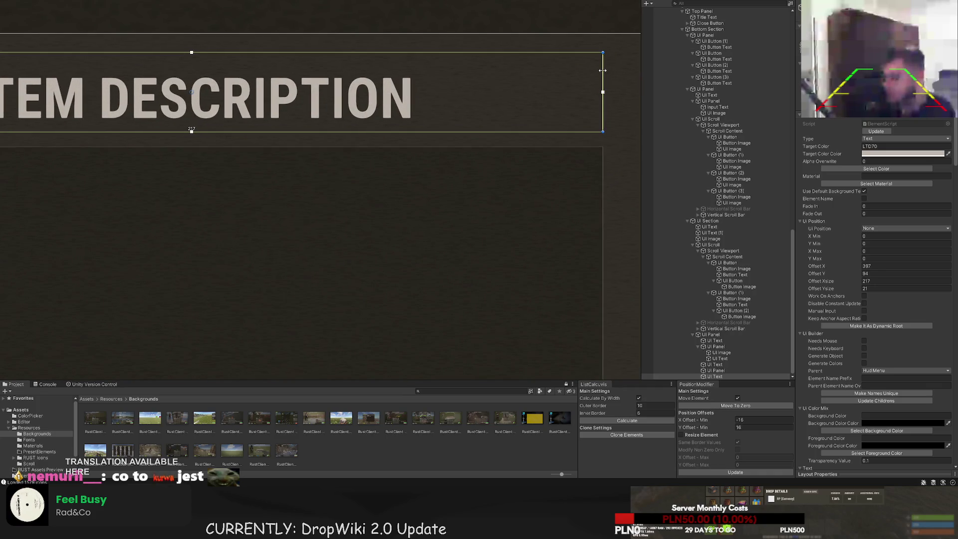
double_click(716, 370)
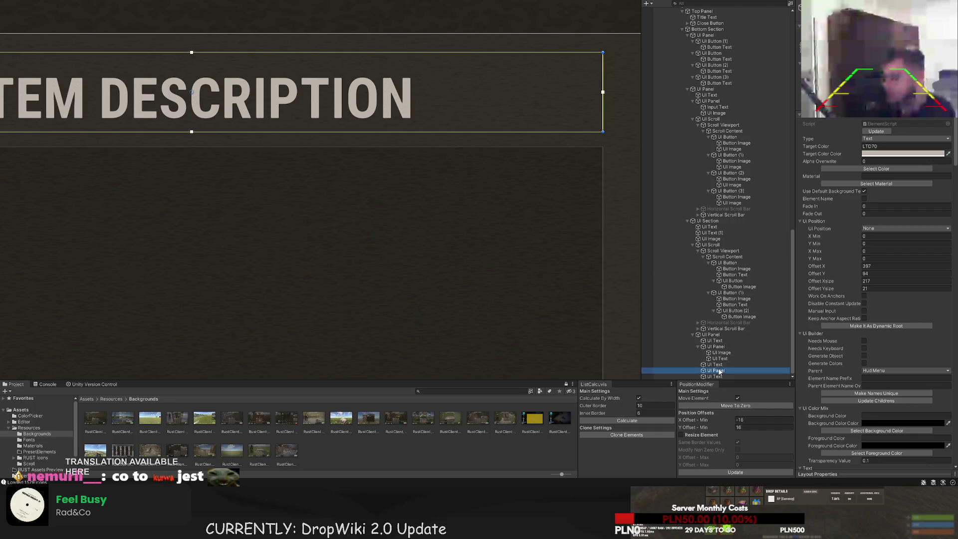
Drag the description box's left edge out to make it 220 wide at offset X 394
left_click_drag(164, 185, 155, 185)
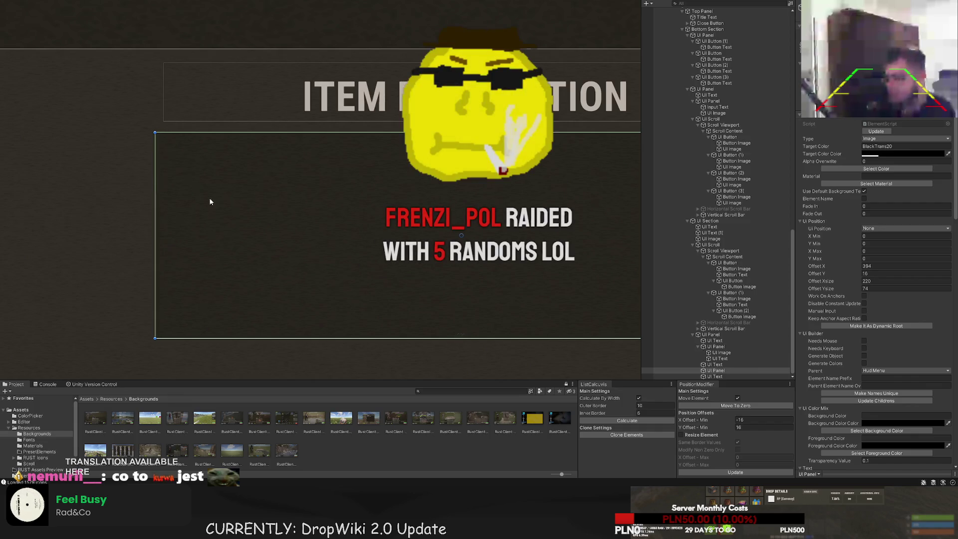
scroll(205, 199, "down", 5)
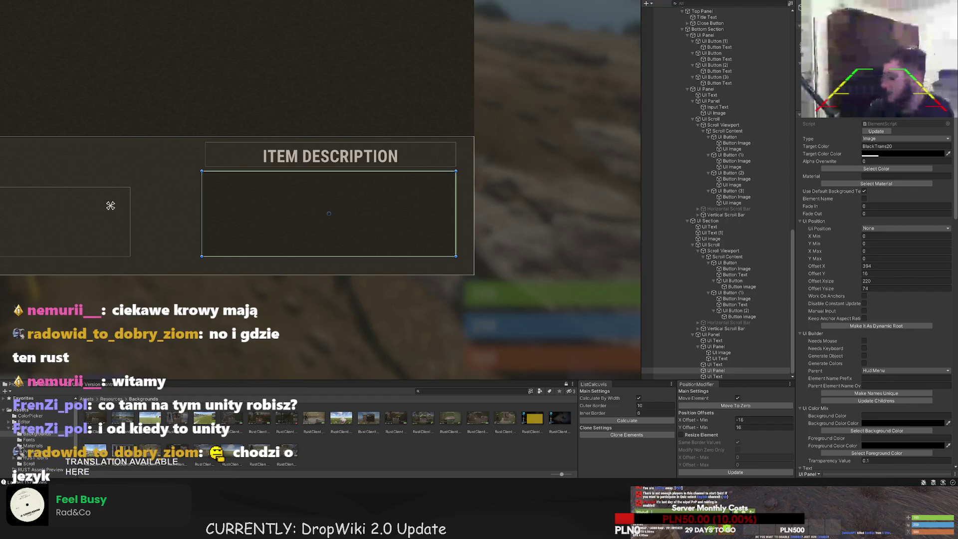
scroll(48, 237, "down", 1)
scroll(198, 285, "down", 3)
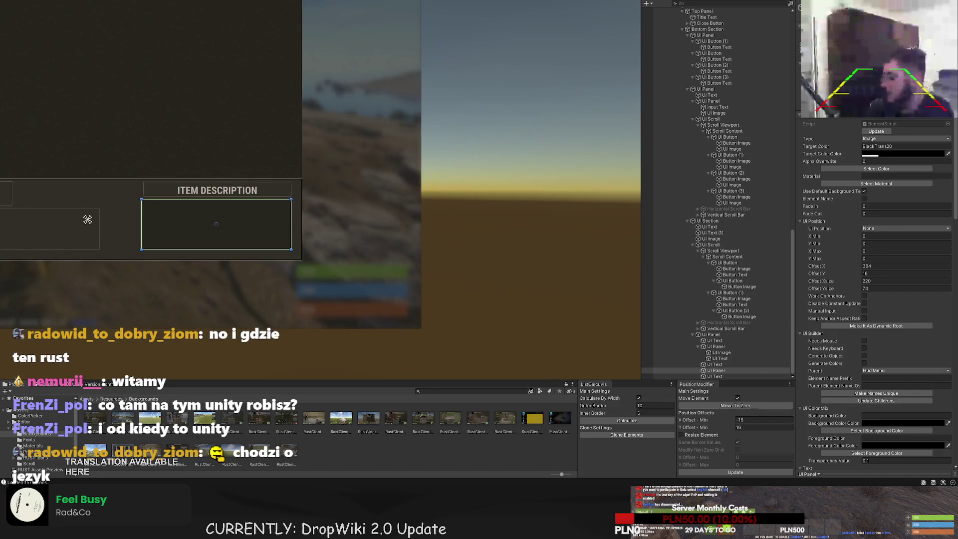
left_click_drag(197, 285, 239, 290)
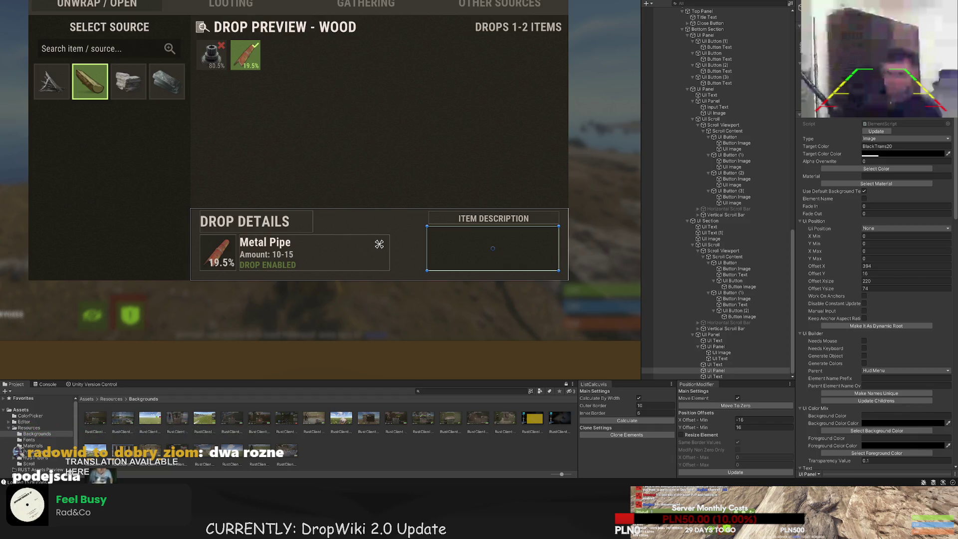
Zoom the view to show the whole Drop Wiki window
scroll(451, 254, "up", 2)
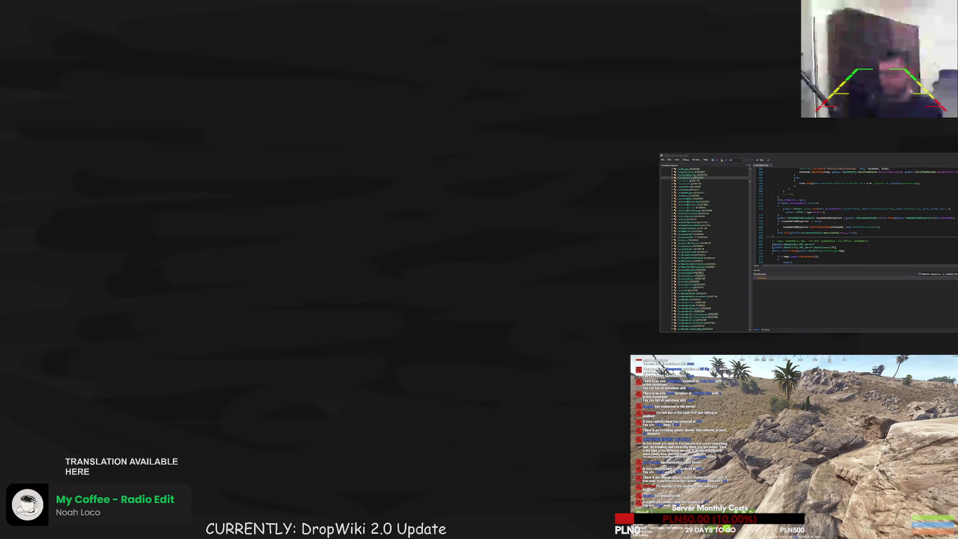
Open the Drop Wikipedia and view the Small Halloween Bag, Large Present and Birthday Gift drop lists
key("Return")
key("Return")
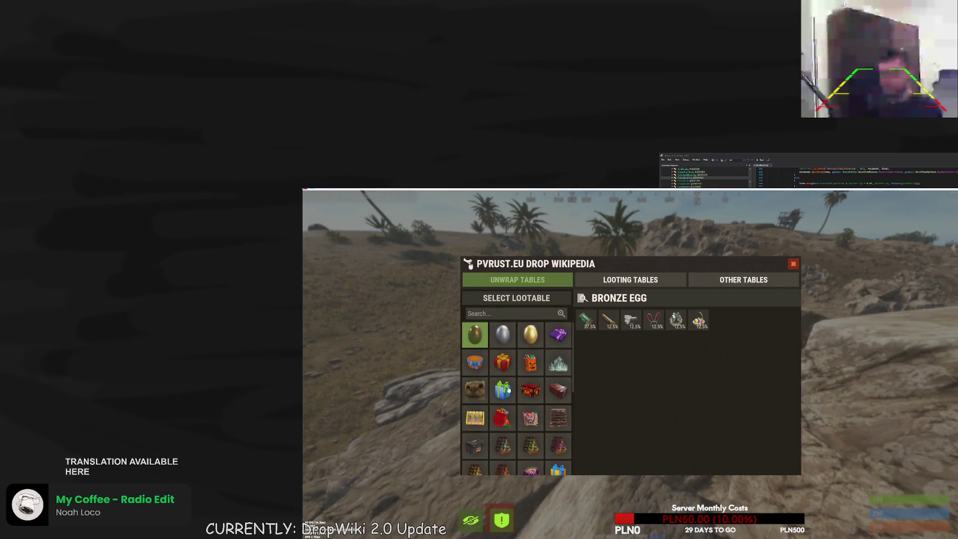
left_click(520, 371)
left_click(503, 366)
left_click(500, 401)
Check the Looting and Other Tables, viewing Stones and Metal Ore drops with rusty ore and Fossil details
left_click(630, 279)
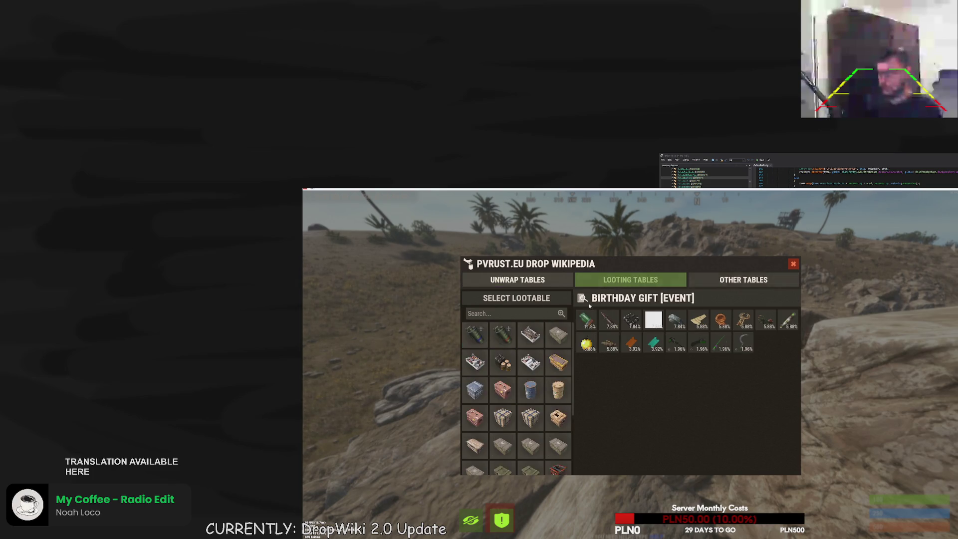
left_click(743, 279)
left_click(530, 362)
left_click(501, 338)
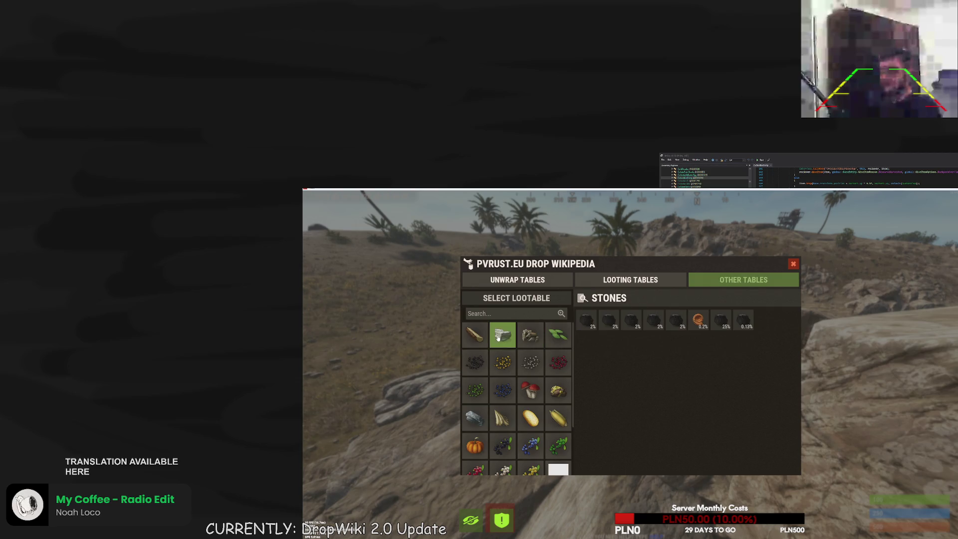
left_click(523, 341)
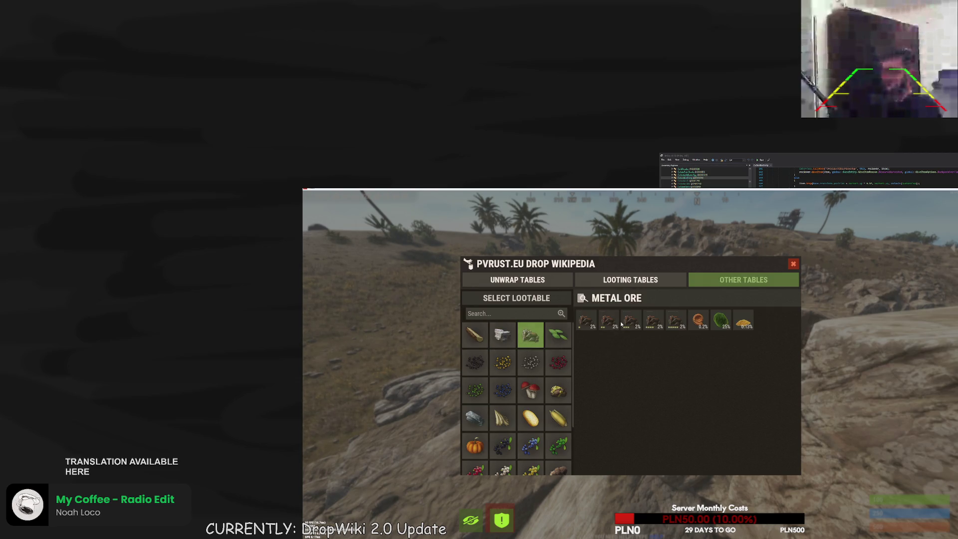
left_click(669, 322)
left_click(652, 323)
left_click(691, 323)
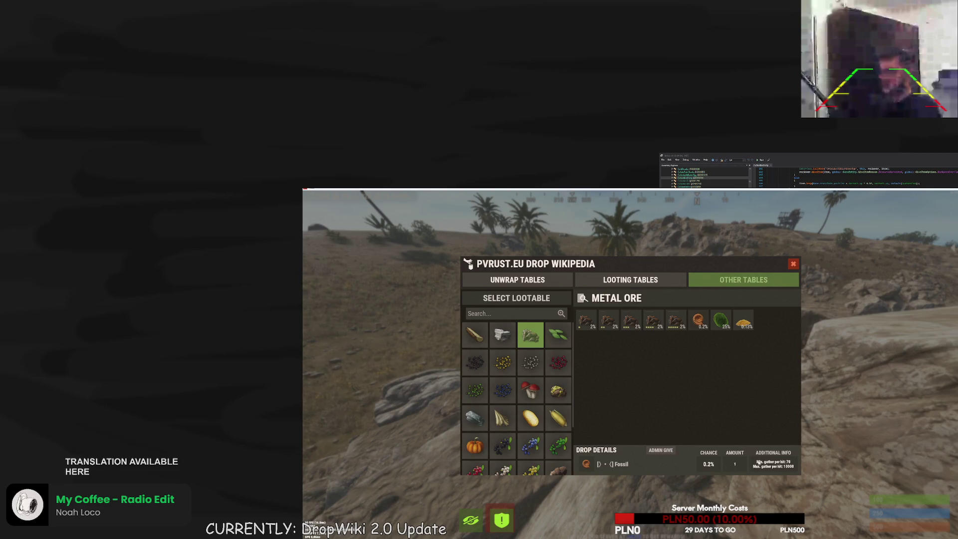
Review berry seed and mushroom drops, then revisit Small Halloween Bag and Lunar Crate in Unwrap Tables
left_click(533, 362)
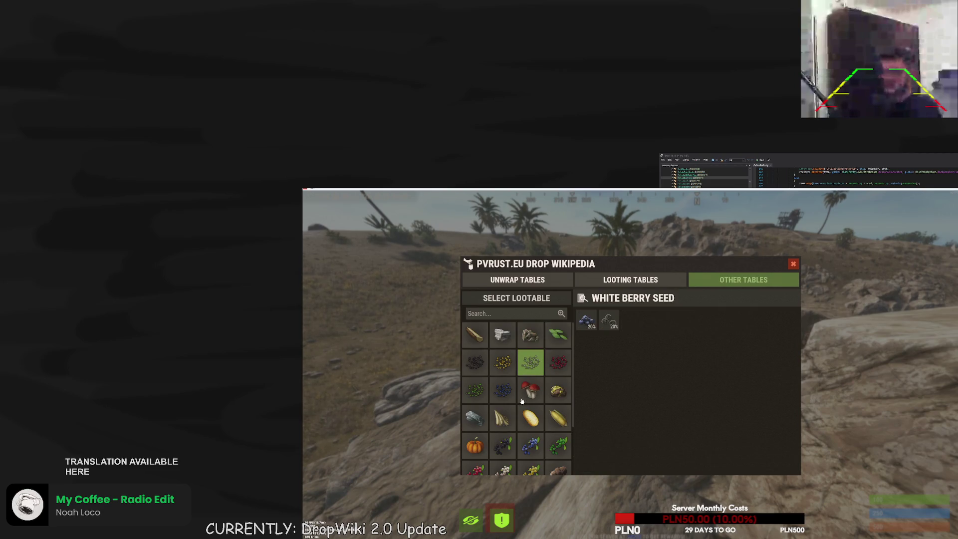
left_click(529, 390)
left_click(503, 362)
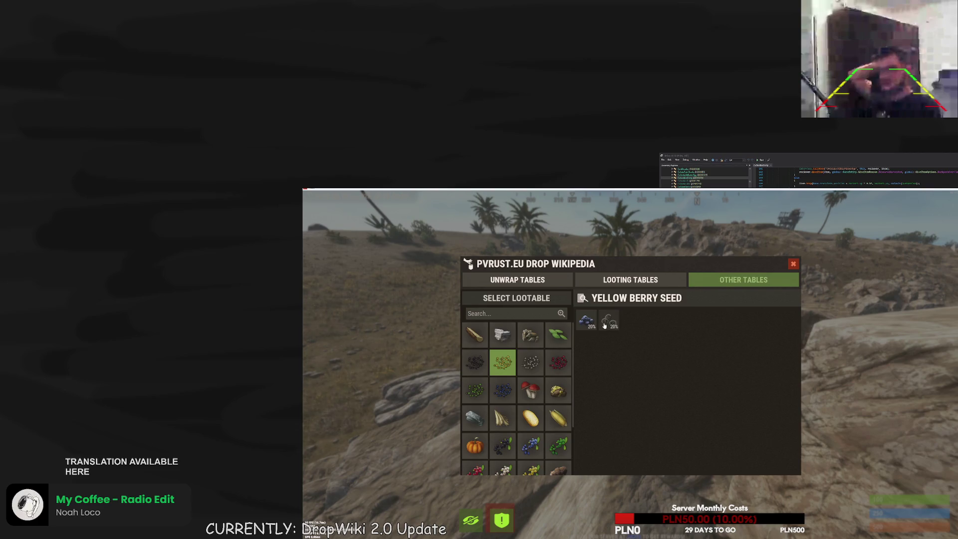
left_click(596, 323)
left_click(609, 322)
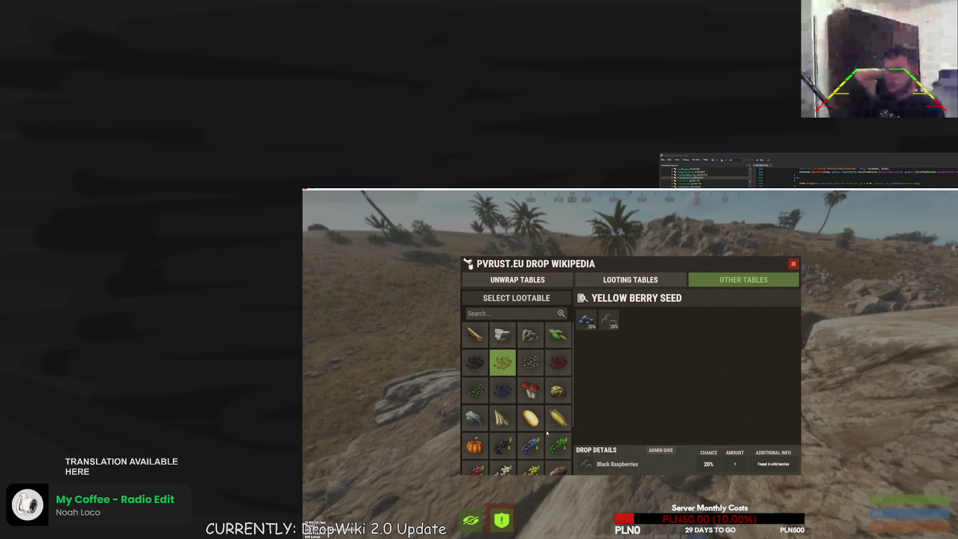
left_click(536, 452)
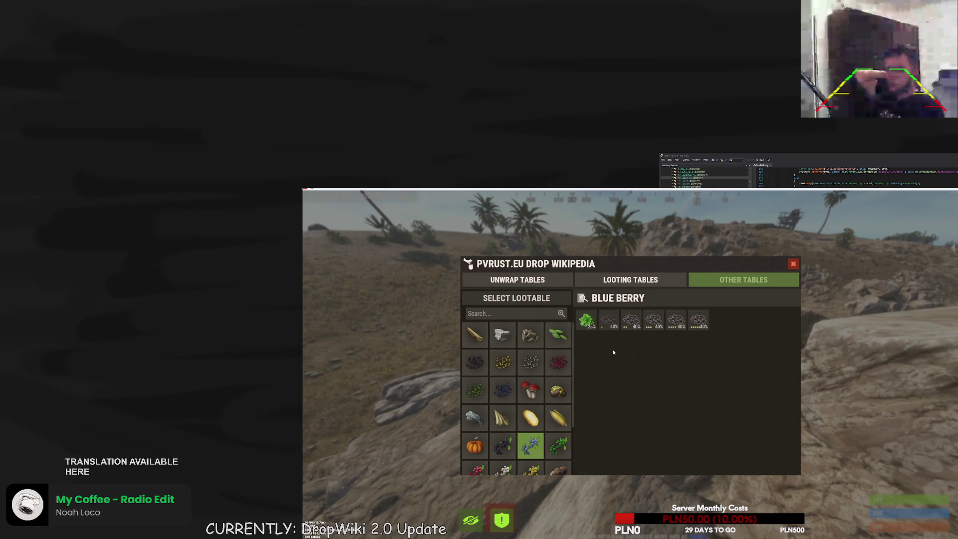
left_click(517, 279)
left_click(533, 359)
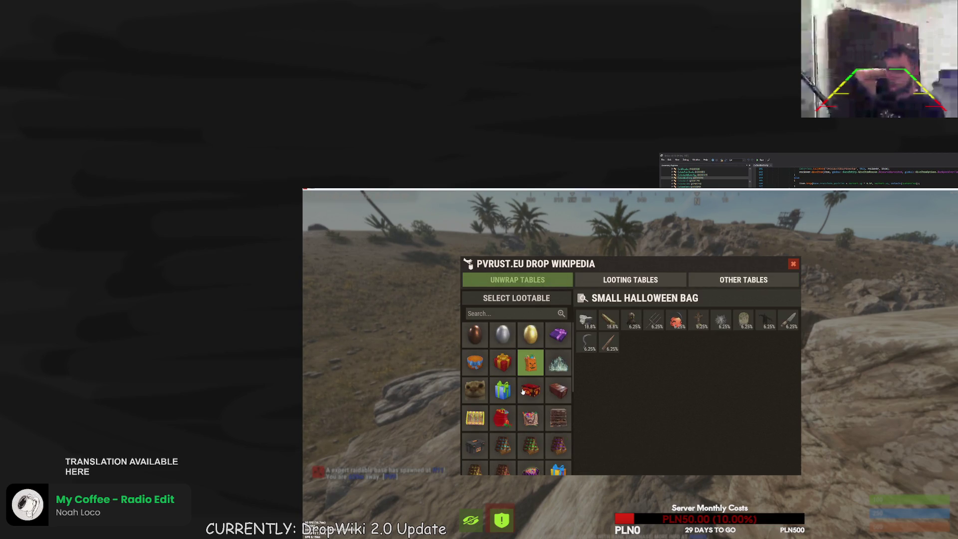
left_click(524, 392)
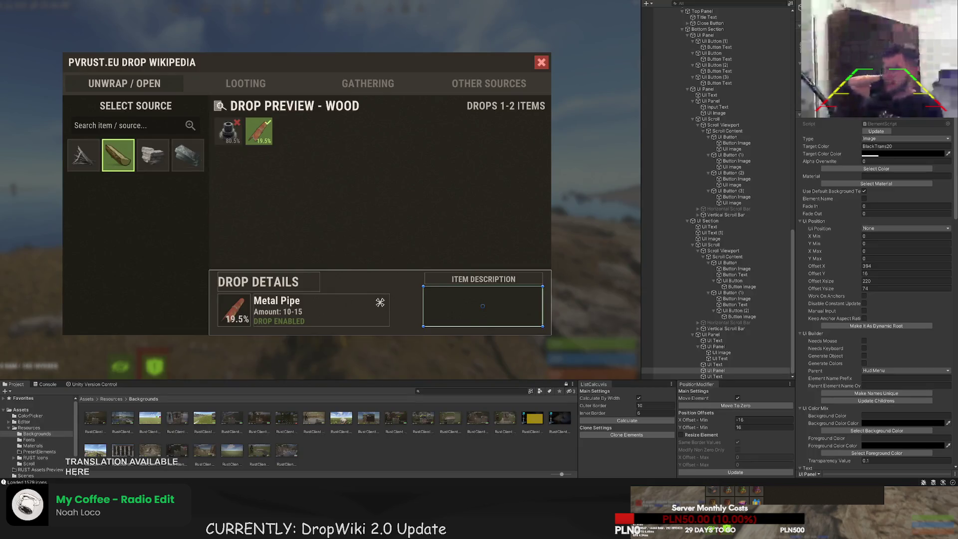
left_click(259, 144)
scroll(257, 142, "up", 3)
mouse_move(244, 140)
left_mouse_down()
mouse_move(310, 193)
mouse_move(321, 188)
mouse_move(263, 164)
mouse_move(287, 159)
left_mouse_up()
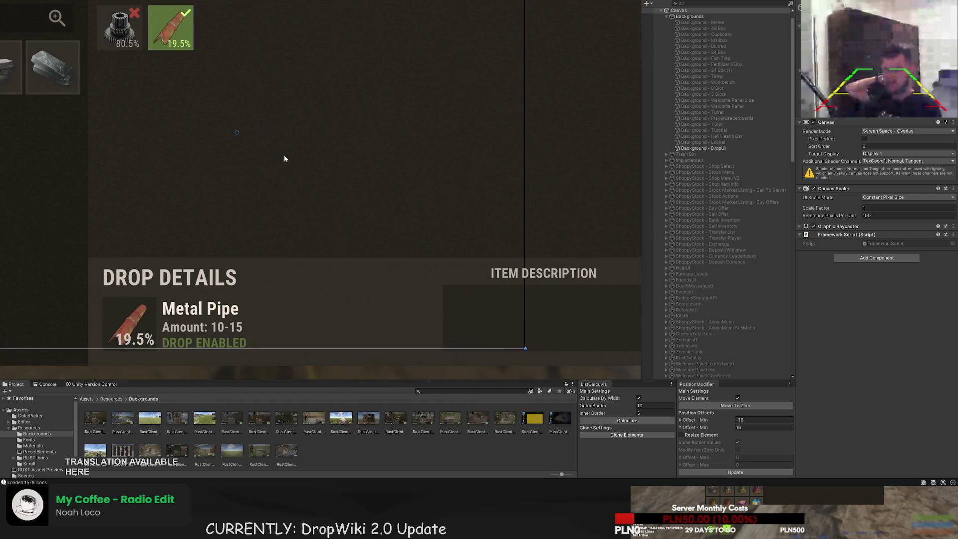
left_click_drag(311, 231, 296, 190)
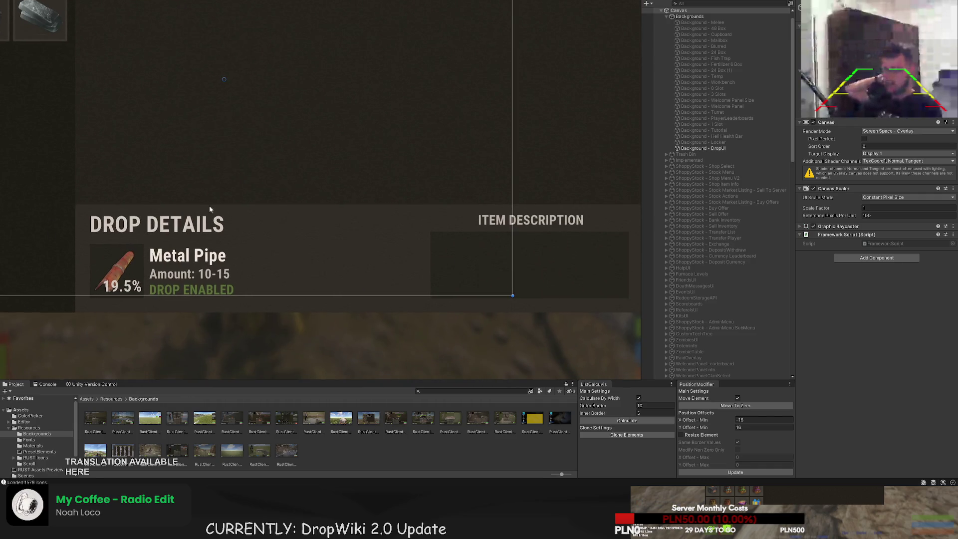
left_click_drag(211, 203, 314, 277)
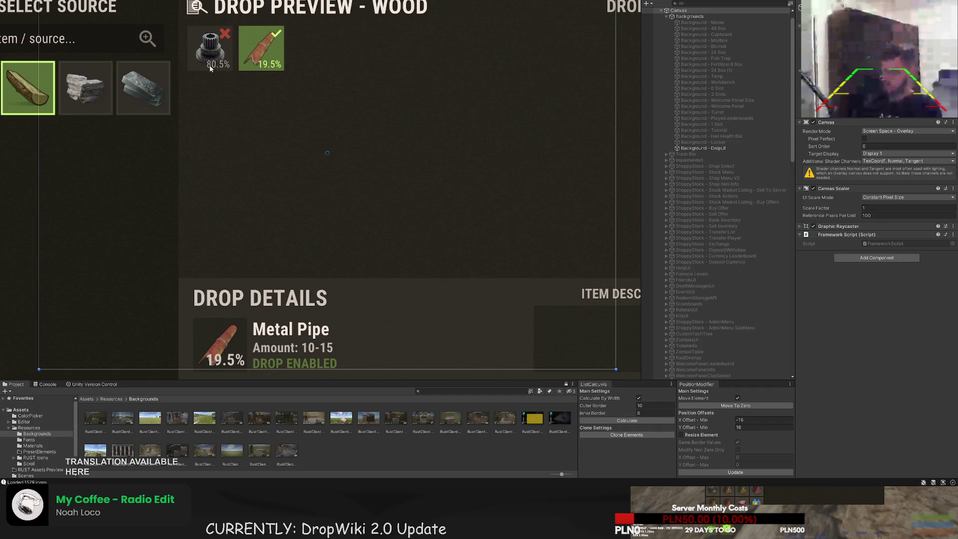
mouse_move(272, 124)
left_mouse_down()
mouse_move(223, 85)
mouse_move(199, 90)
mouse_move(205, 122)
mouse_move(146, 98)
left_mouse_up()
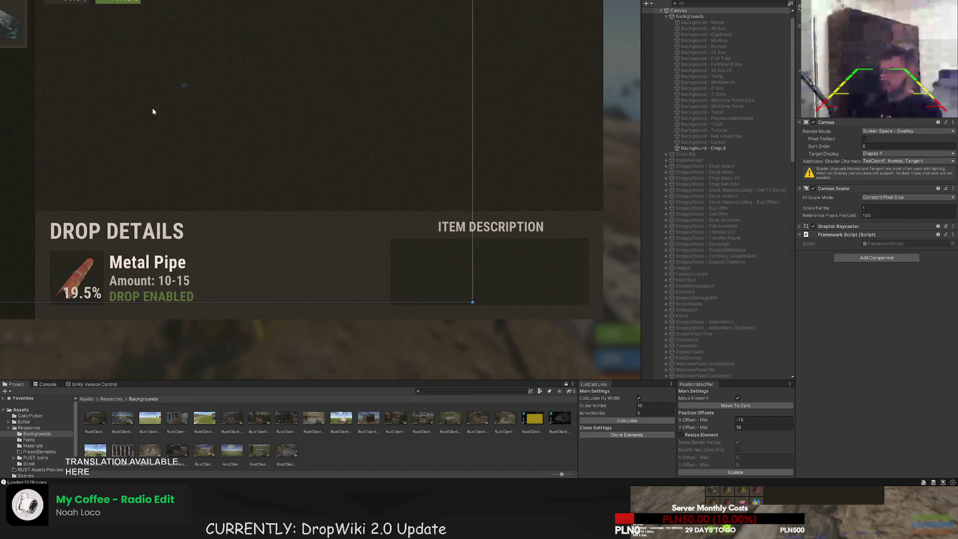
key("f")
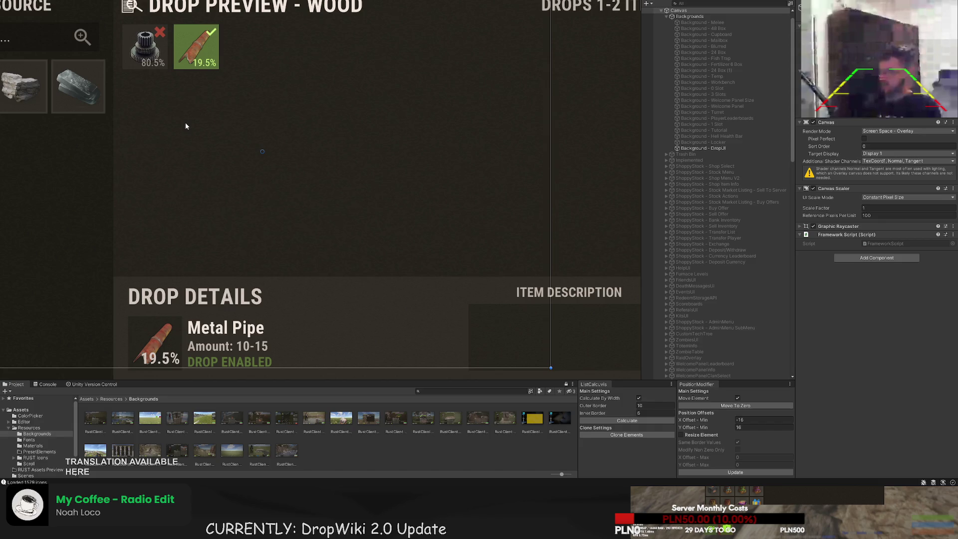
left_click_drag(246, 158, 180, 125)
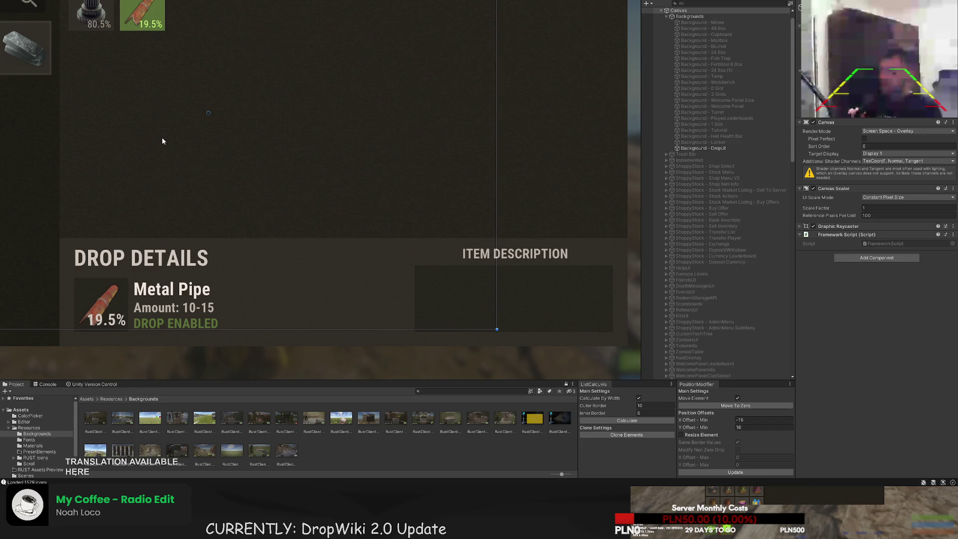
scroll(185, 136, "down", 1)
scroll(194, 131, "down", 2)
scroll(716, 344, "down", 15)
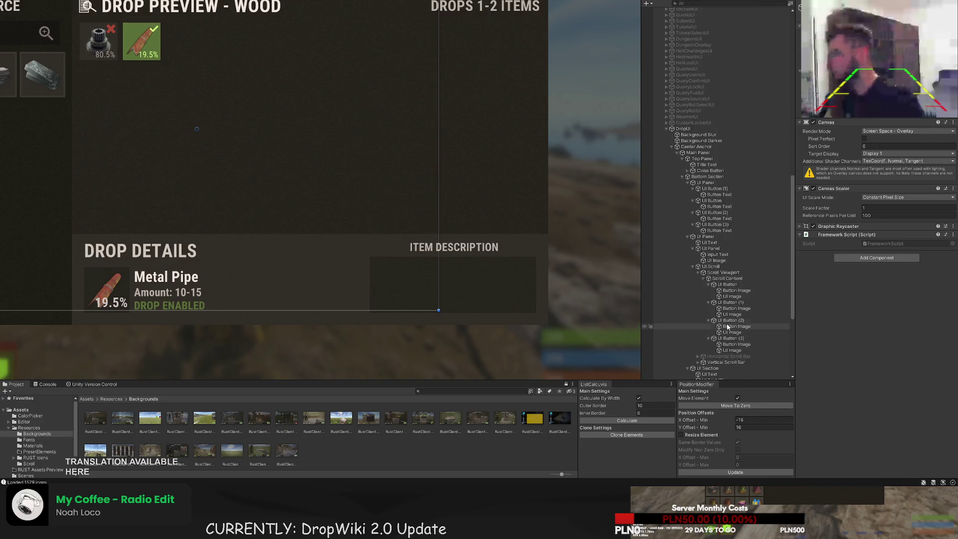
Narrow the item description box panel from its left edge
left_click(730, 324)
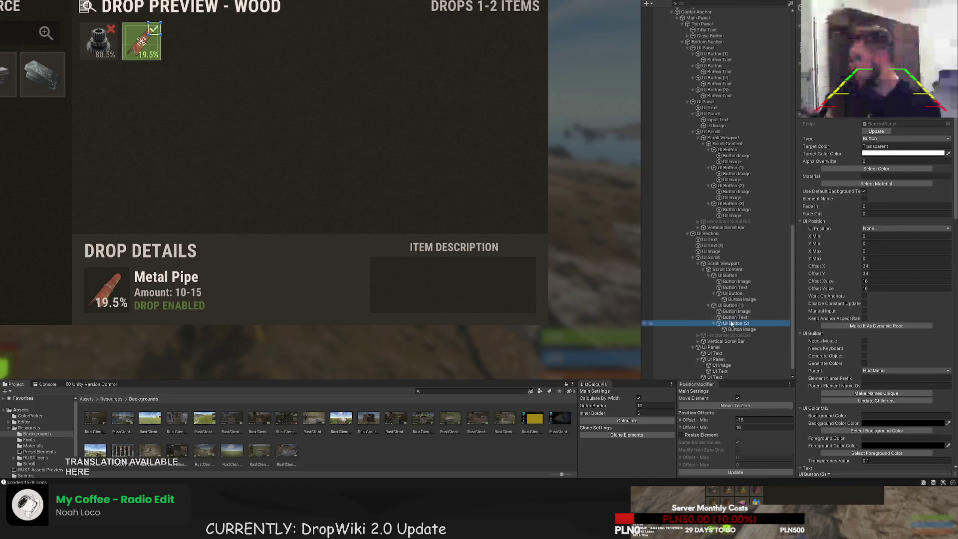
left_click(433, 261)
scroll(429, 258, "up", 3)
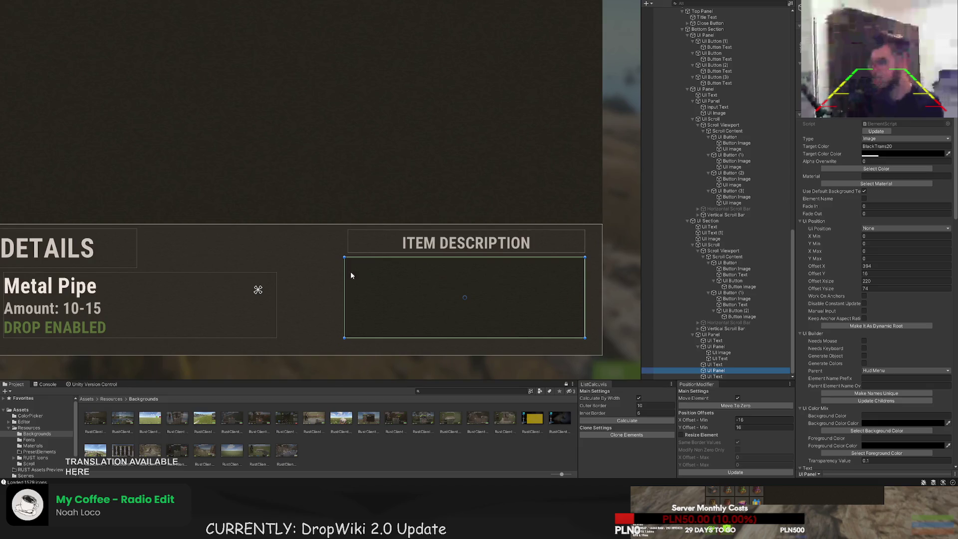
left_click_drag(345, 273, 395, 273)
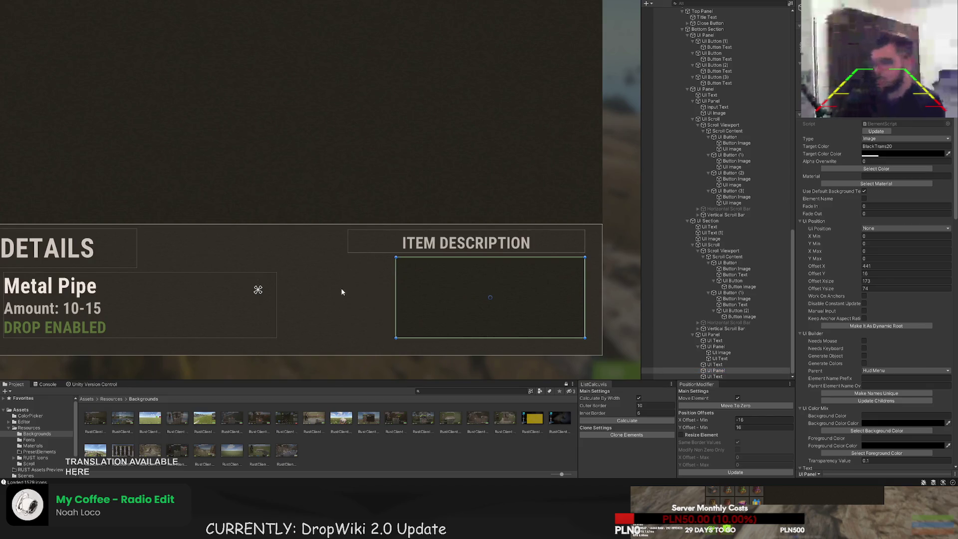
mouse_move(397, 278)
left_mouse_down()
mouse_move(380, 270)
mouse_move(395, 275)
left_mouse_up()
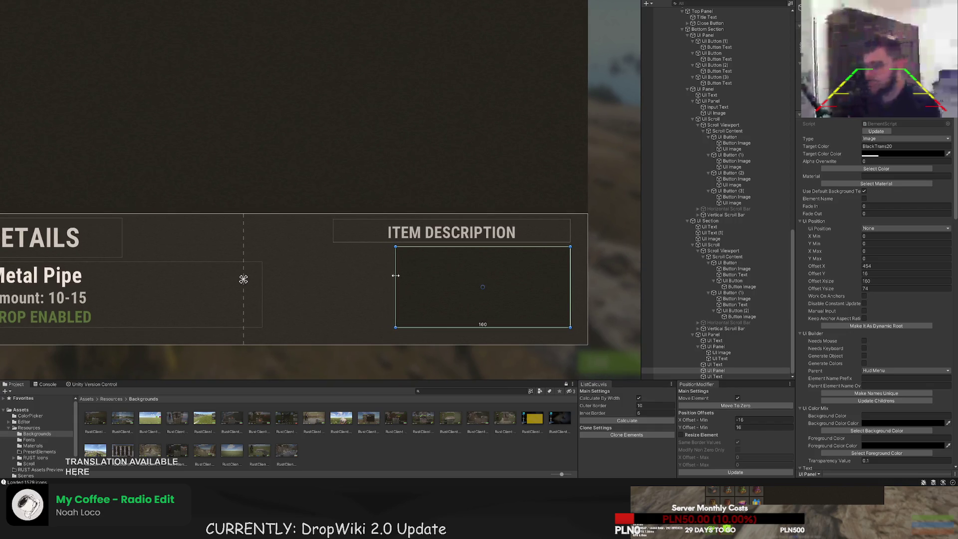
scroll(396, 275, "down", 5)
Duplicate the description box into a 160×74 copy placed just left of the original
key("w")
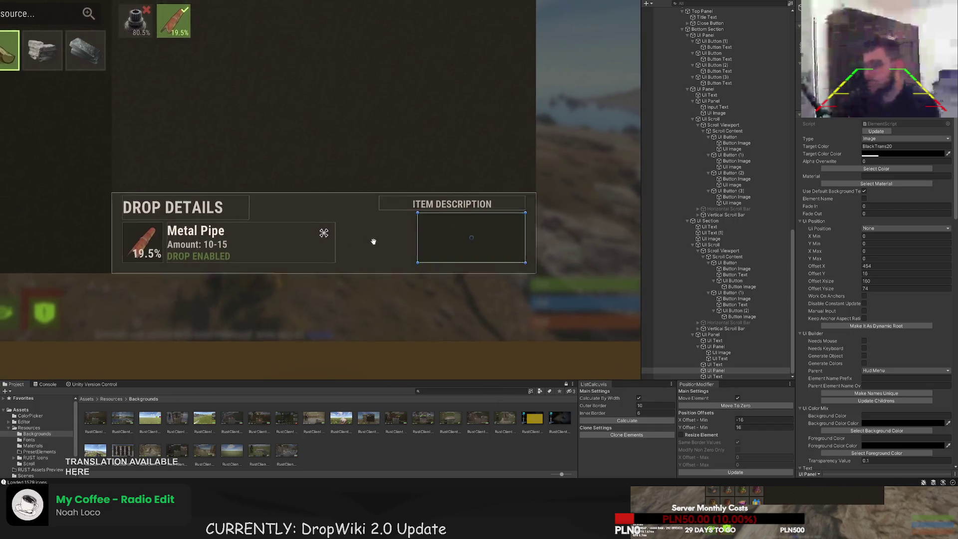
scroll(445, 242, "up", 5)
scroll(510, 239, "up", 1)
key("ctrl+d")
mouse_move(511, 238)
left_mouse_down()
mouse_move(351, 238)
mouse_move(366, 236)
left_mouse_up()
scroll(364, 238, "up", 5)
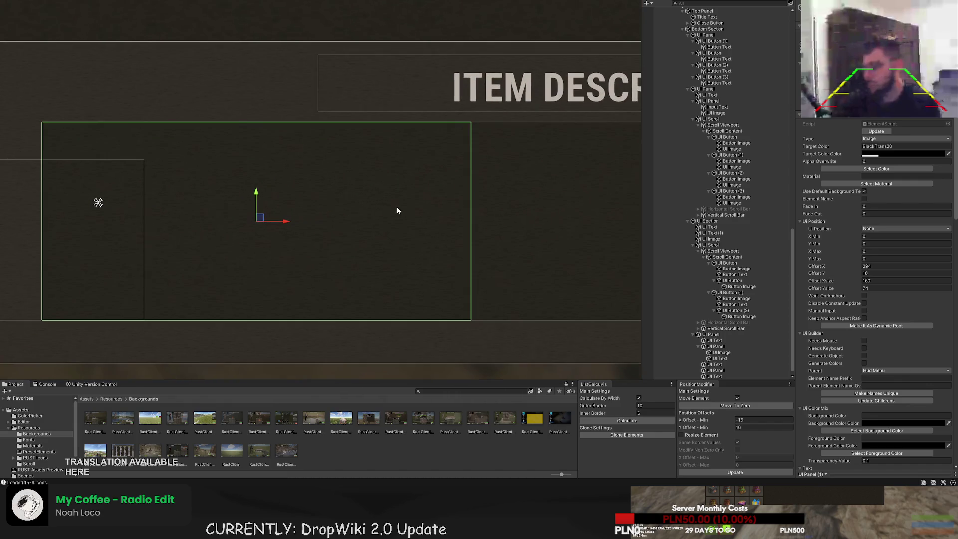
left_click_drag(286, 224, 263, 222)
scroll(291, 253, "down", 5)
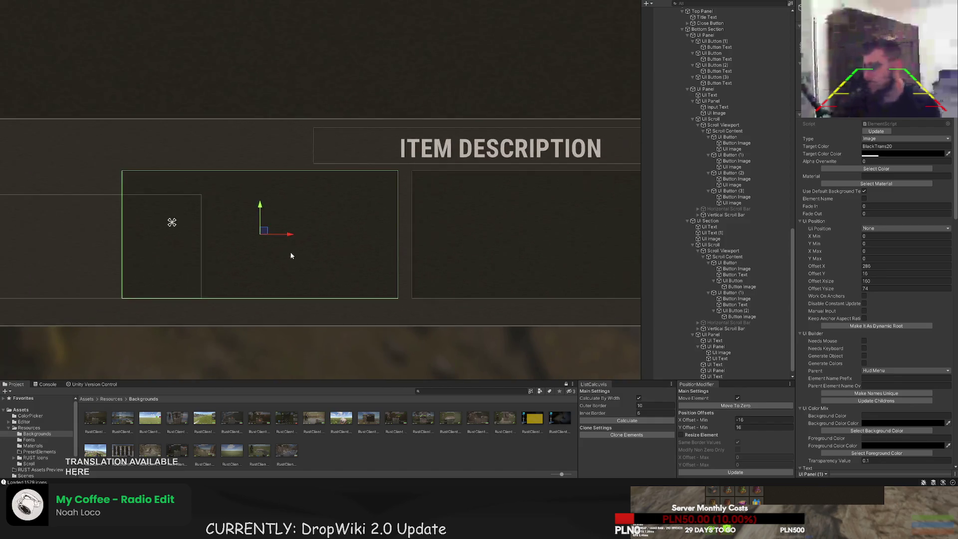
scroll(220, 150, "down", 5)
scroll(716, 372, "down", 1)
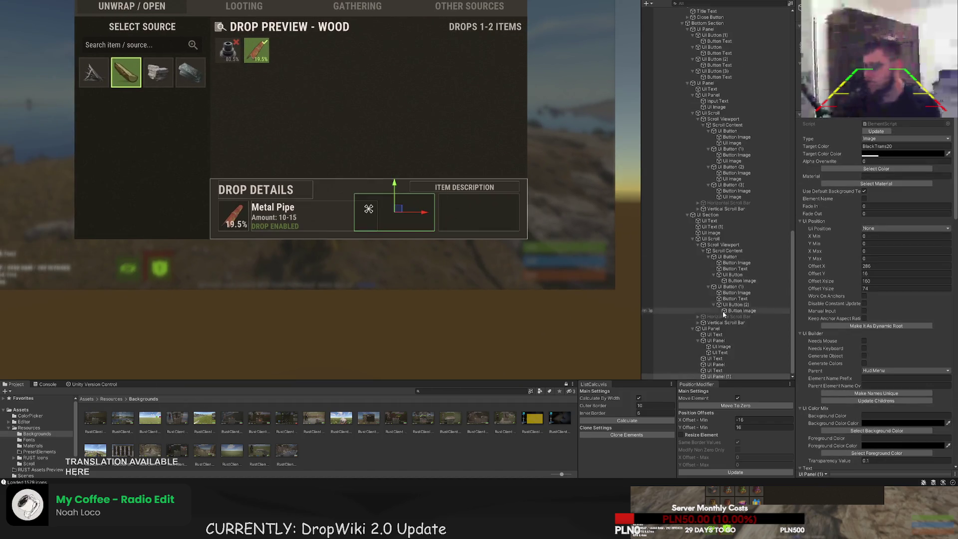
left_click(716, 371)
scroll(419, 185, "up", 3)
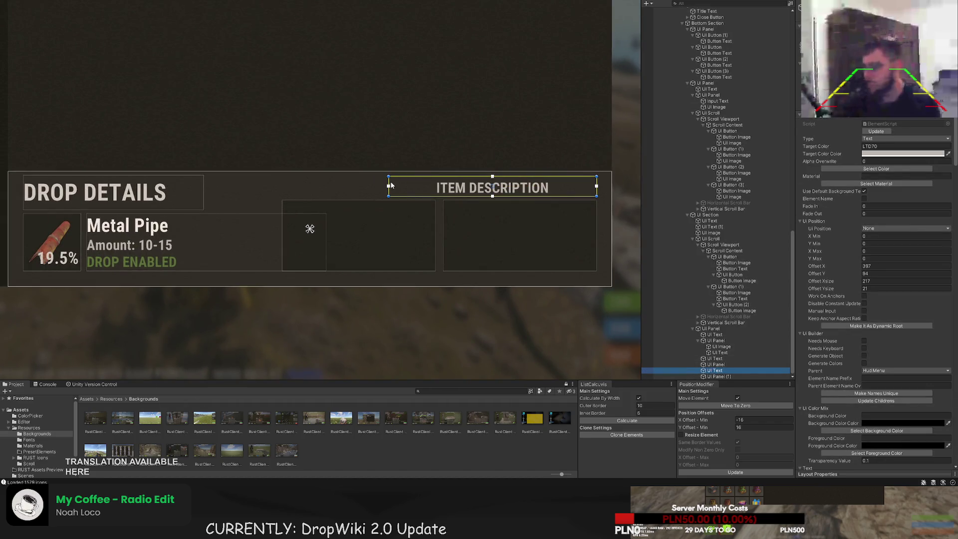
Narrow the ITEM DESCRIPTION header and duplicate it over the left box
left_click_drag(389, 185, 442, 181)
scroll(522, 211, "up", 6)
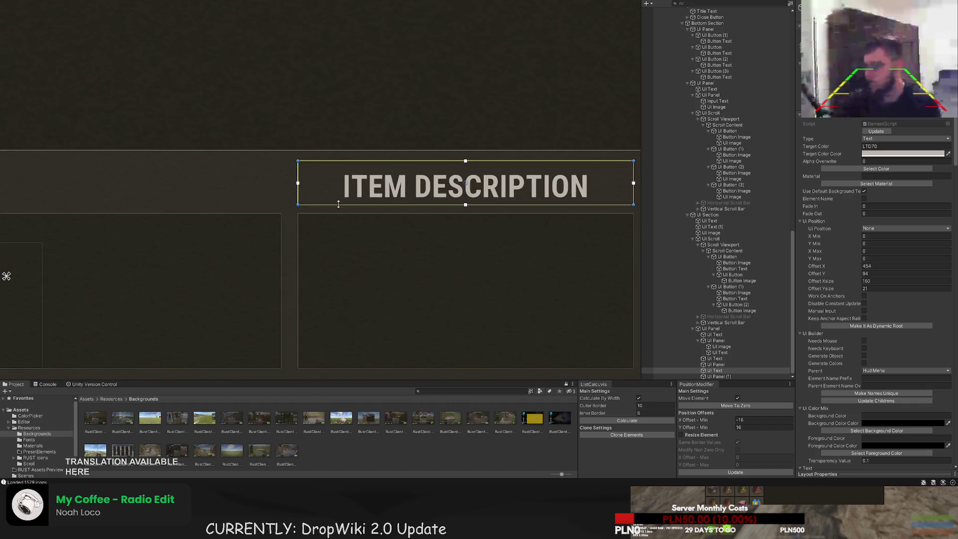
scroll(309, 199, "down", 3)
scroll(319, 232, "down", 3)
key("ctrl+d")
mouse_move(469, 189)
left_mouse_down()
mouse_move(246, 188)
mouse_move(260, 188)
left_mouse_up()
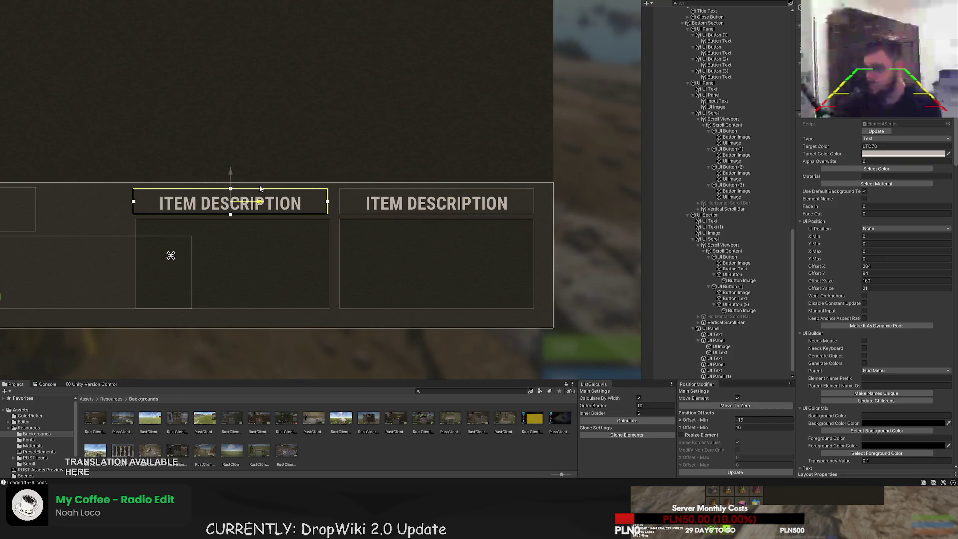
scroll(274, 244, "up", 5)
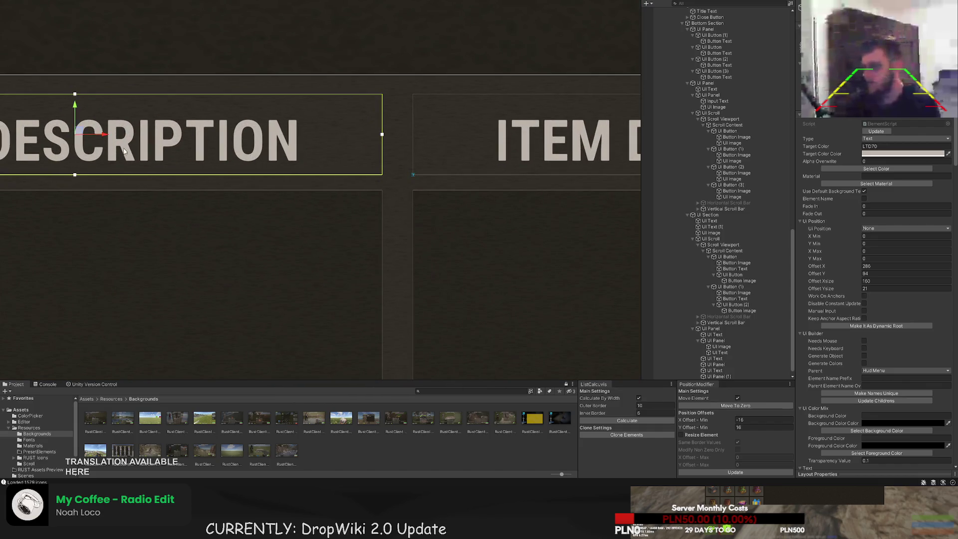
scroll(344, 218, "down", 3)
scroll(869, 327, "down", 10)
scroll(868, 327, "down", 5)
left_click_drag(846, 221, 816, 224)
Change the header copy's text to DROP DETAILS
key("ctrl+a")
type("DR")
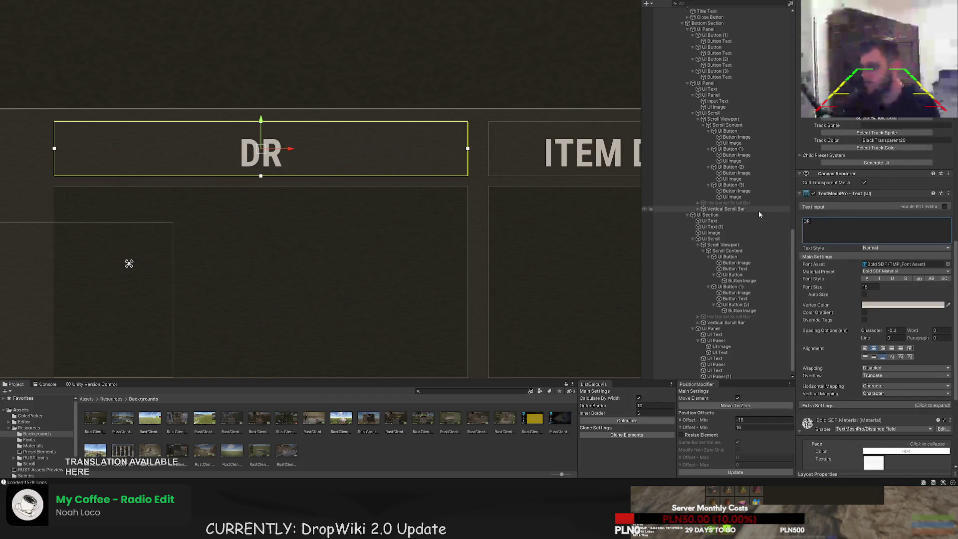
type("OP DETAILS")
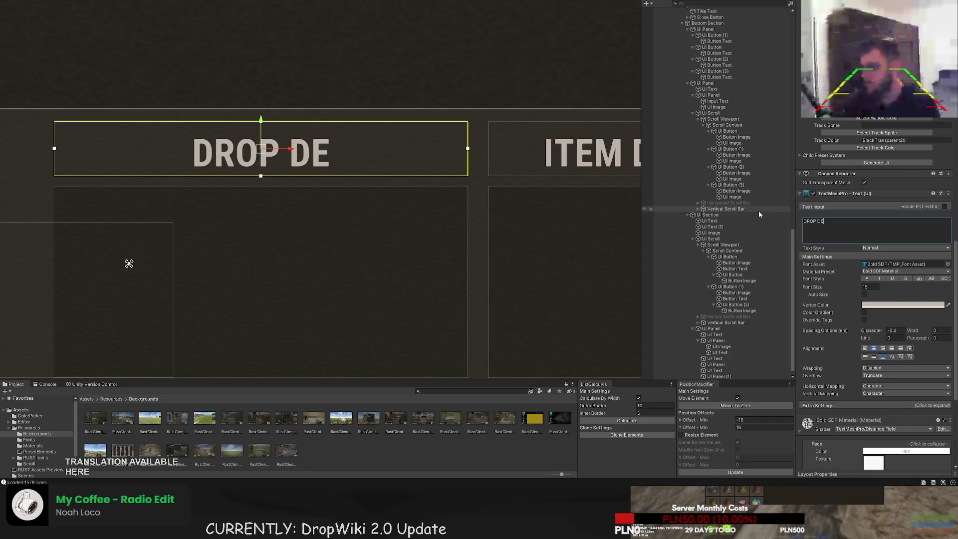
left_click(313, 252)
scroll(306, 226, "down", 8)
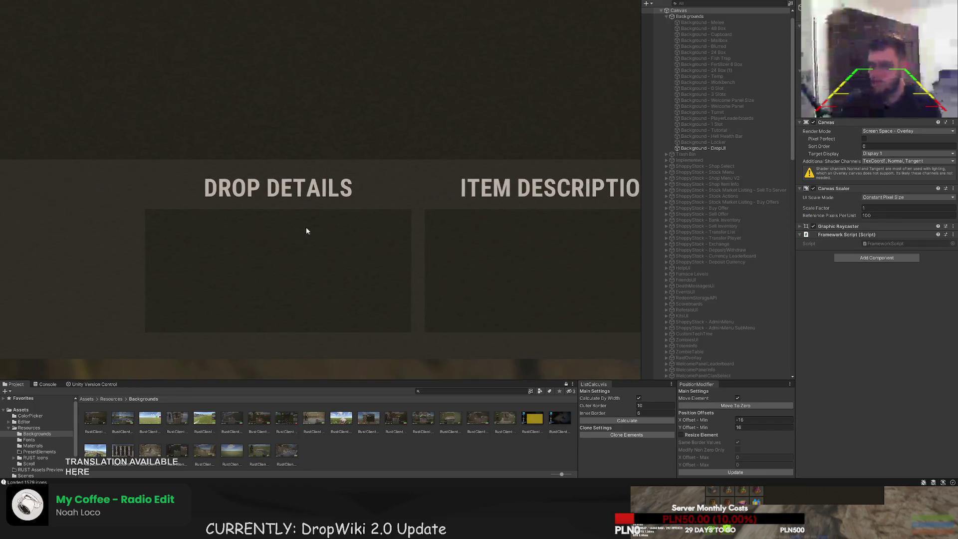
left_click_drag(321, 239, 322, 237)
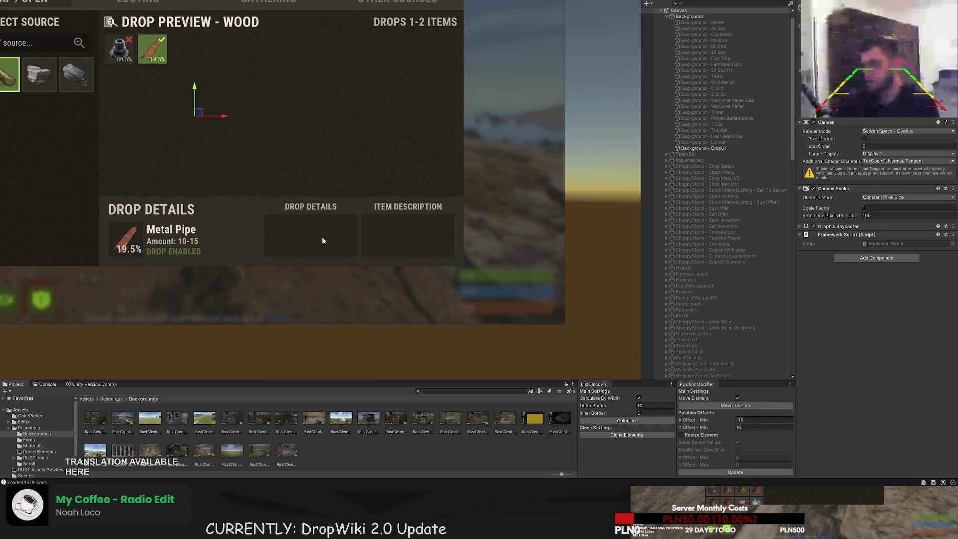
scroll(322, 236, "down", 3)
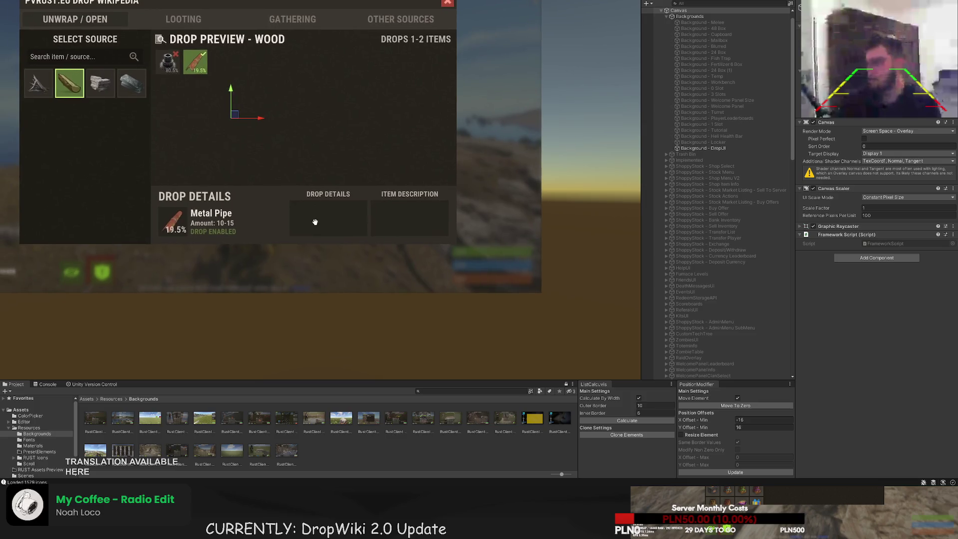
Add a 120×120 scroll view inside the empty box under DROP DETAILS
left_click(314, 219)
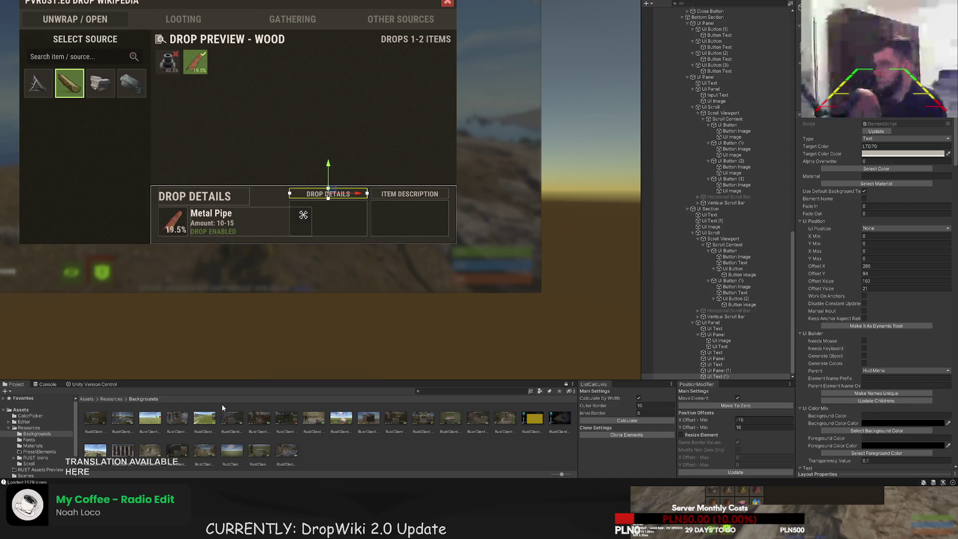
scroll(284, 222, "up", 3)
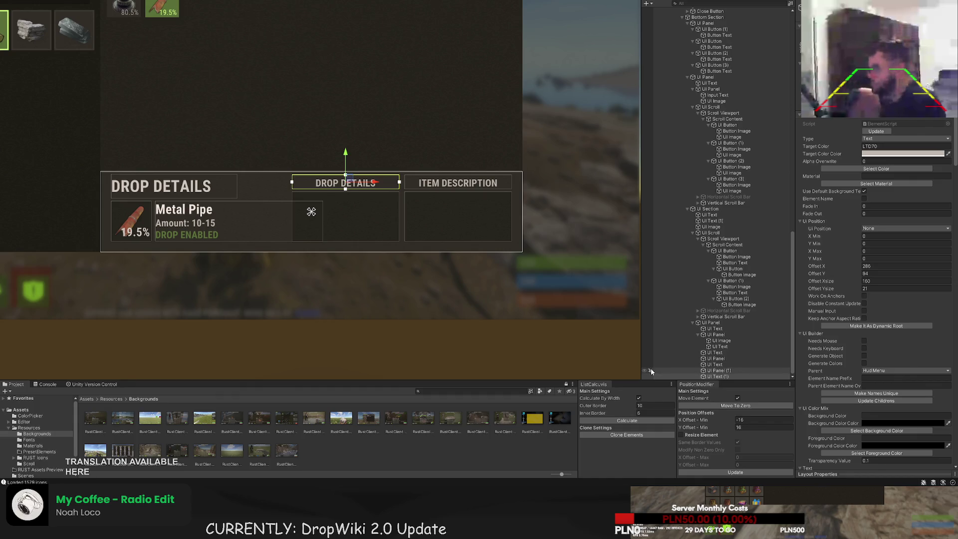
scroll(309, 240, "up", 1)
scroll(289, 244, "down", 1)
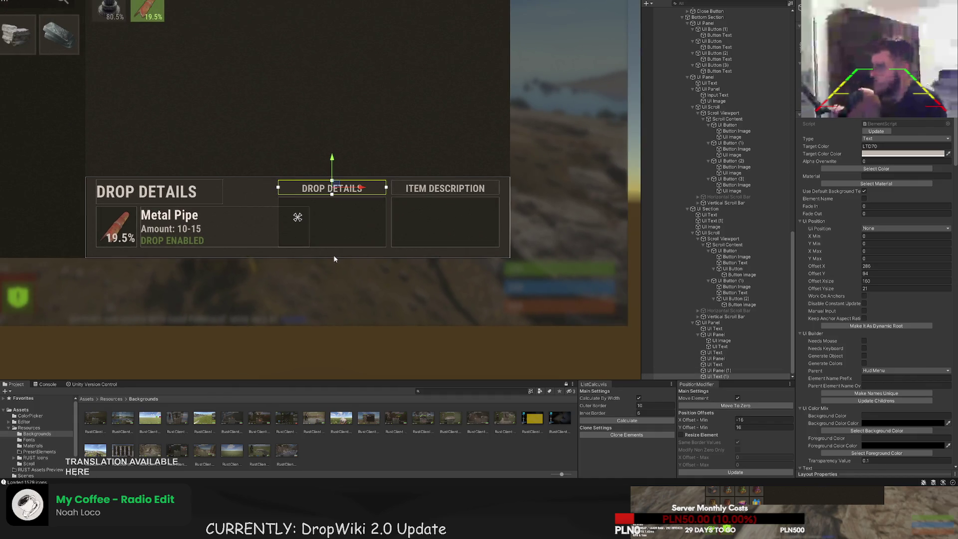
left_click(717, 365)
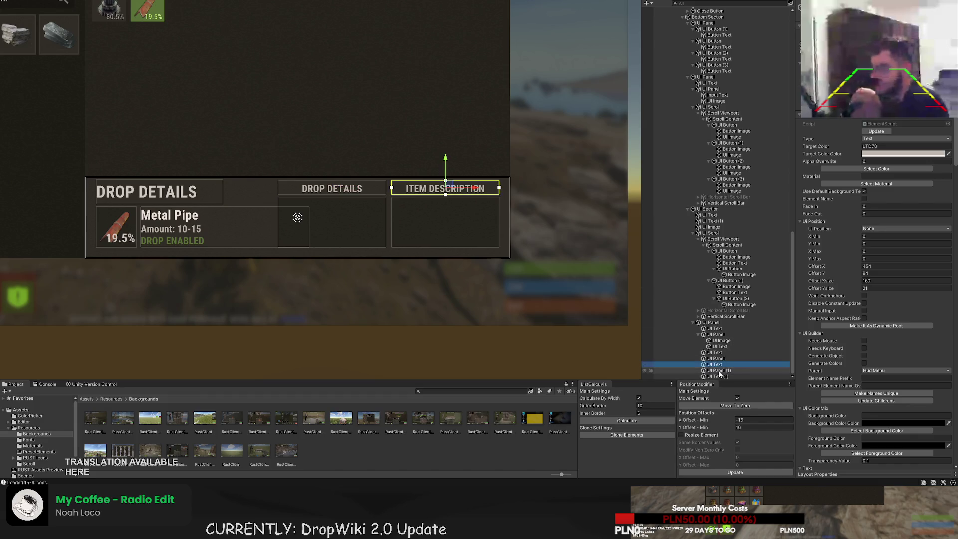
left_click(718, 371)
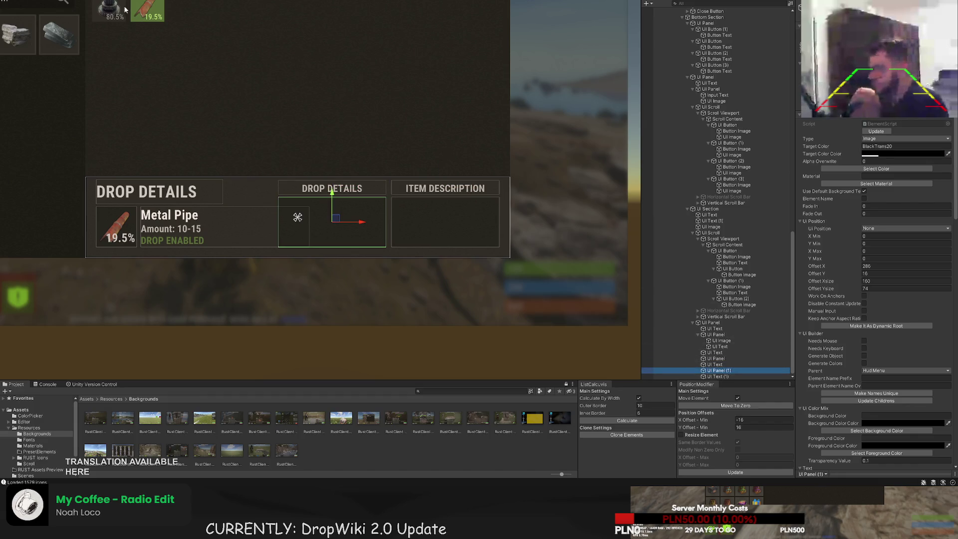
key("ctrl+shift+v")
Resize the scroll area to 160 wide and the box's height
scroll(360, 201, "up", 5)
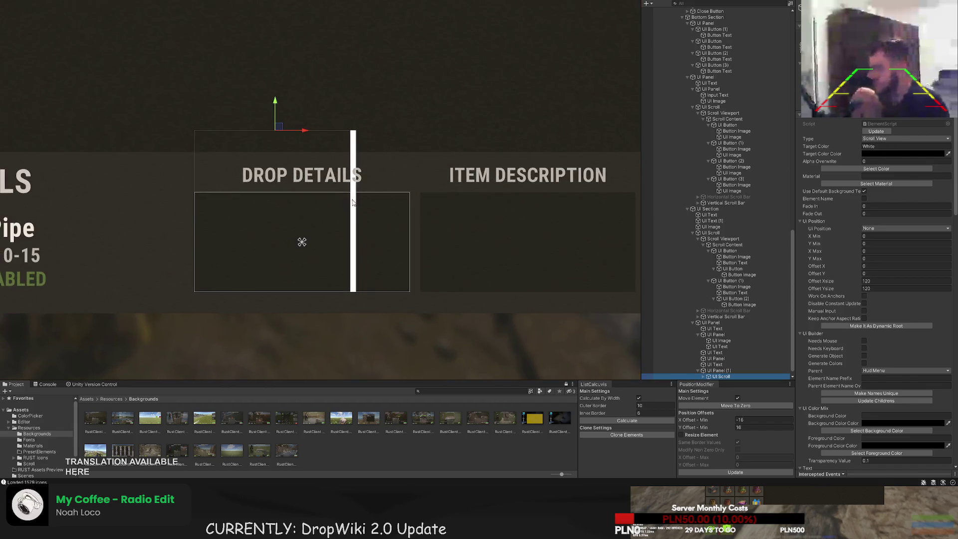
left_click_drag(355, 199, 409, 205)
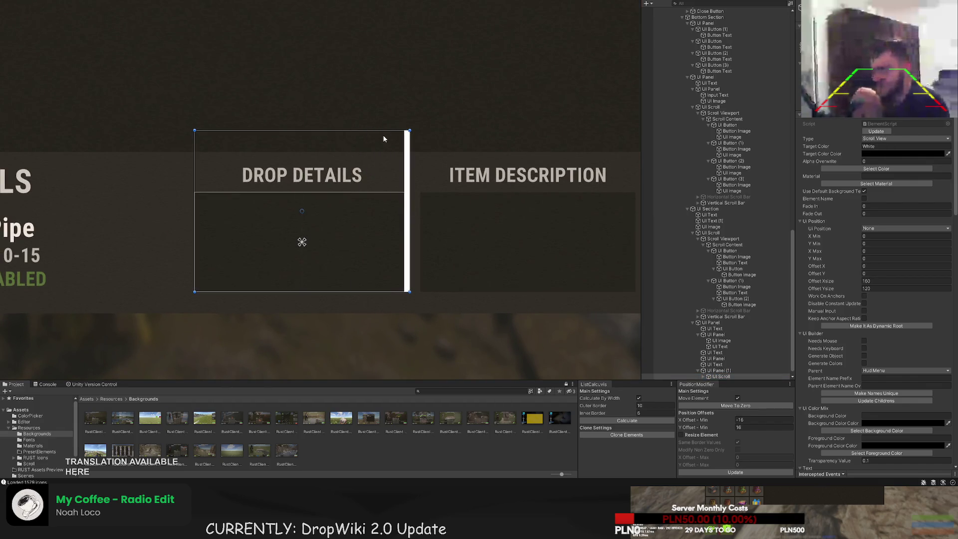
left_click_drag(385, 135, 385, 193)
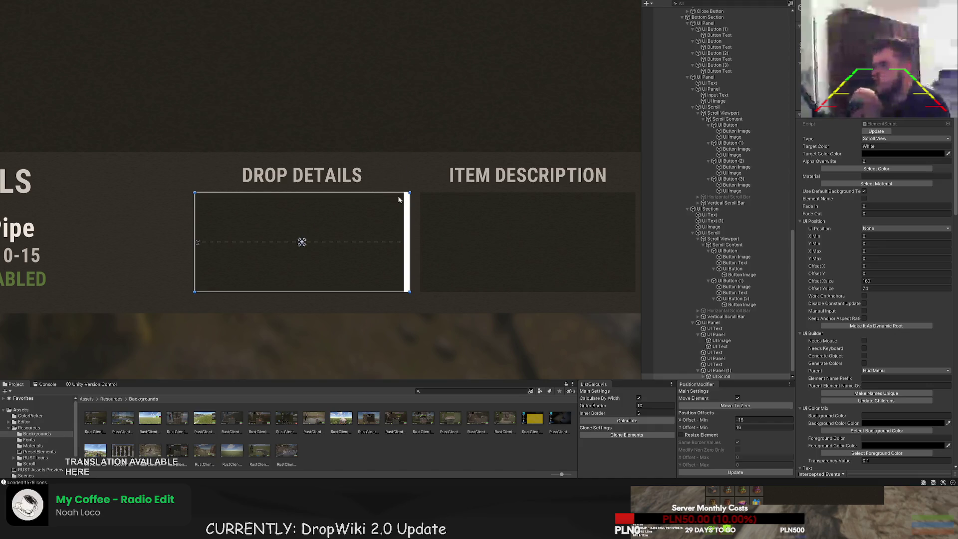
scroll(890, 289, "down", 10)
Set the scroll highlight, handle and track colours to Transparent
left_click(881, 219)
left_click(17, 64)
type("1")
left_click(876, 234)
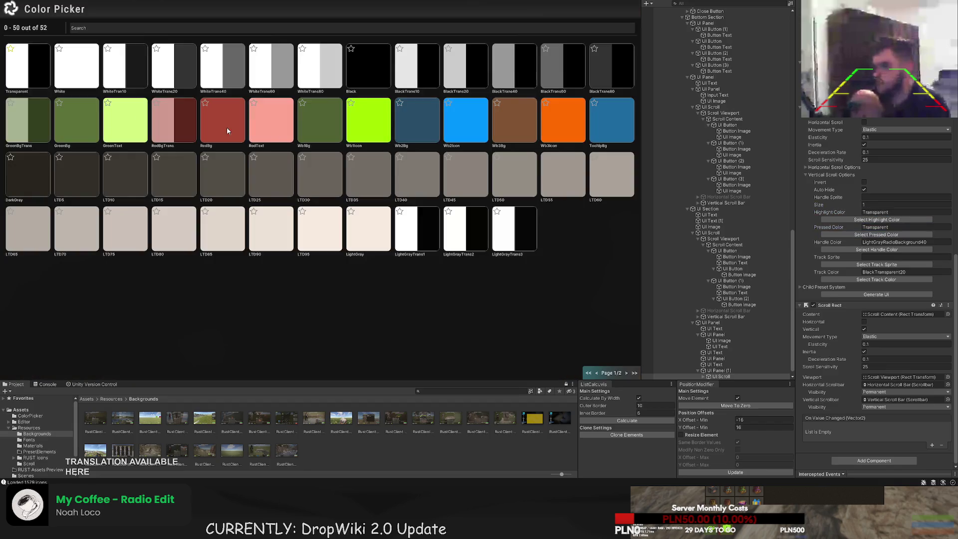
left_click(911, 250)
left_click(17, 65)
left_click(876, 279)
left_click(17, 64)
Pull the Scroll Content's left and right edges inward
scroll(391, 196, "down", 2)
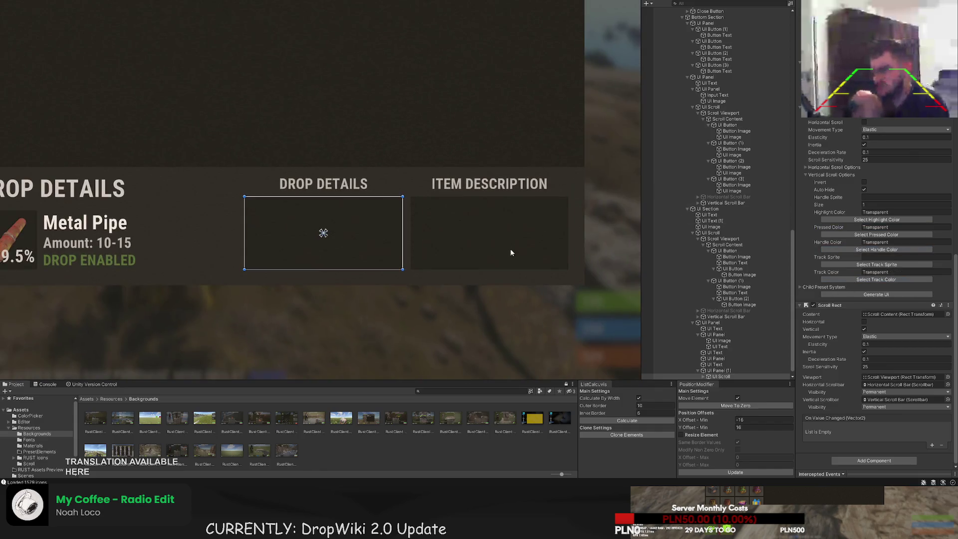
scroll(733, 357, "down", 2)
left_click(703, 352)
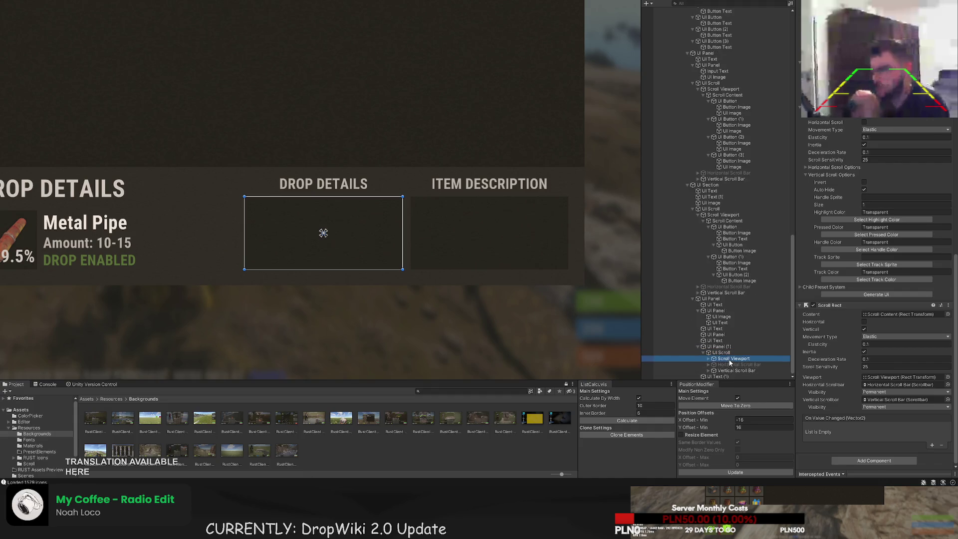
left_click(708, 358)
left_click(737, 364)
scroll(382, 197, "up", 2)
left_click_drag(383, 195, 407, 195)
left_click_drag(240, 161, 215, 161)
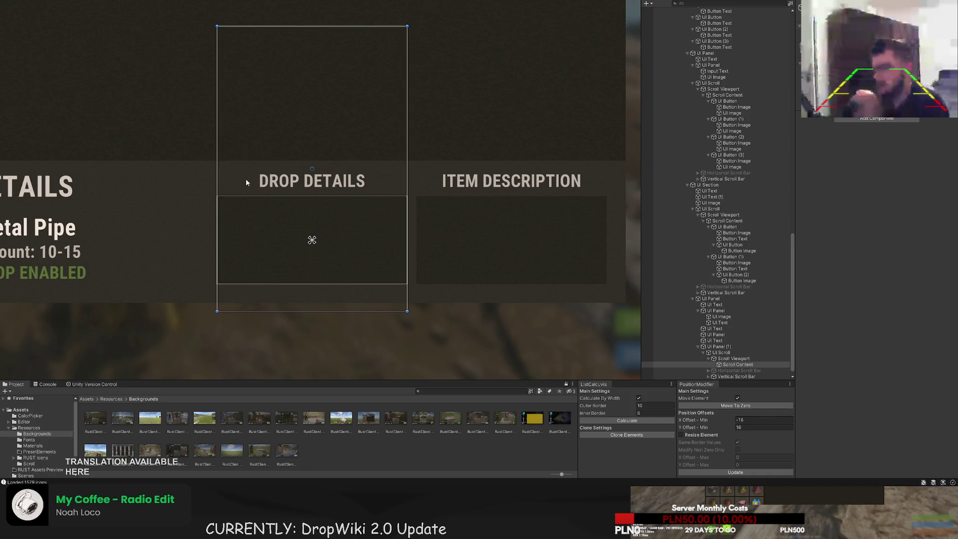
Trim the scroll area's left, top and bottom edges to sit inside the box
left_click(734, 358)
scroll(451, 194, "up", 2)
left_click_drag(451, 194, 497, 194)
scroll(435, 167, "up", 1)
left_click_drag(435, 164, 407, 159)
left_click(721, 352)
key("f")
key("f")
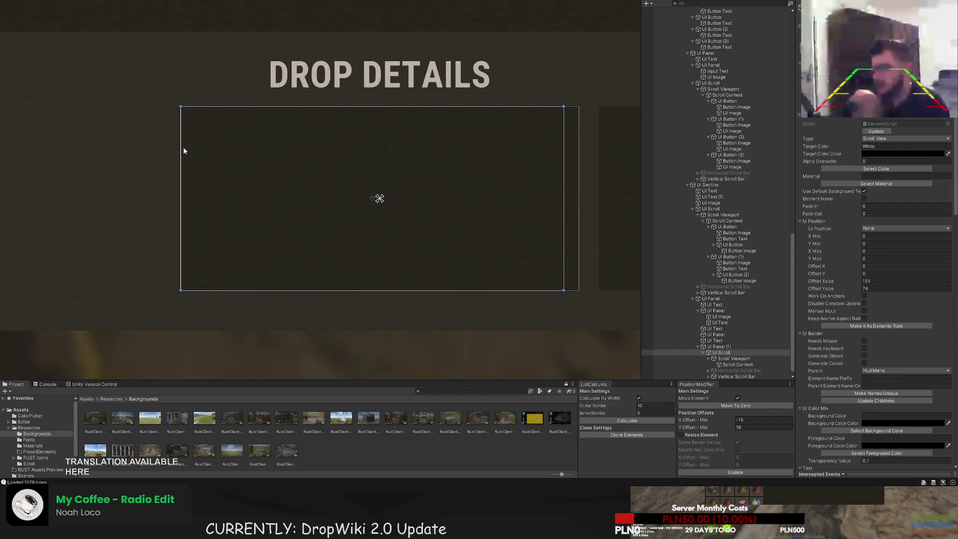
left_click_drag(184, 148, 196, 148)
left_click_drag(209, 108, 209, 112)
left_click_drag(213, 291, 214, 284)
Align the Scroll Content's sides and top with the box, then add a UI Text inside it
left_click(733, 364)
scroll(453, 228, "down", 3)
scroll(267, 156, "up", 1)
left_click_drag(267, 156, 276, 153)
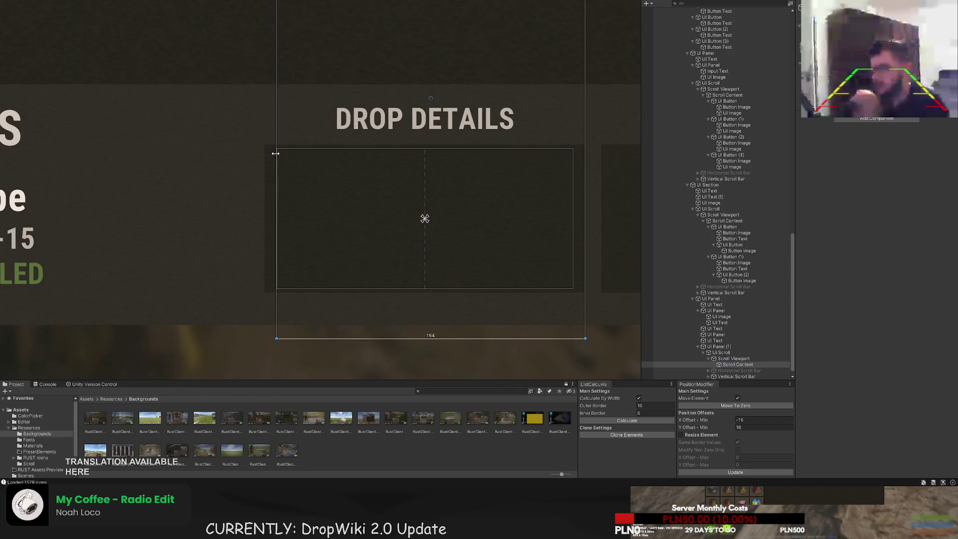
left_click_drag(584, 151, 572, 151)
scroll(510, 159, "down", 3)
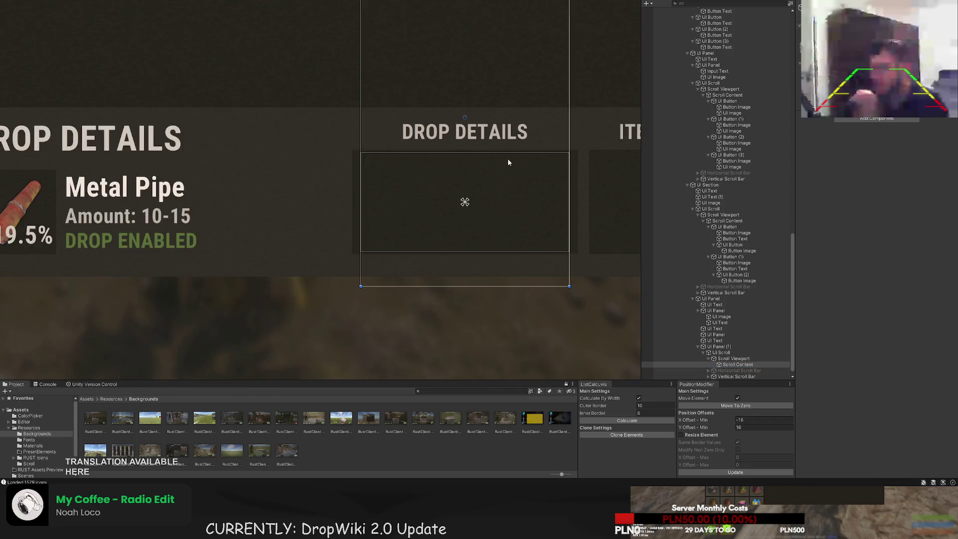
mouse_move(404, 39)
left_mouse_down()
mouse_move(404, 212)
mouse_move(385, 243)
left_mouse_up()
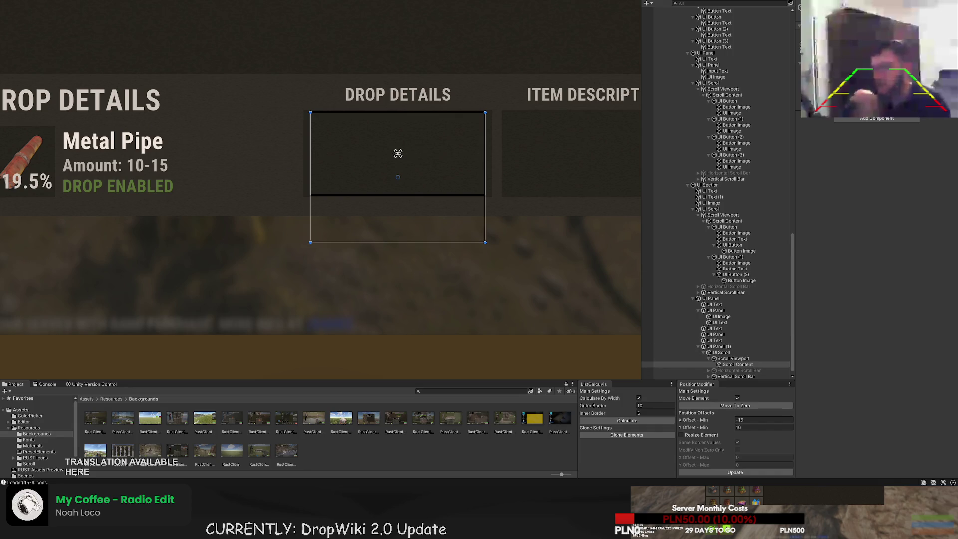
key("alt+shift+n")
Stretch the Example Text to fill the scroll content with zero offsets
left_click(905, 228)
left_click(898, 240)
left_click(820, 273)
key("BackSpace")
key("Tab")
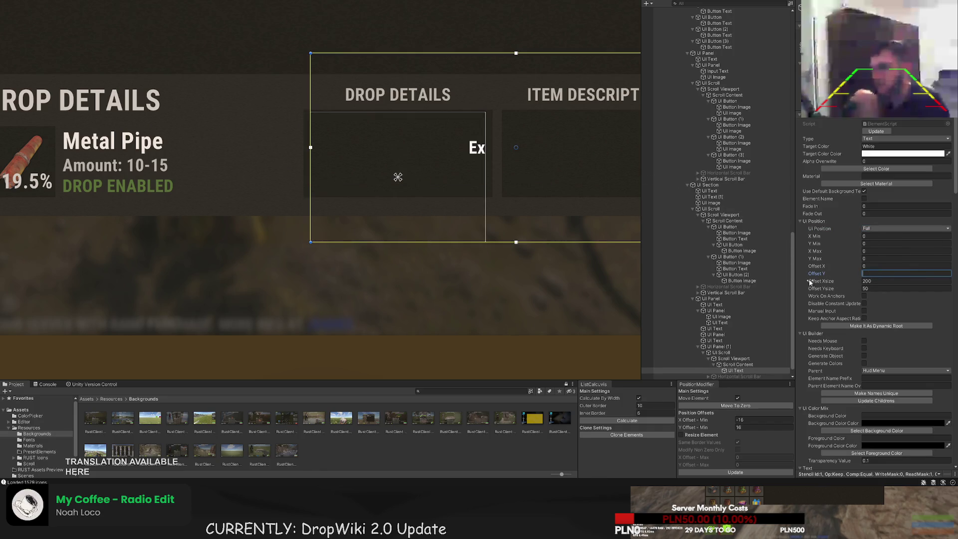
key("BackSpace")
key("Tab")
key("BackSpace")
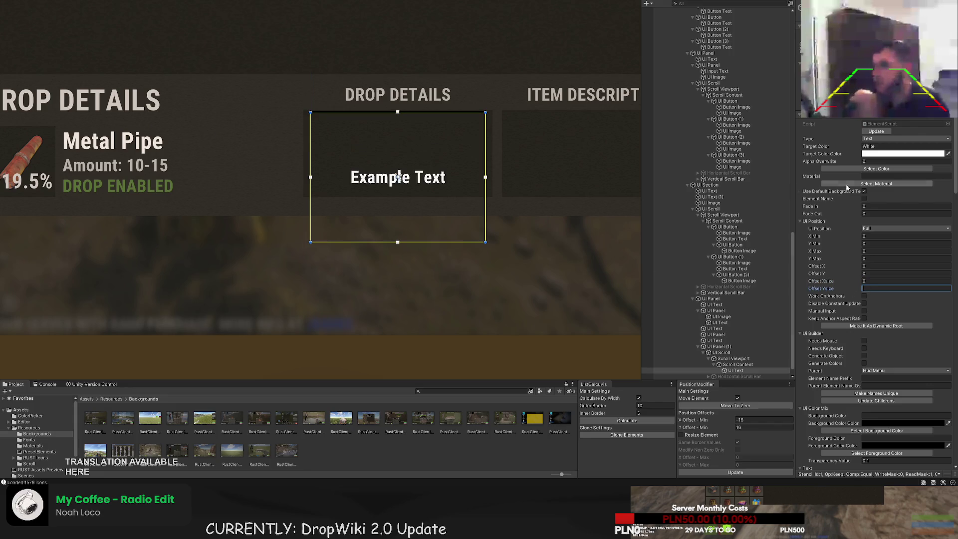
Align the Example Text top-left and give it a smaller font size
scroll(871, 199, "down", 15)
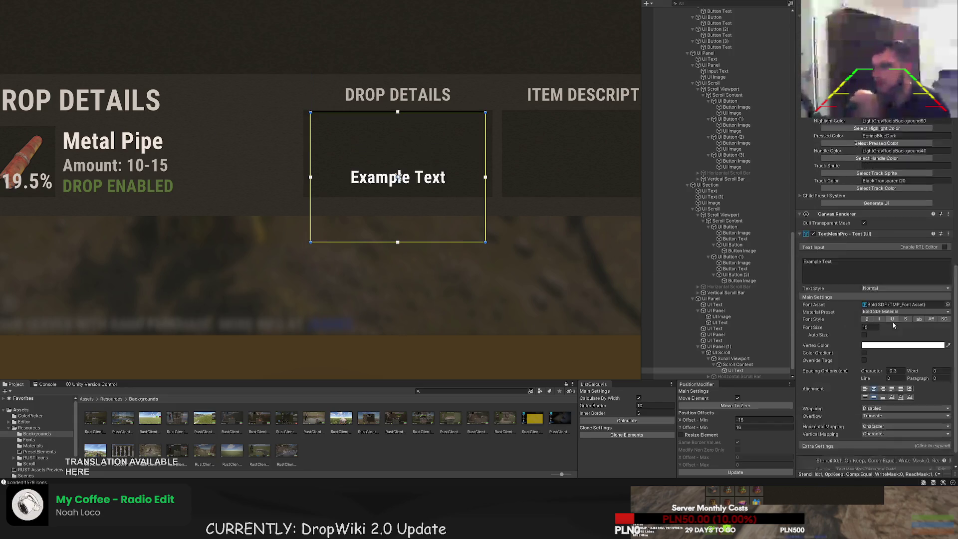
left_click(864, 361)
left_click(866, 371)
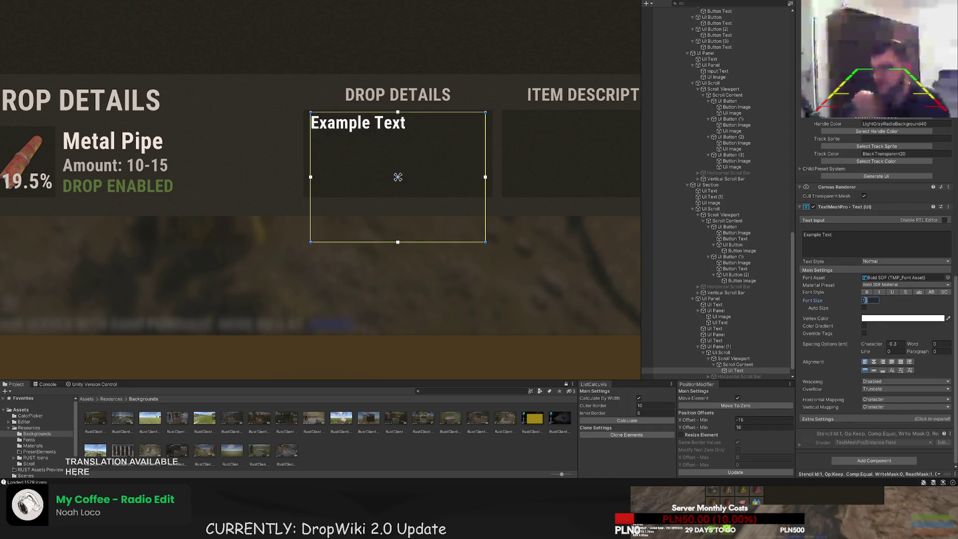
key("Return")
scroll(876, 200, "up", 10)
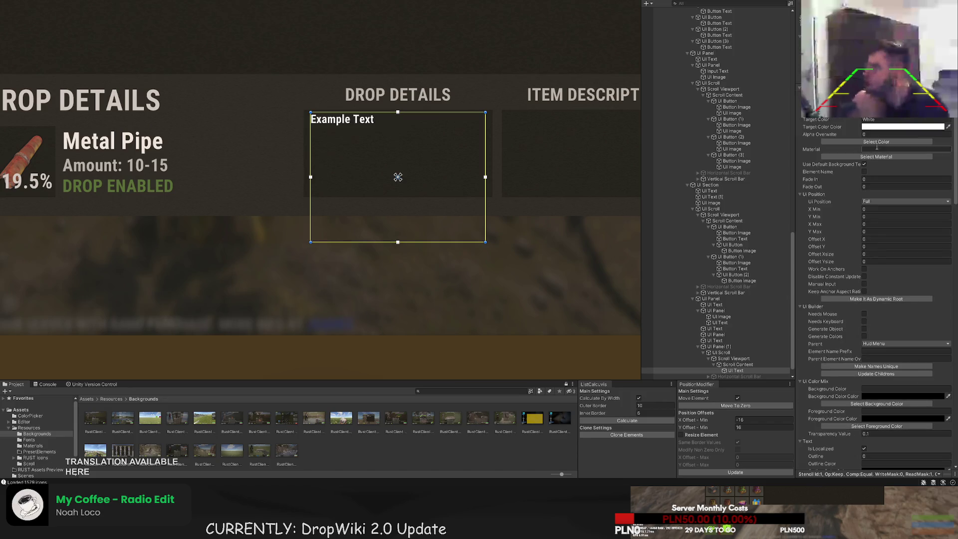
Apply the LTD75 swatch to the text, then reselect the Drop Details example text
left_click(876, 143)
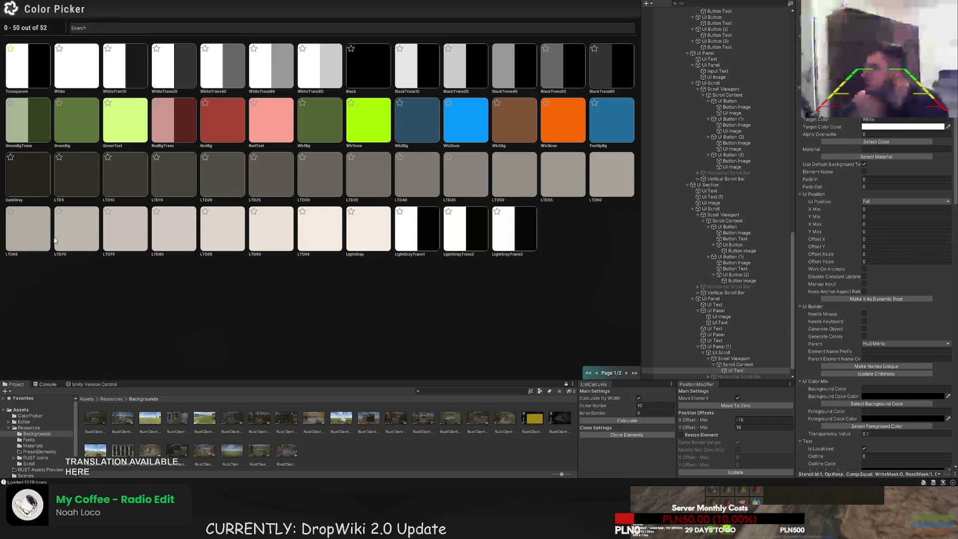
left_click(146, 239)
scroll(886, 298, "down", 3)
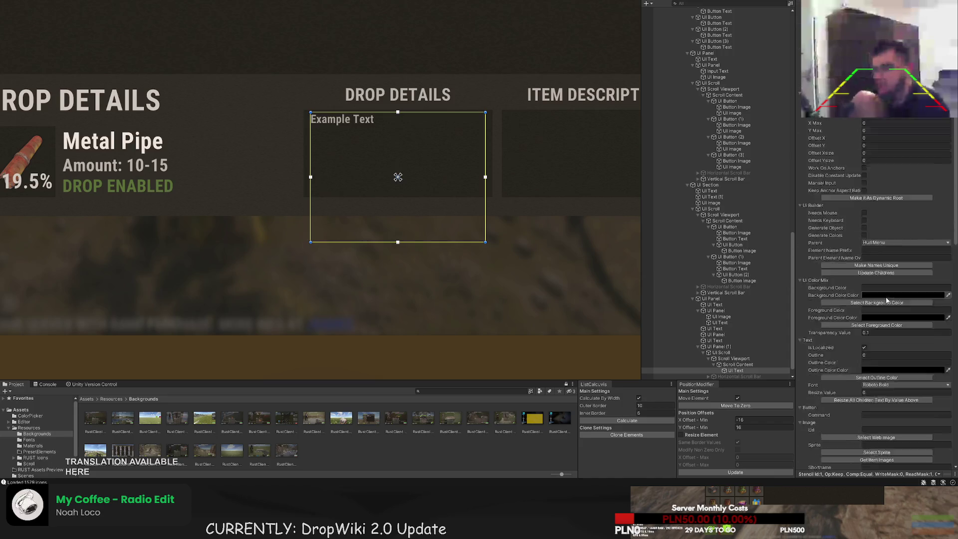
left_click(467, 271)
scroll(453, 277, "down", 2)
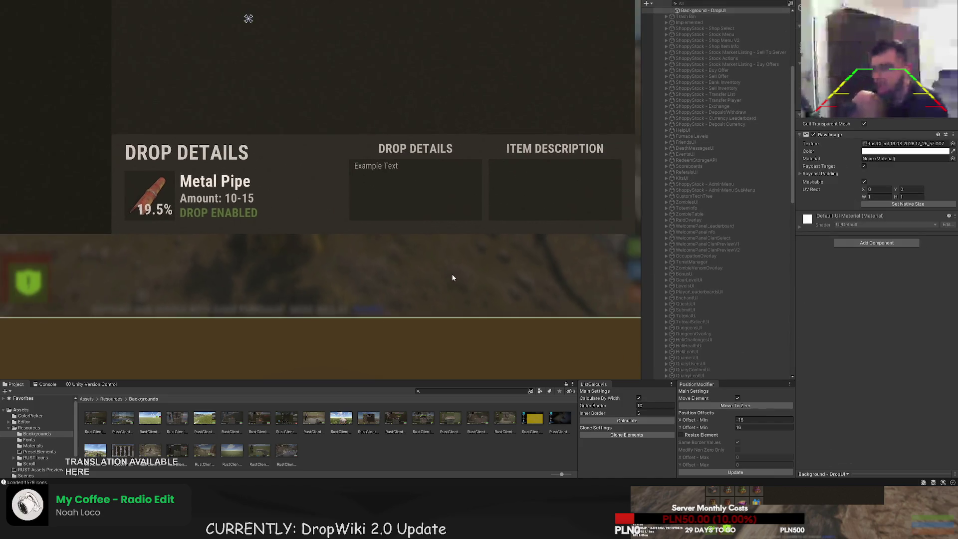
scroll(452, 277, "down", 1)
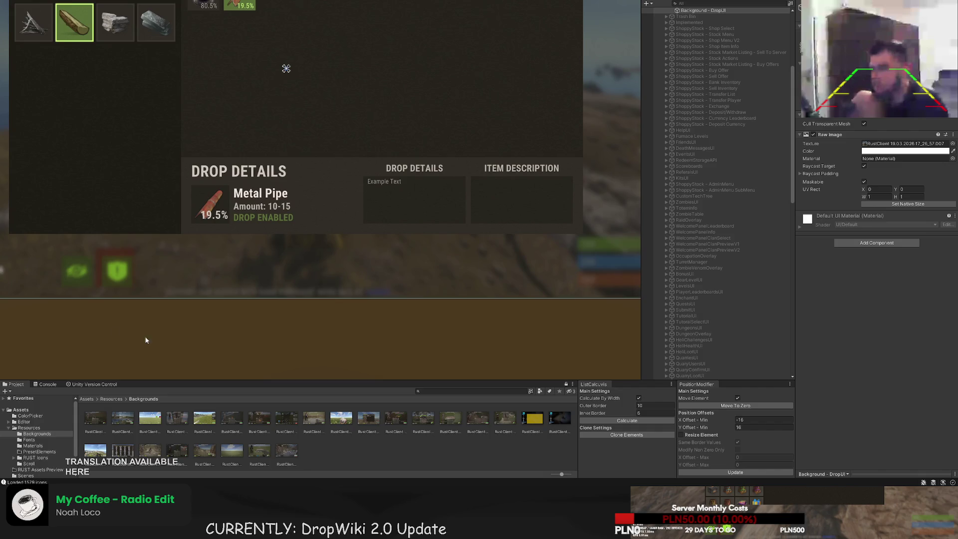
left_click(419, 229)
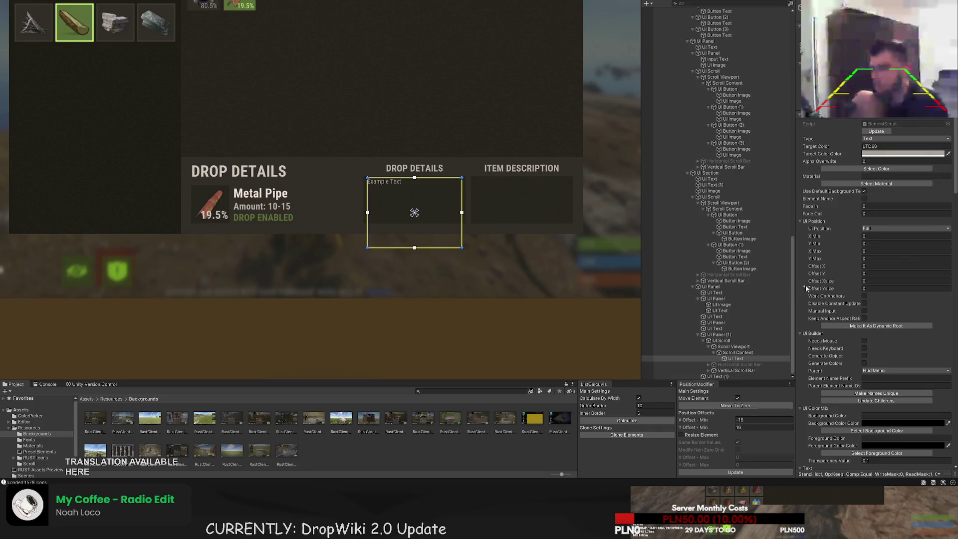
Replace Example Text with 'Line 1 Test' and paste it into seven lines
scroll(893, 302, "down", 5)
scroll(893, 300, "down", 5)
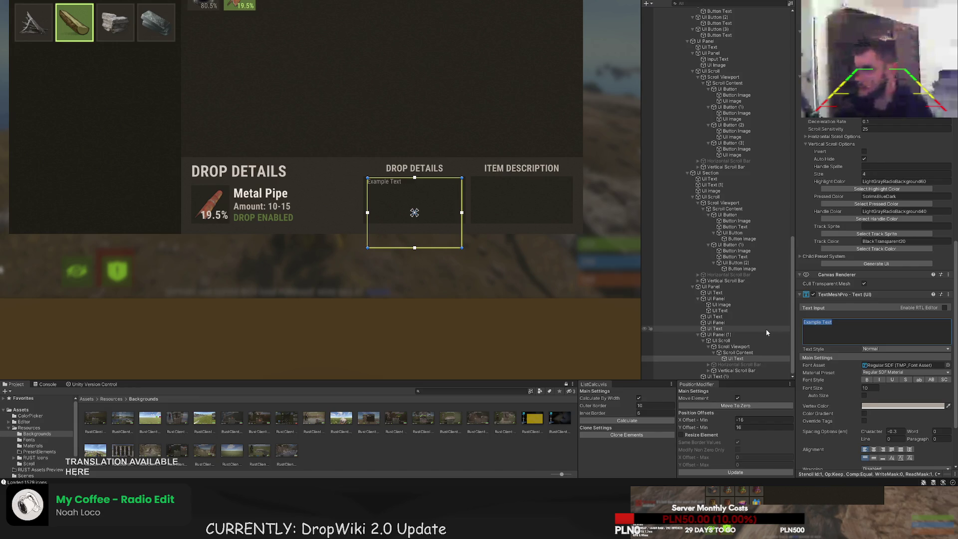
type("Line")
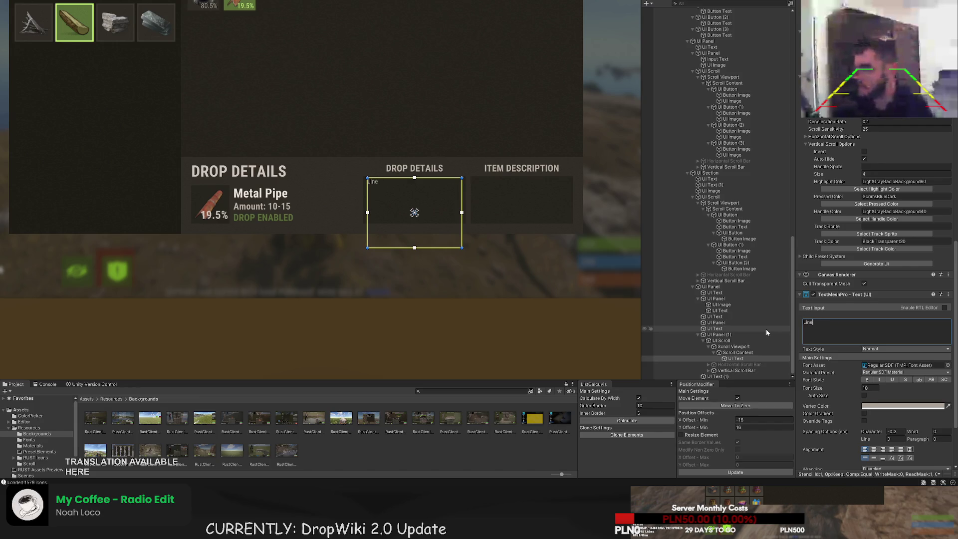
type(" 1 Test")
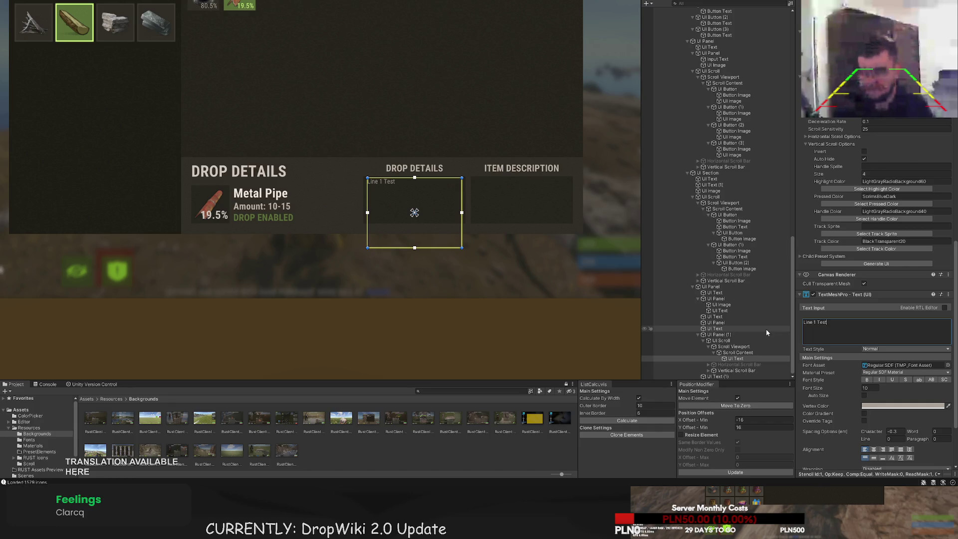
key("ctrl+a")
key("ctrl+c")
key("BackSpace")
key("ctrl+v")
key("Return")
key("ctrl+v")
key("Return")
key("ctrl+v")
key("Return")
key("ctrl+v")
key("Return")
key("ctrl+v")
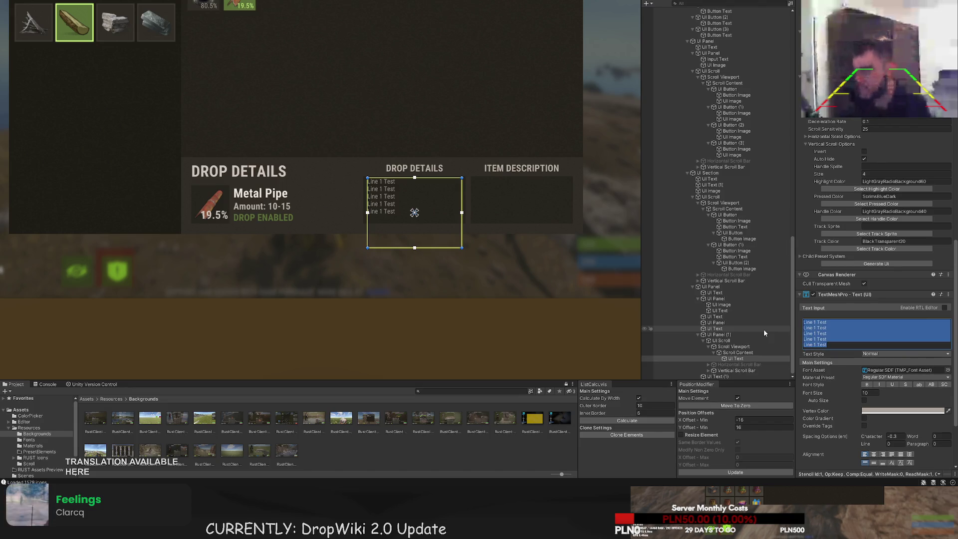
key("Return")
key("ctrl+v")
key("Return")
key("ctrl+v")
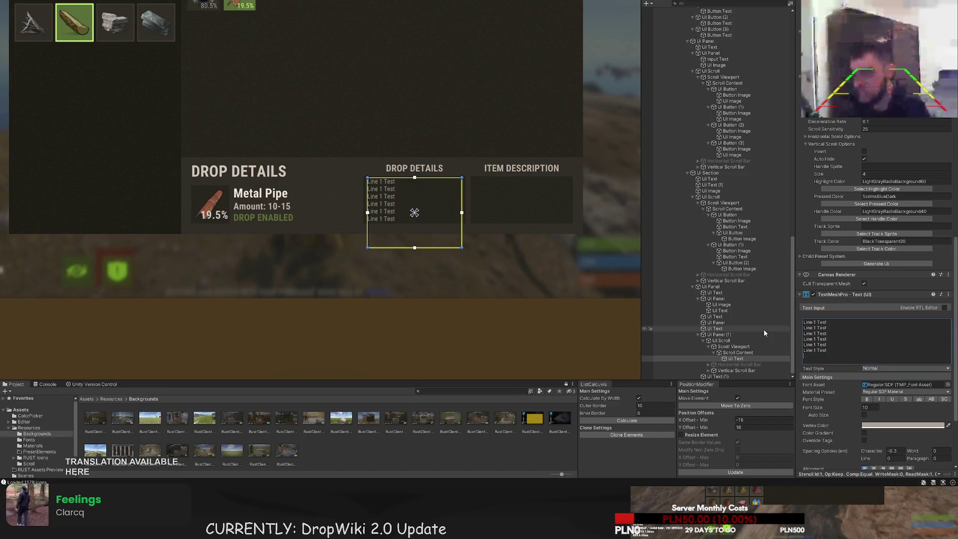
Renumber the last two lines to 'Line 6 Test' and 'Line 7 Test'
scroll(408, 200, "up", 2)
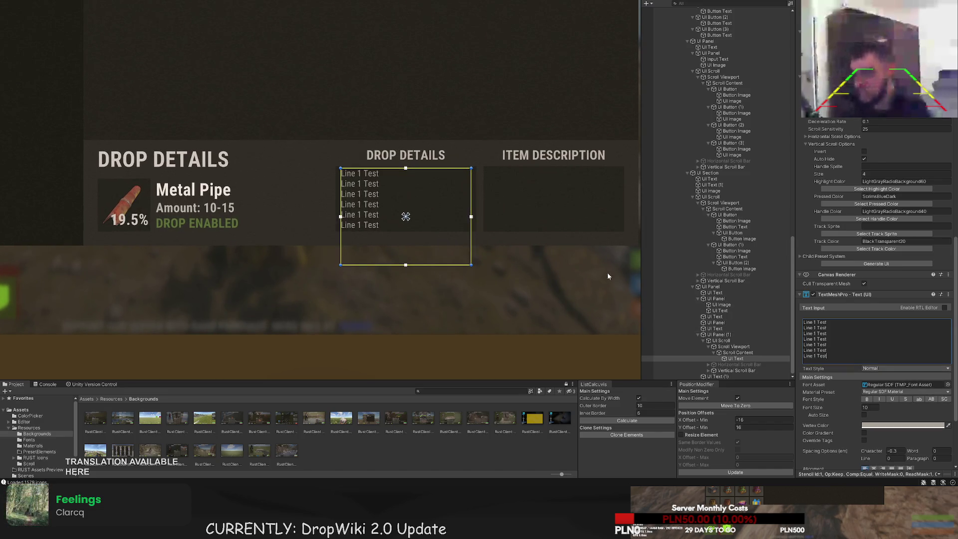
scroll(359, 219, "up", 1)
scroll(397, 251, "down", 1)
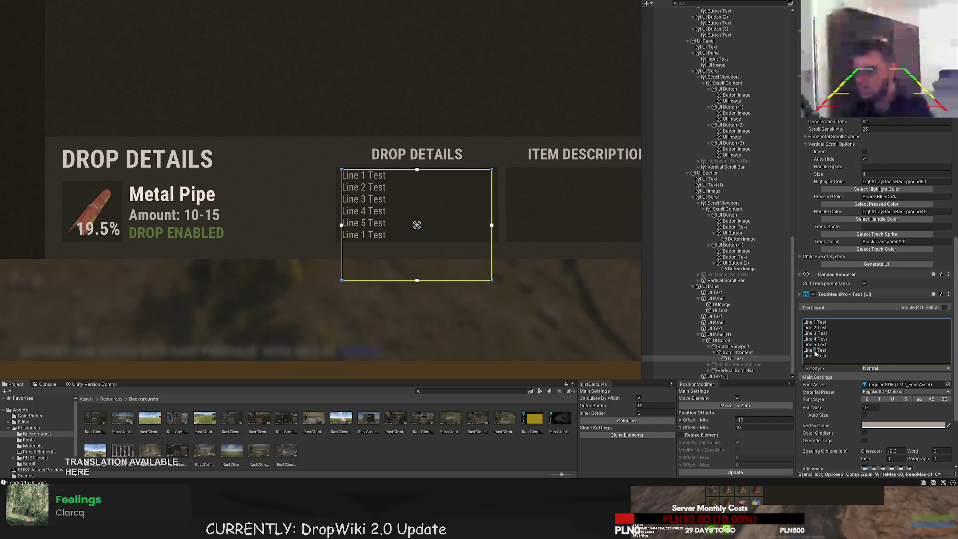
double_click(813, 350)
type("6")
double_click(812, 356)
type("7")
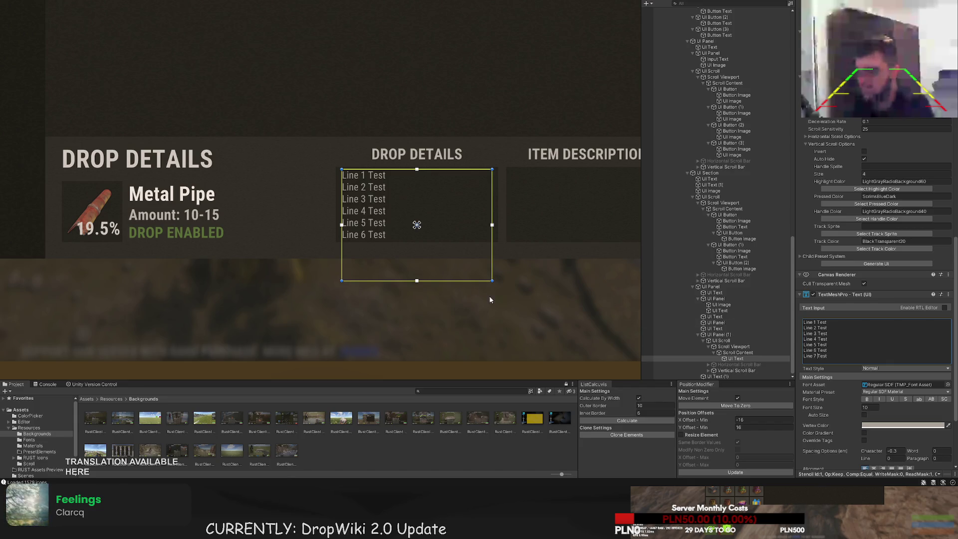
Set the Drop Details test lines to font size 9
double_click(870, 407)
type("9")
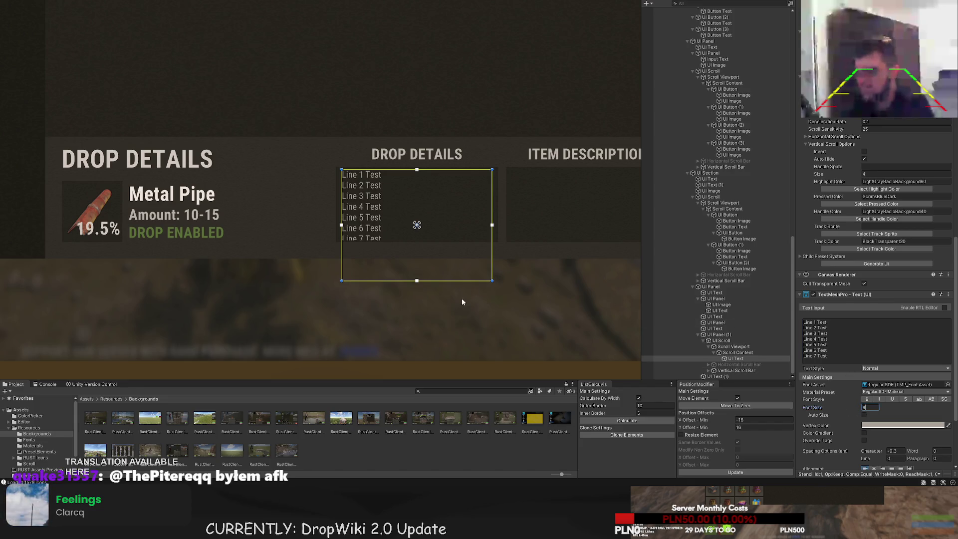
left_click(462, 302)
scroll(463, 304, "down", 2)
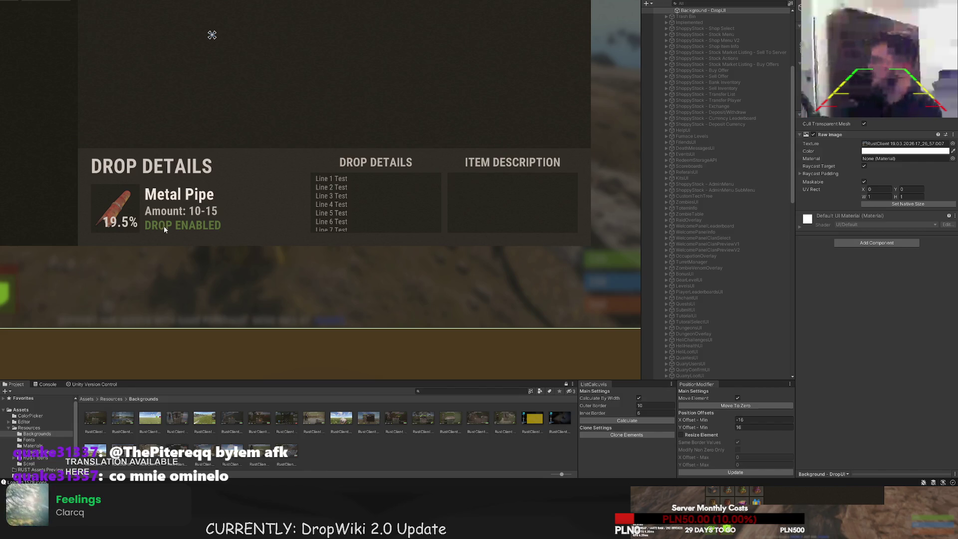
scroll(263, 184, "up", 2)
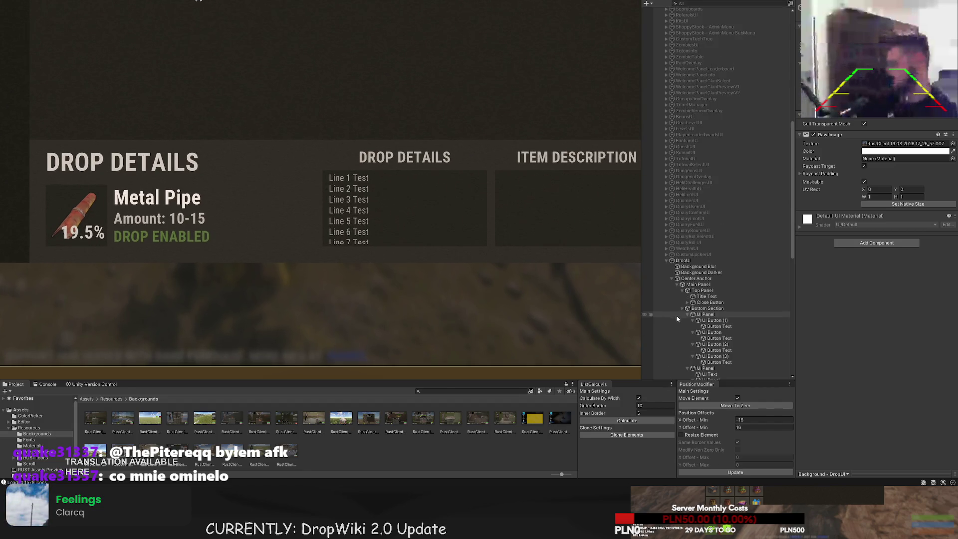
left_click(381, 233)
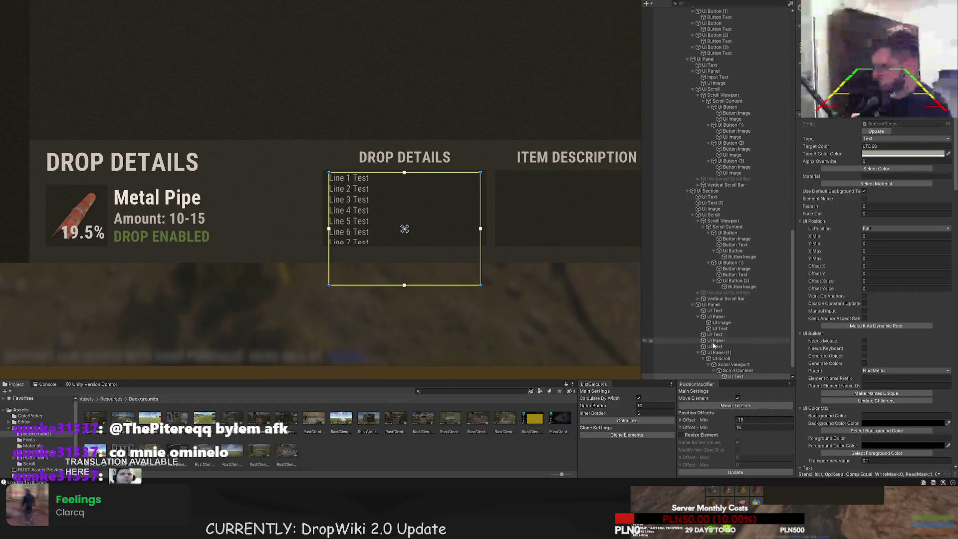
left_click(481, 239)
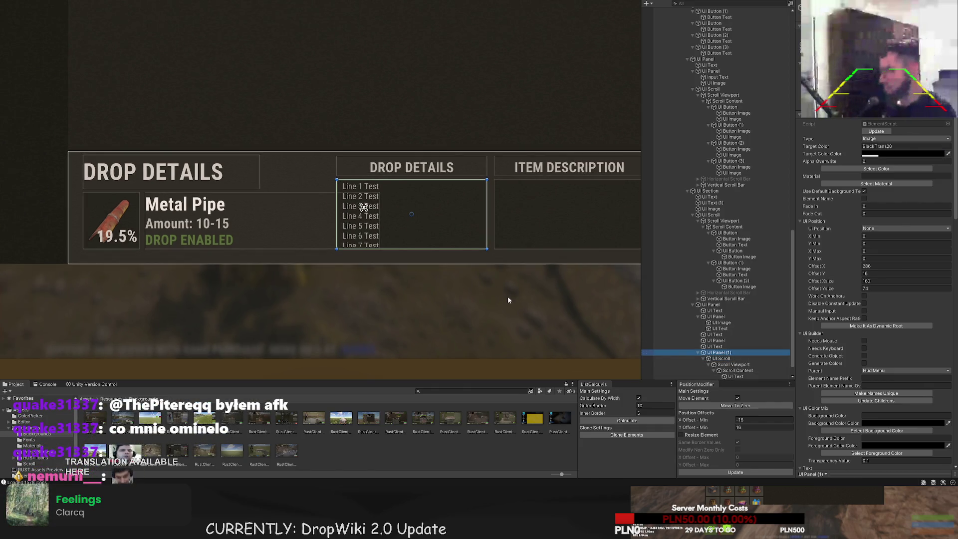
Move UI Text (1) above UI Panel (1) in the Hierarchy
left_click(730, 358)
left_click(728, 352)
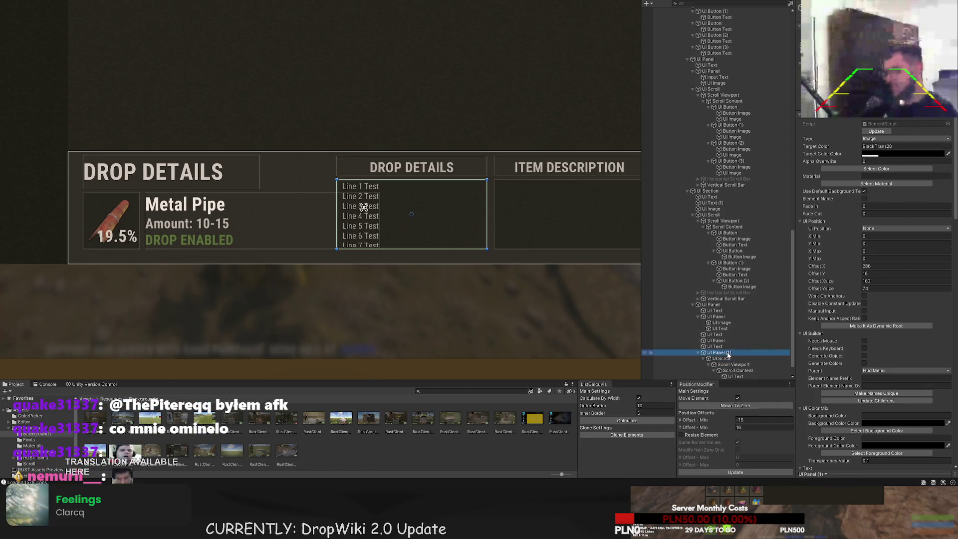
left_click(730, 359)
scroll(728, 357, "down", 1)
left_click(725, 377)
mouse_move(717, 378)
left_mouse_down()
mouse_move(718, 337)
mouse_move(717, 379)
left_mouse_up()
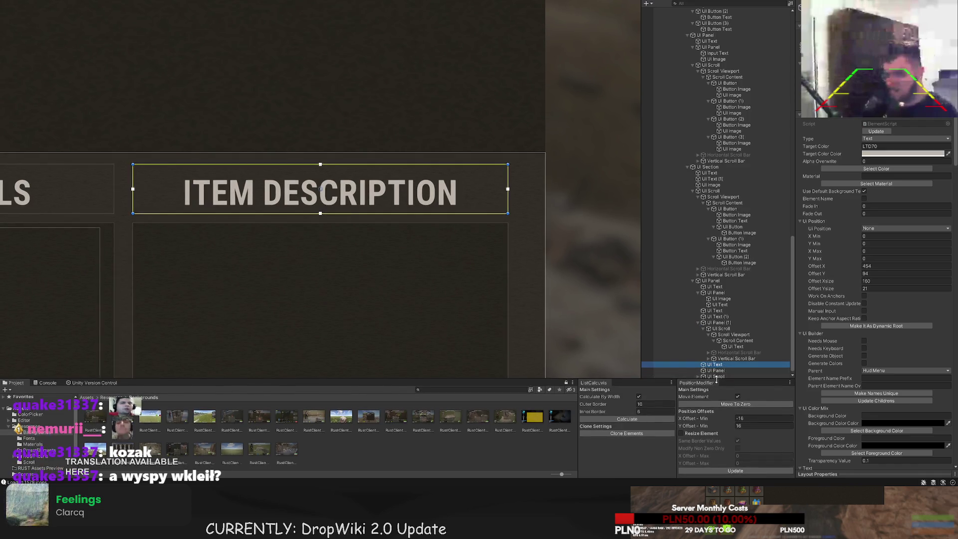
Drag the UI Scroll box into the Item Description box
left_click(721, 375)
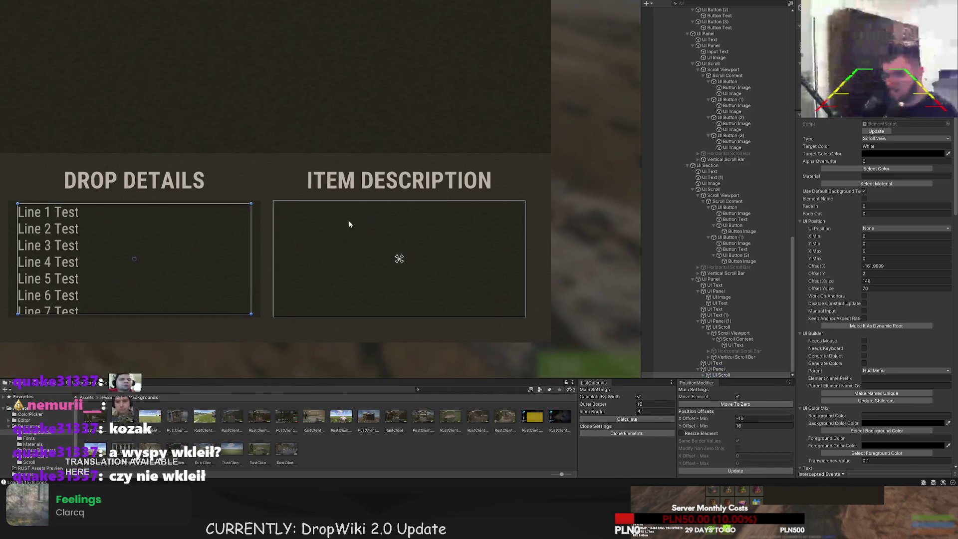
left_click_drag(165, 280, 424, 302)
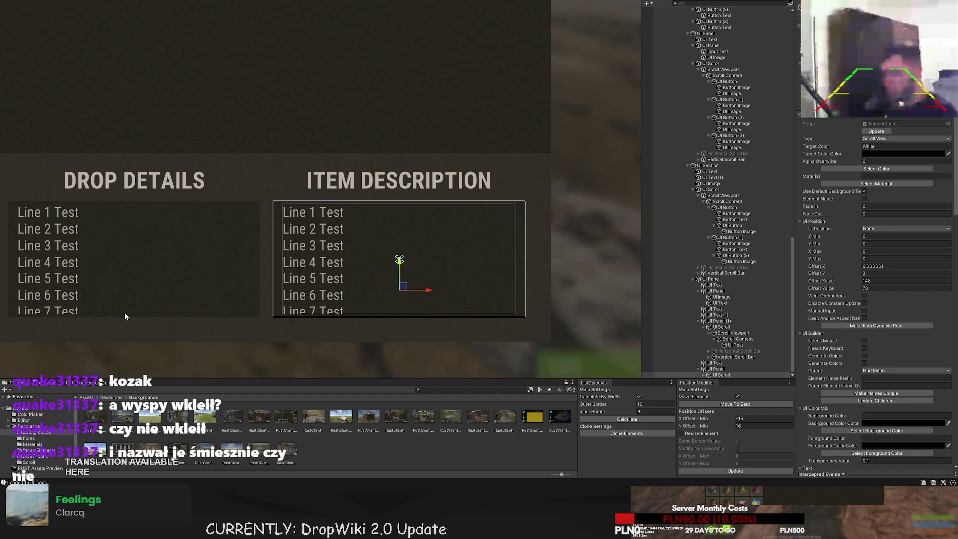
left_click(212, 352)
scroll(190, 337, "down", 5)
Select the UI Text inside the Item Description scroll's viewport content
left_click_drag(166, 330, 199, 289)
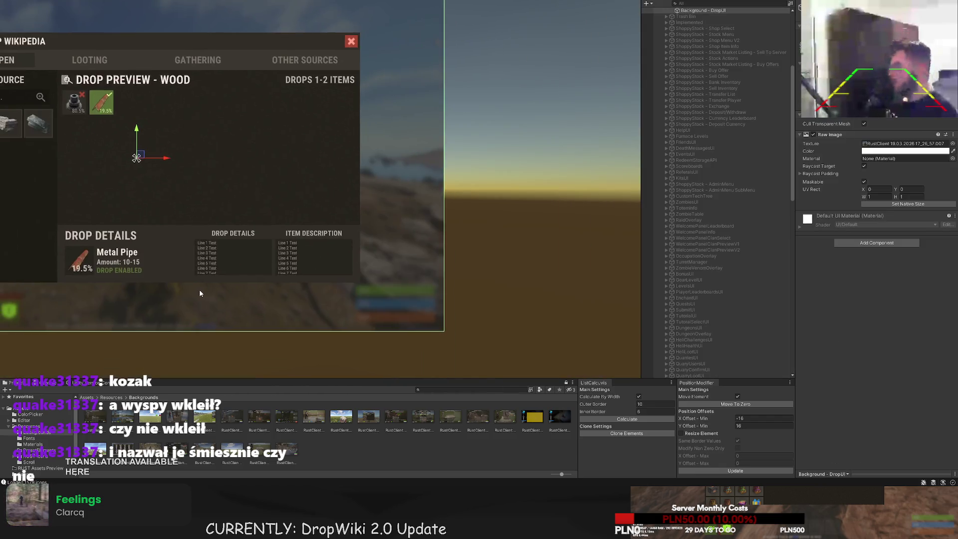
scroll(230, 254, "down", 3)
left_click(302, 227)
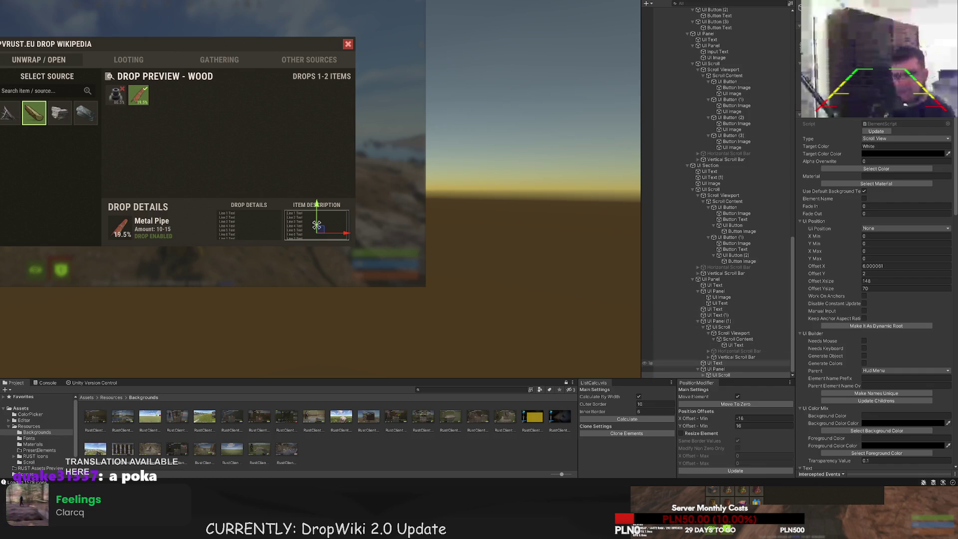
scroll(718, 349, "down", 1)
left_click(718, 363)
left_click(709, 364)
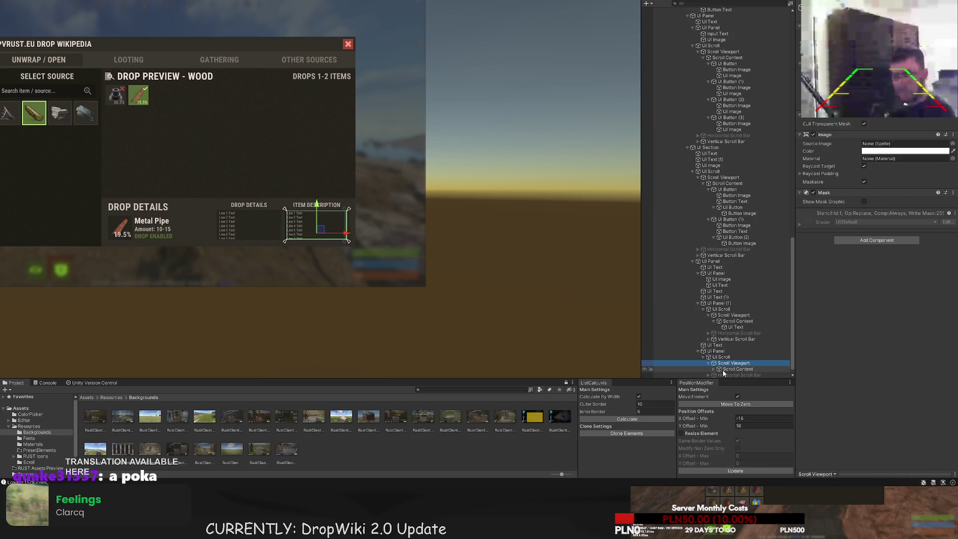
left_click(735, 375)
Paste the Spooky pumpkin pie description into its Text Input
scroll(848, 349, "down", 10)
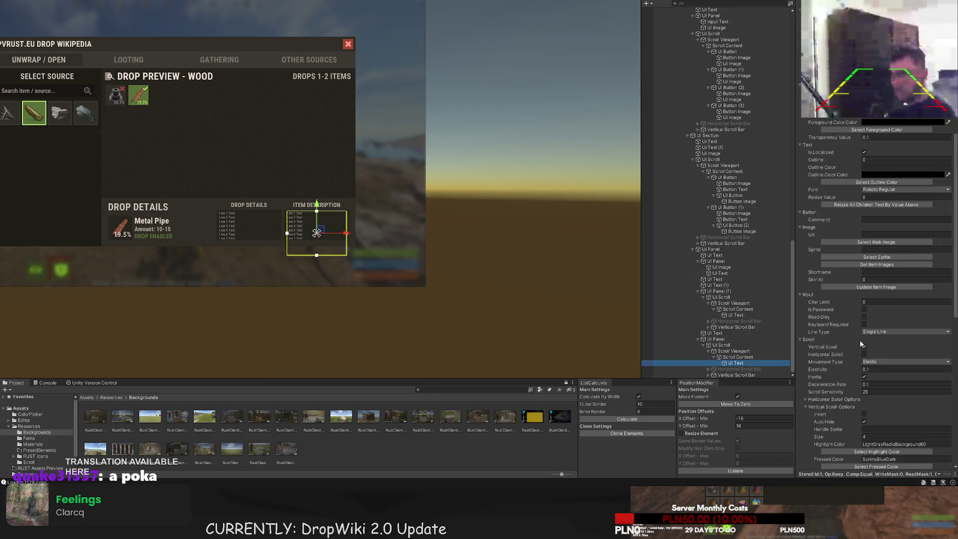
left_click(848, 429)
type("Spooky pumpkin pie, provides a boost to health, hunger and hydration. Increases maximum health for a short time.")
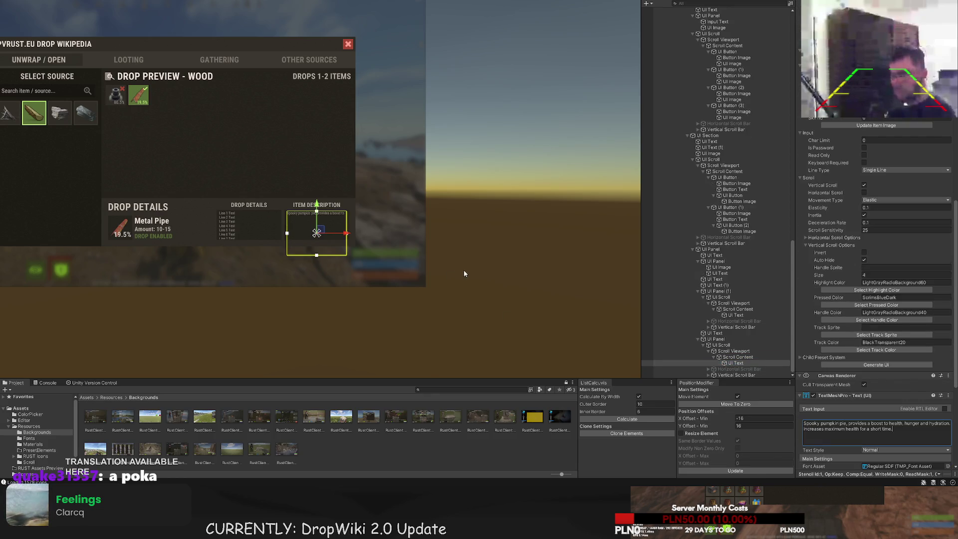
scroll(877, 394, "down", 5)
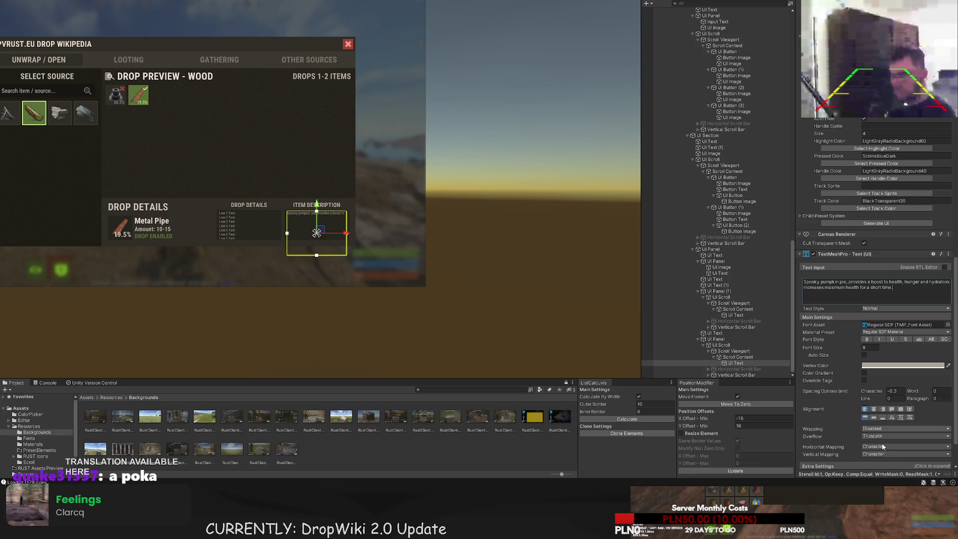
left_click(606, 334)
scroll(372, 211, "up", 3)
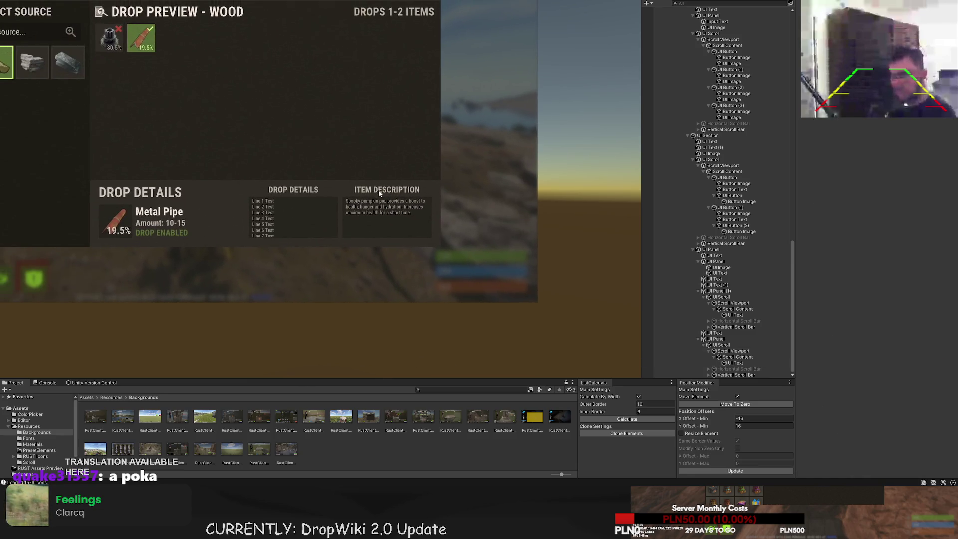
scroll(380, 194, "up", 2)
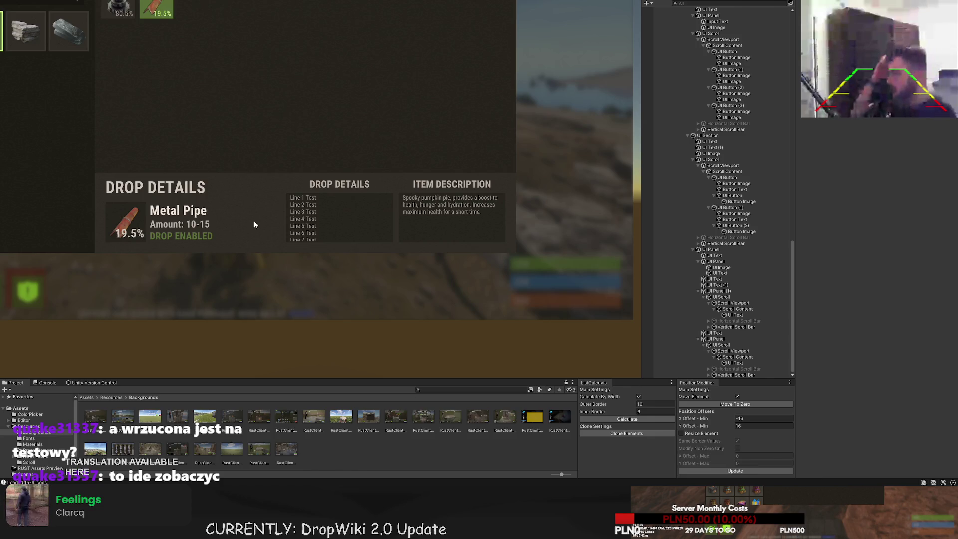
scroll(264, 237, "up", 5)
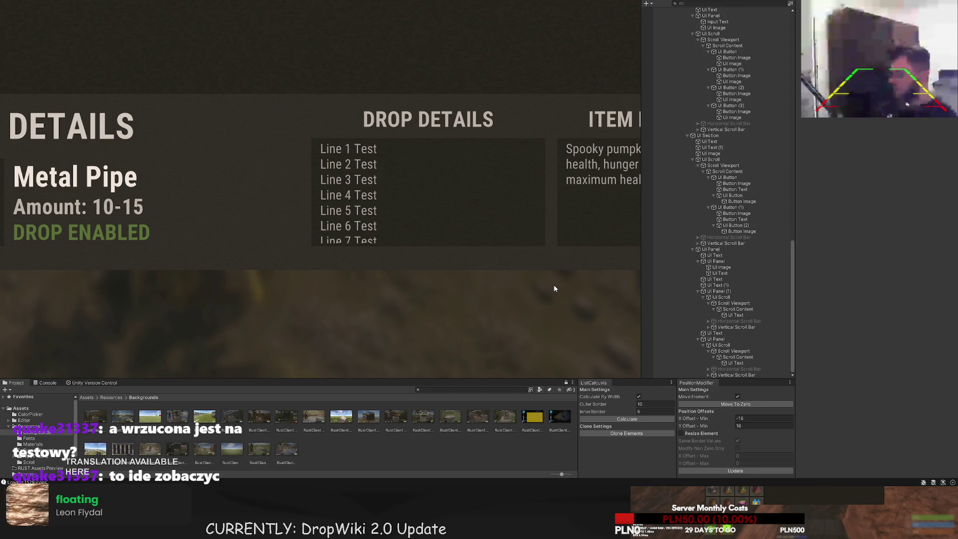
scroll(483, 276, "down", 5)
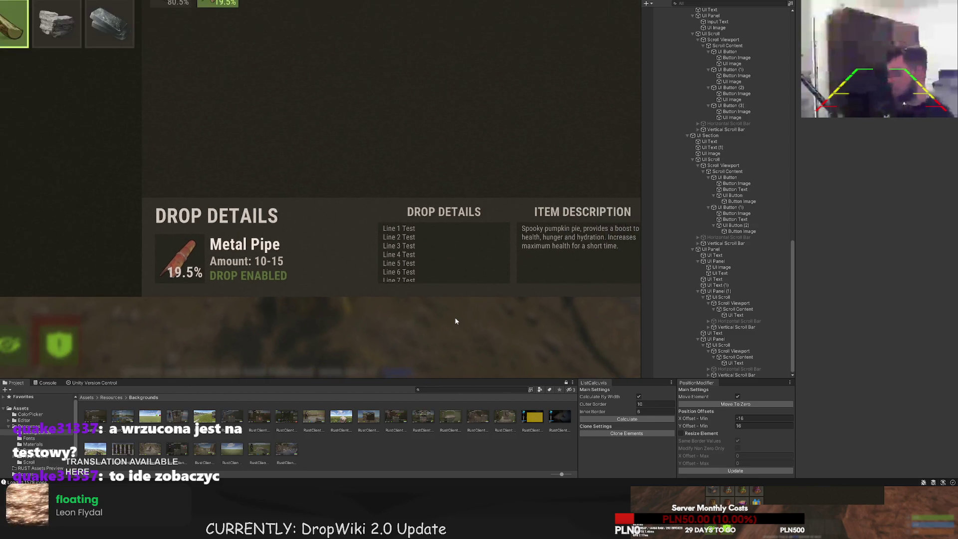
scroll(461, 306, "down", 4)
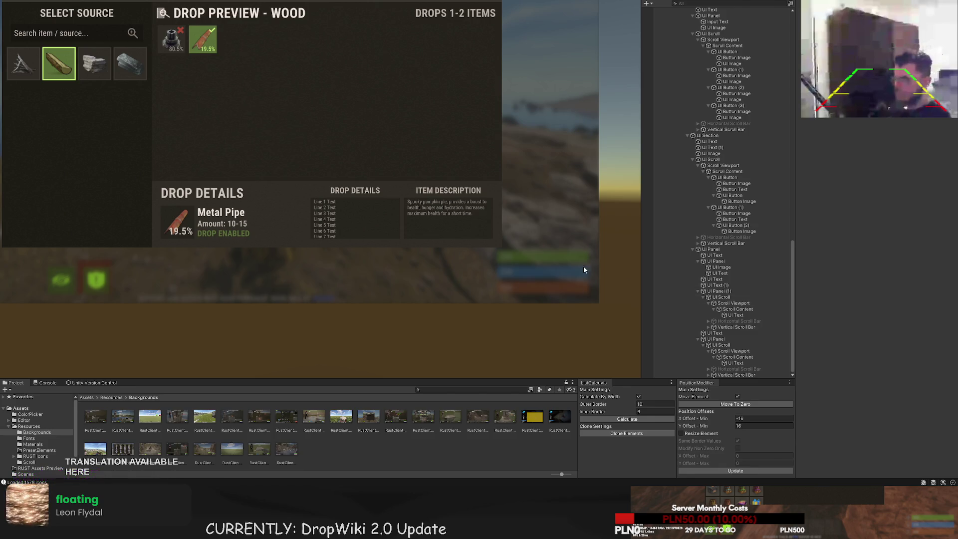
scroll(543, 279, "down", 2)
mouse_move(464, 276)
left_mouse_down()
mouse_move(397, 226)
mouse_move(429, 248)
left_mouse_up()
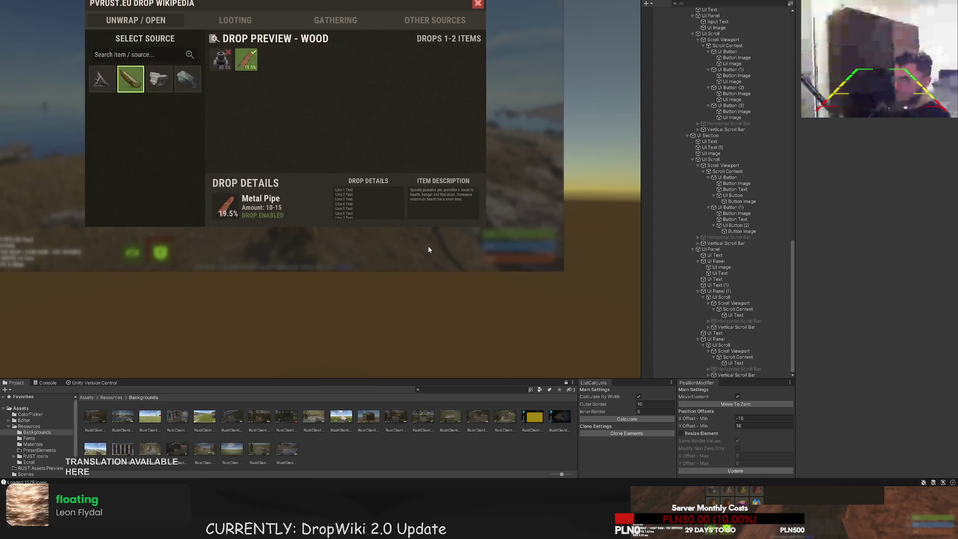
left_click(722, 340)
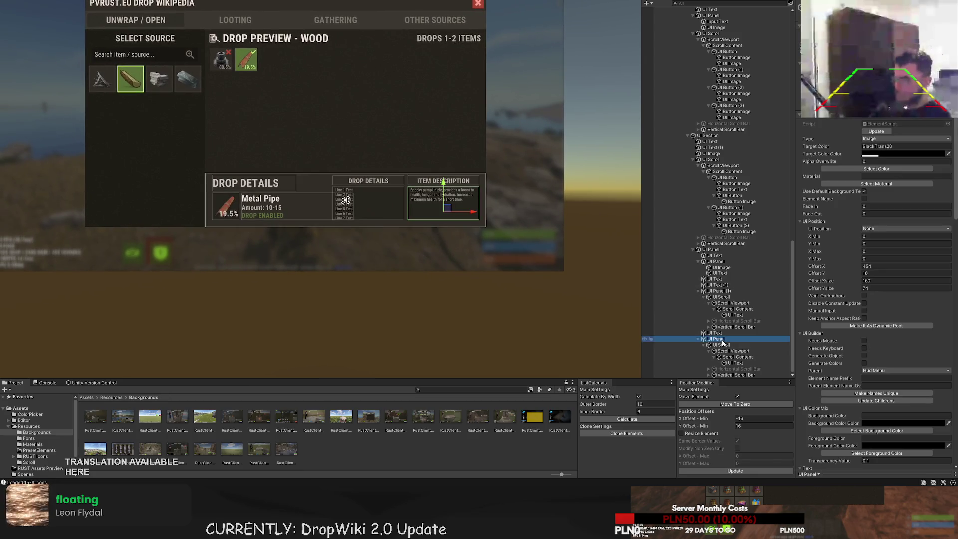
Create a new Text element and place it below the Drop Details panel
scroll(365, 257, "up", 2)
left_click(708, 249)
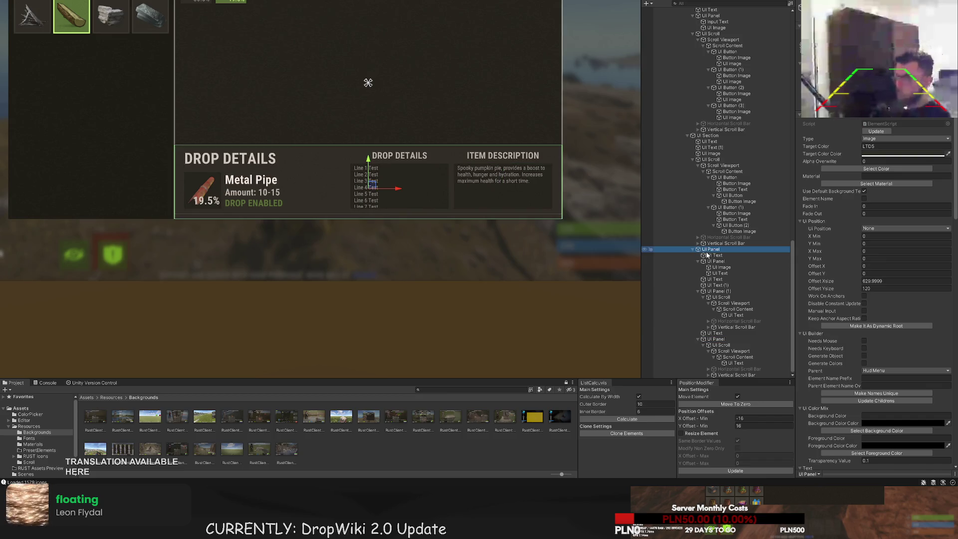
scroll(453, 235, "up", 1)
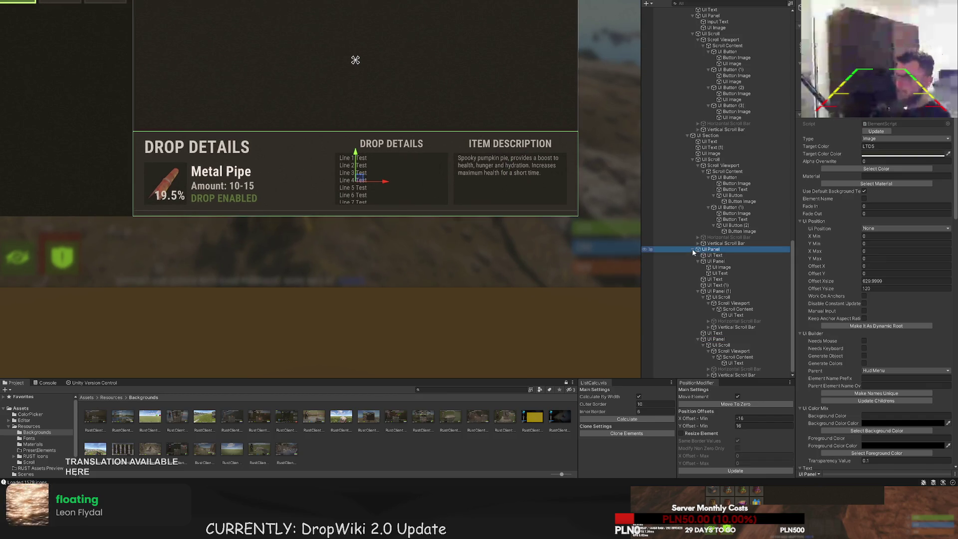
scroll(692, 249, "up", 5)
scroll(506, 261, "down", 1)
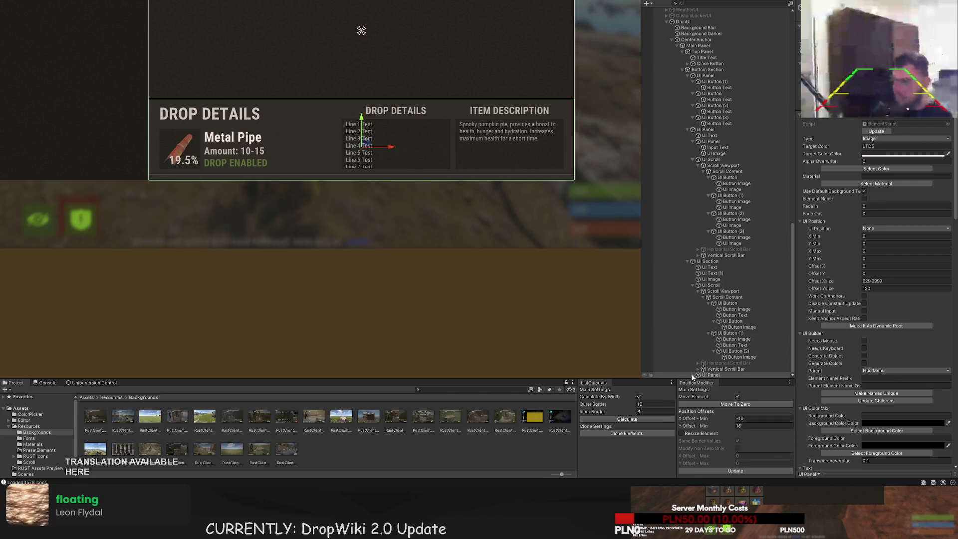
left_click(708, 374)
scroll(708, 374, "down", 5)
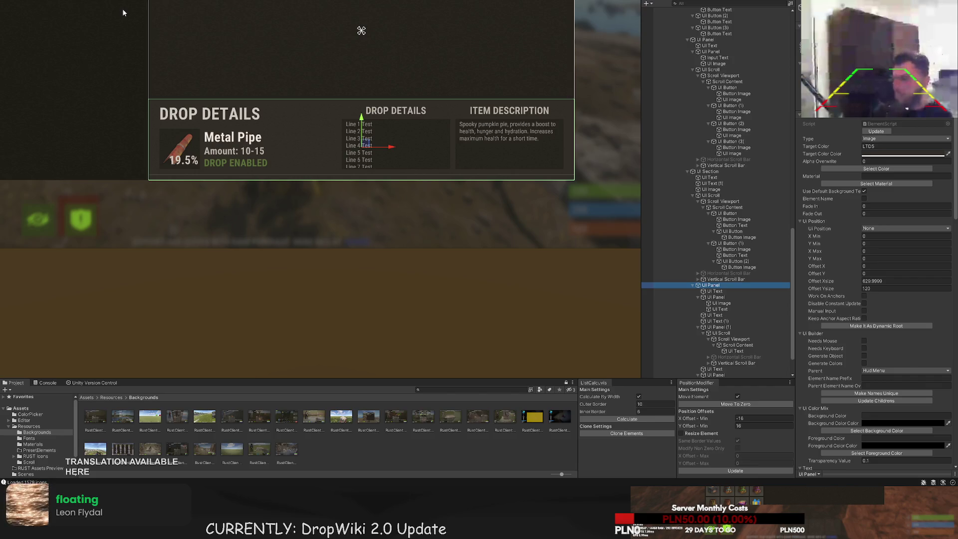
key("f")
left_click_drag(257, 172, 259, 232)
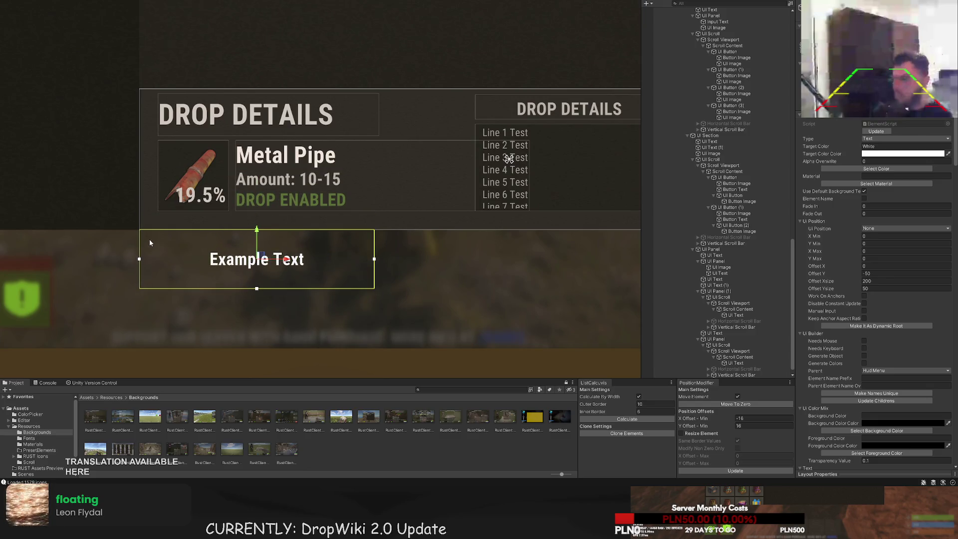
Resize the new text box with the Rect tool, trimming its left and bottom edges
scroll(149, 242, "up", 1)
key("t")
mouse_move(139, 242)
left_mouse_down()
mouse_move(160, 241)
mouse_move(168, 197)
left_mouse_up()
key("ctrl+z")
left_click_drag(161, 243, 160, 242)
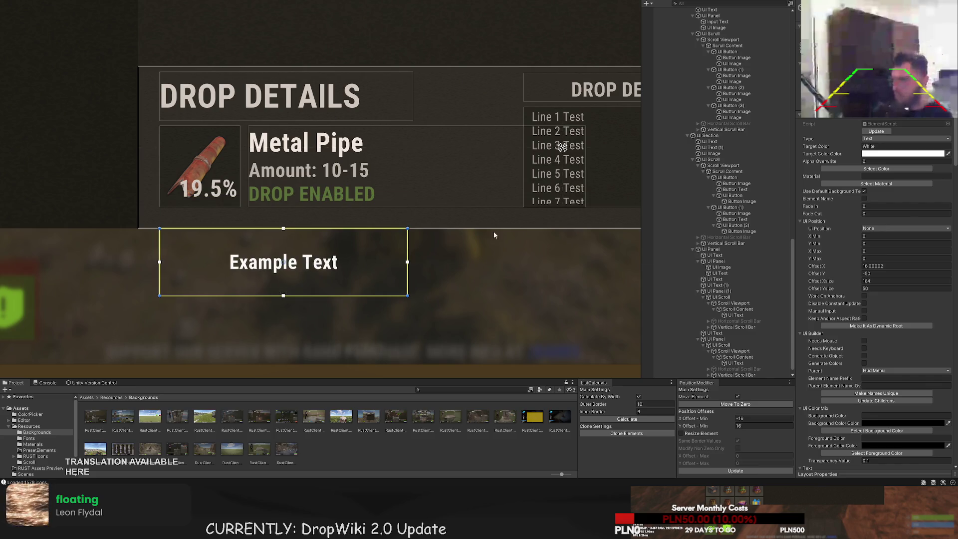
scroll(303, 276, "up", 1)
left_click_drag(251, 297, 250, 267)
scroll(889, 353, "down", 5)
scroll(889, 353, "down", 10)
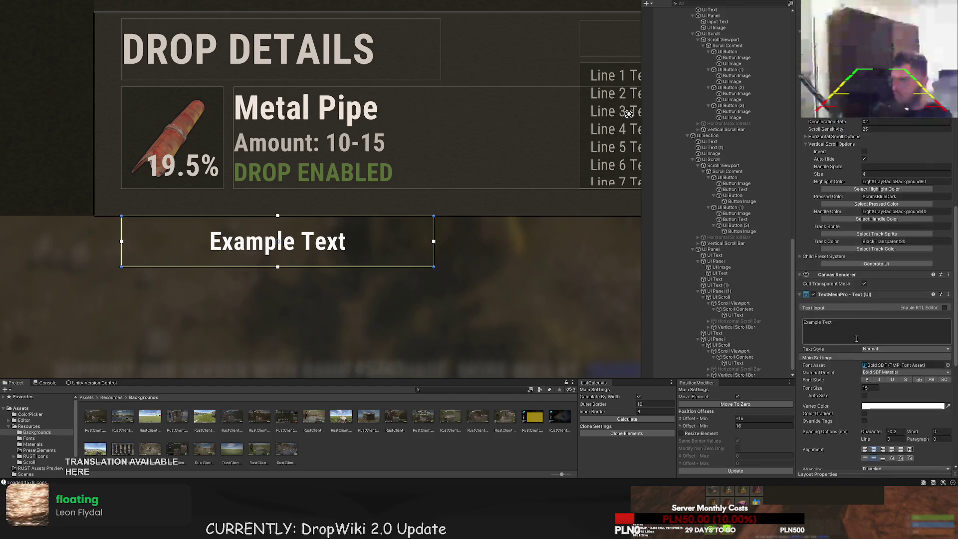
Set the label text to 'ADMIN GIVE' at font size 25
left_click(864, 388)
left_click_drag(831, 261, 795, 259)
type("ADMIN GIVE")
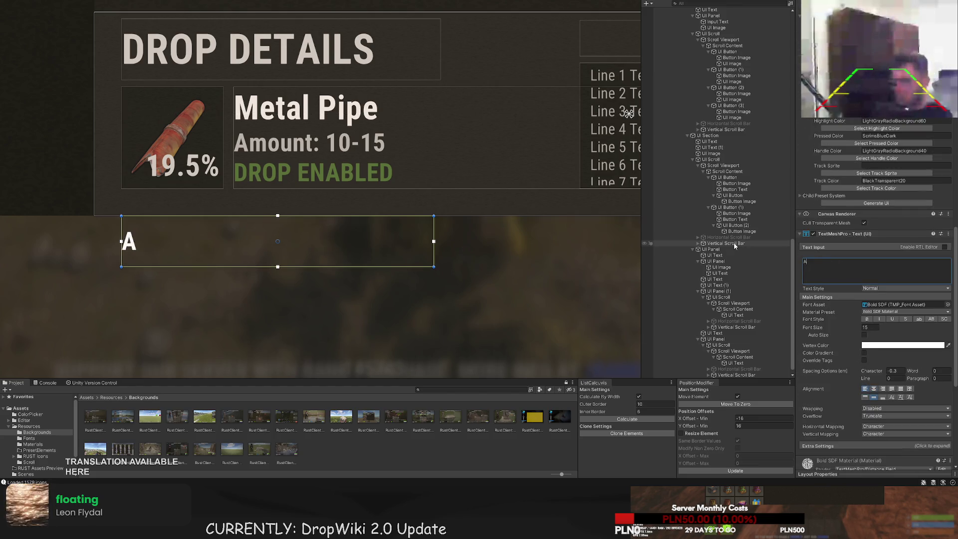
left_click(871, 327)
type("25")
Set the label's colour to LightGray
mouse_move(295, 274)
left_mouse_down()
mouse_move(298, 227)
mouse_move(287, 274)
left_mouse_up()
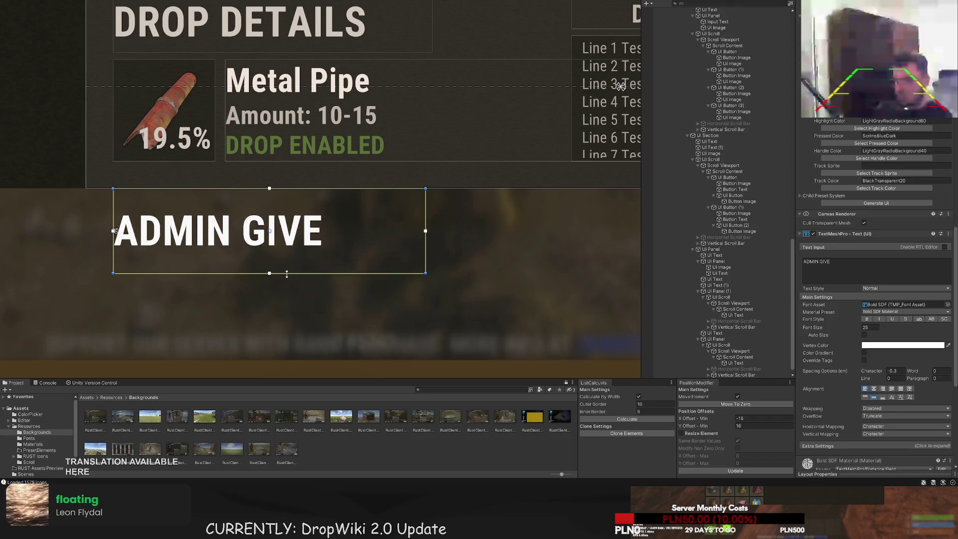
scroll(323, 253, "down", 3)
scroll(883, 187, "up", 10)
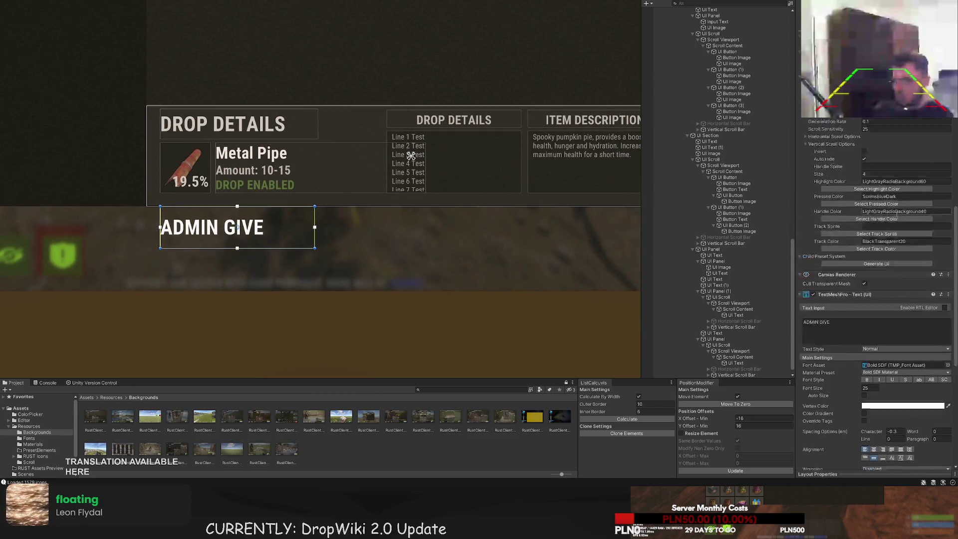
scroll(883, 187, "up", 5)
left_click(878, 169)
left_click(378, 241)
scroll(378, 242, "down", 5)
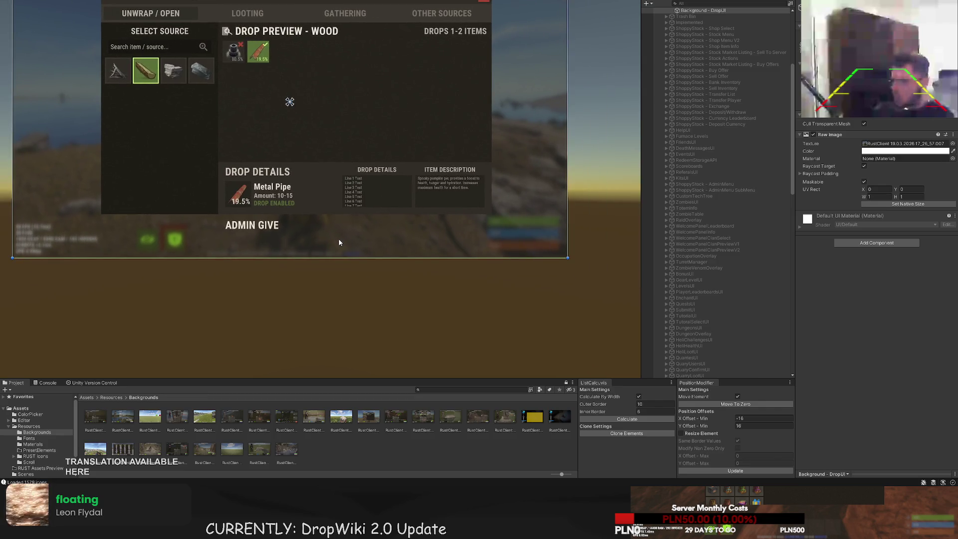
Narrow the ADMIN GIVE label and reselect the Drop Details panel
scroll(322, 227, "up", 2)
left_click_drag(301, 222, 280, 215)
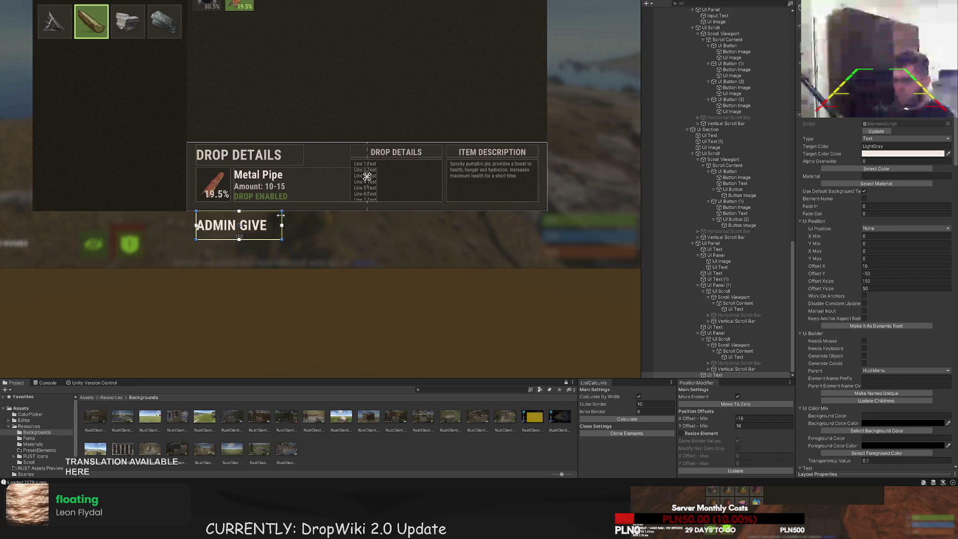
left_click(715, 333)
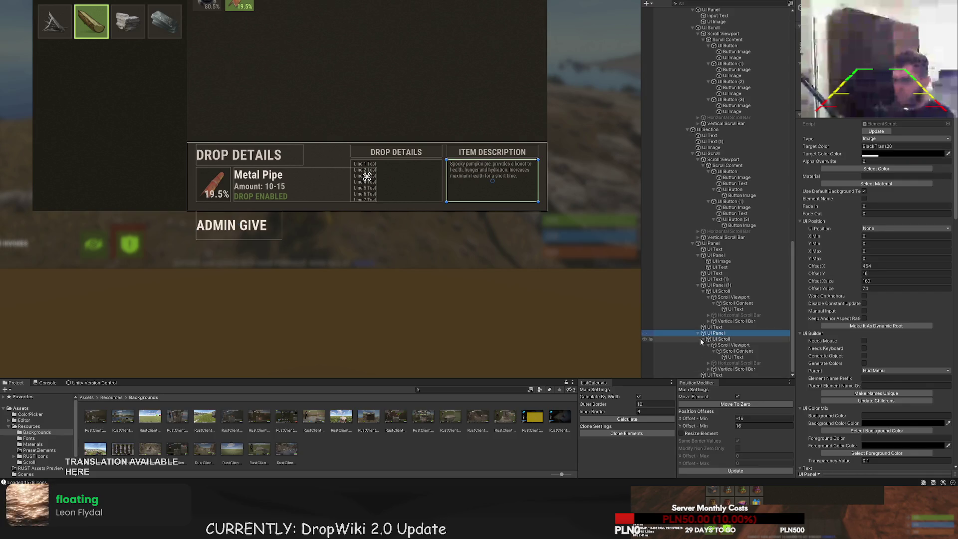
left_click(697, 333)
scroll(703, 330, "up", 3)
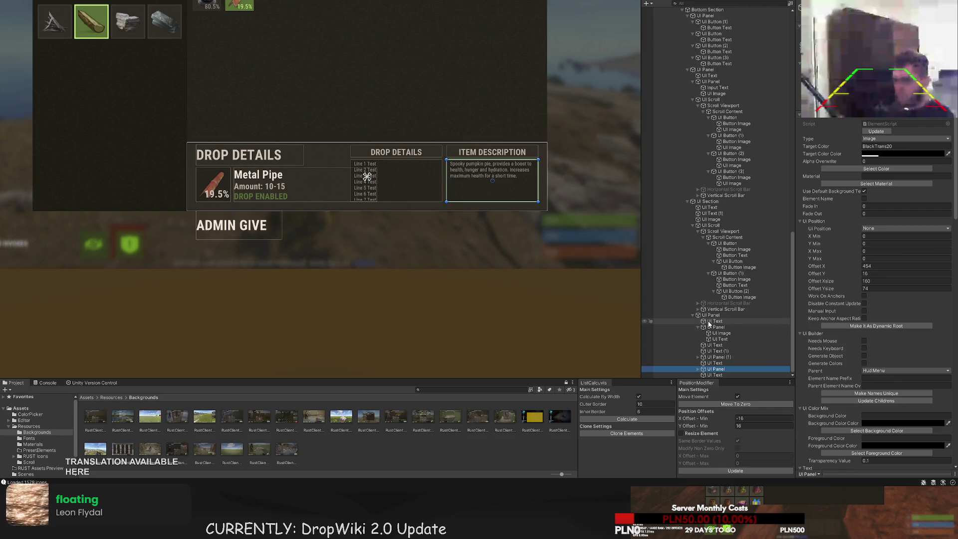
left_click(710, 315)
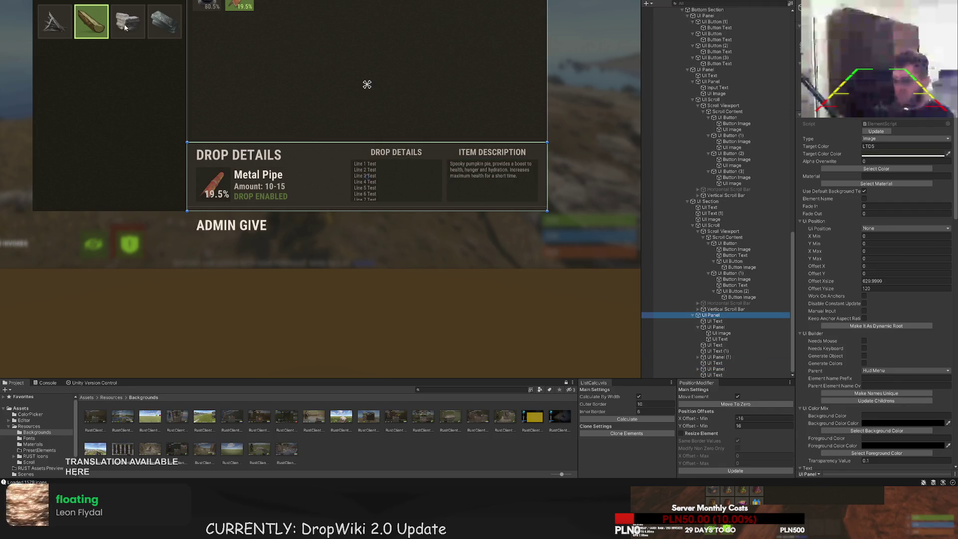
Colour the new Image BlackTrans20 and place it right of the ADMIN GIVE label
left_click(362, 118)
left_click(876, 168)
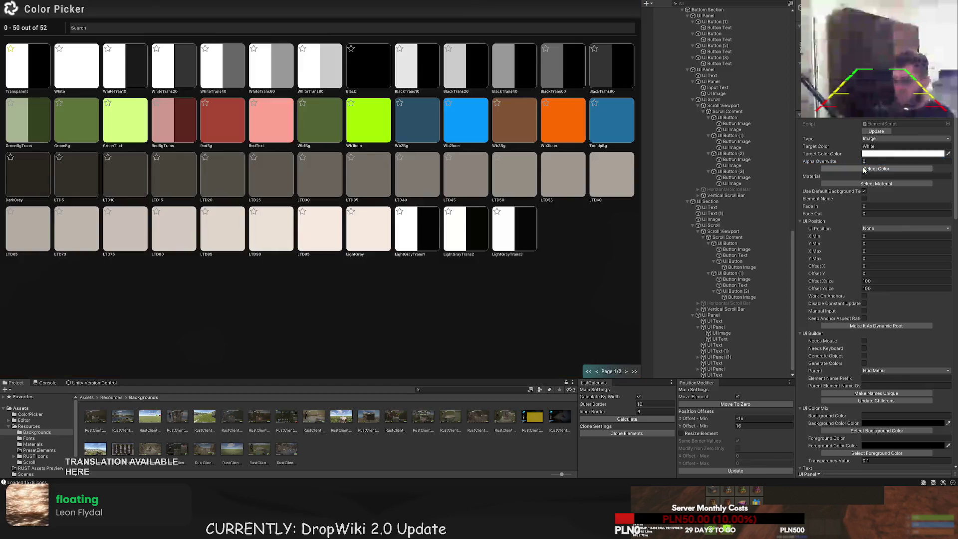
left_click(471, 77)
left_click_drag(204, 201, 332, 202)
left_click_drag(308, 169, 308, 212)
Shorten the dark box's height from top and bottom with the Rect tool
scroll(297, 229, "up", 3)
scroll(298, 174, "up", 2)
key("t")
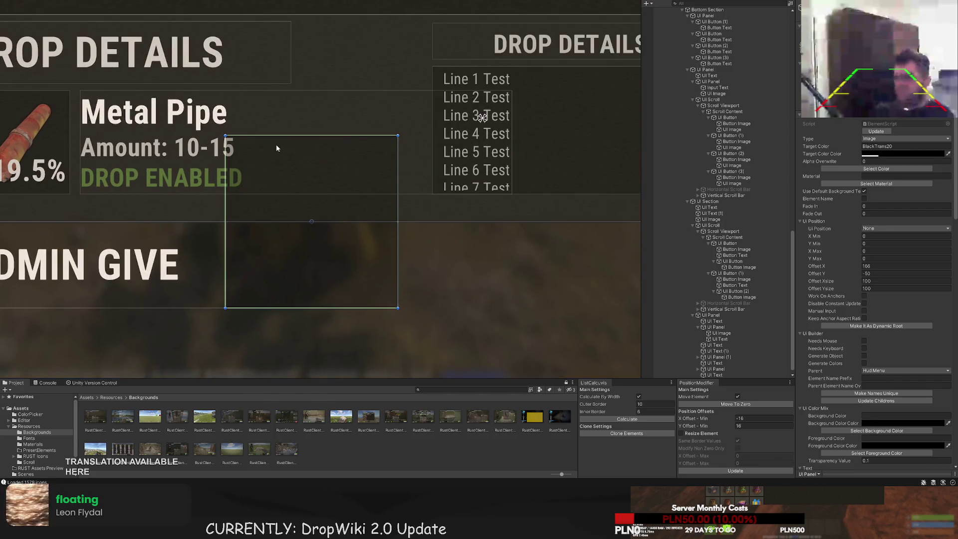
left_click_drag(275, 135, 266, 223)
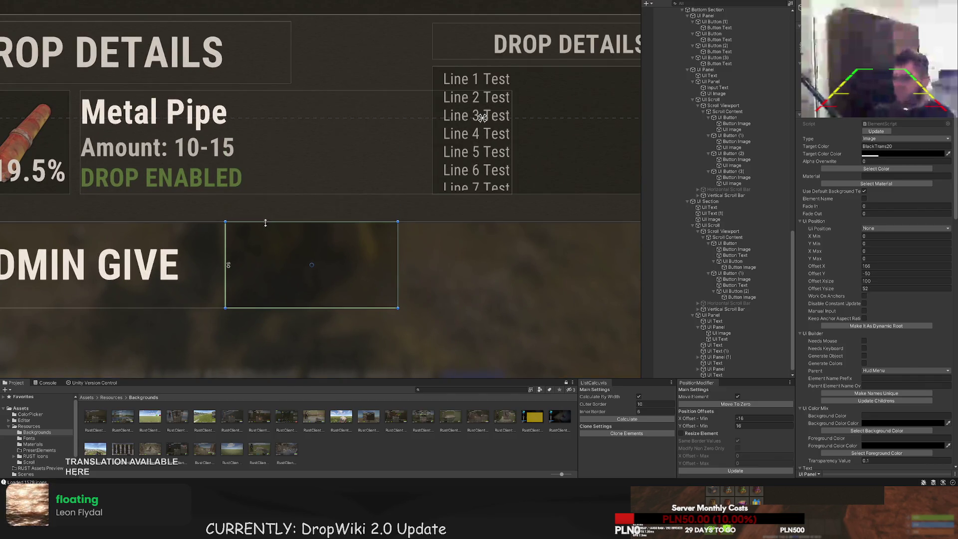
scroll(276, 234, "up", 3)
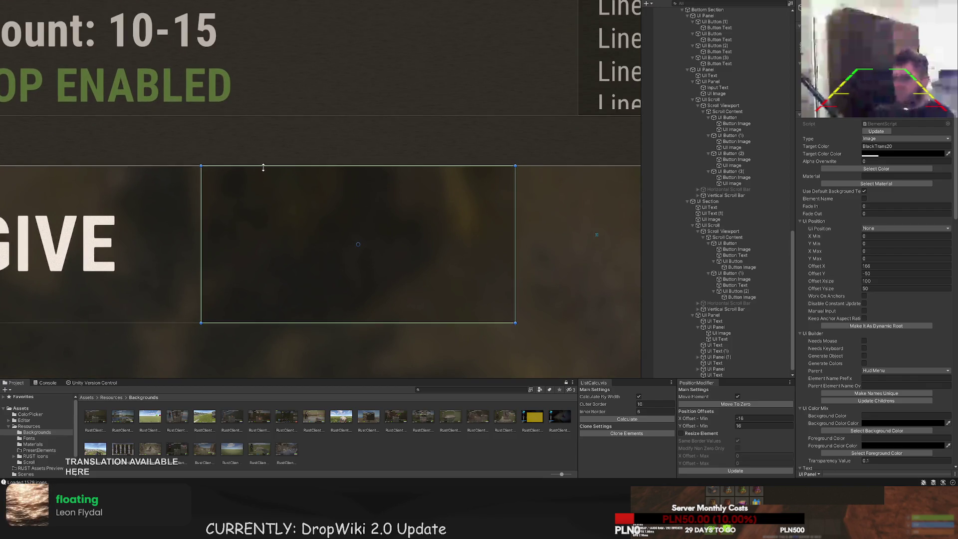
key("f")
left_click_drag(265, 153, 266, 190)
mouse_move(281, 307)
left_mouse_down()
mouse_move(278, 258)
mouse_move(278, 268)
left_mouse_up()
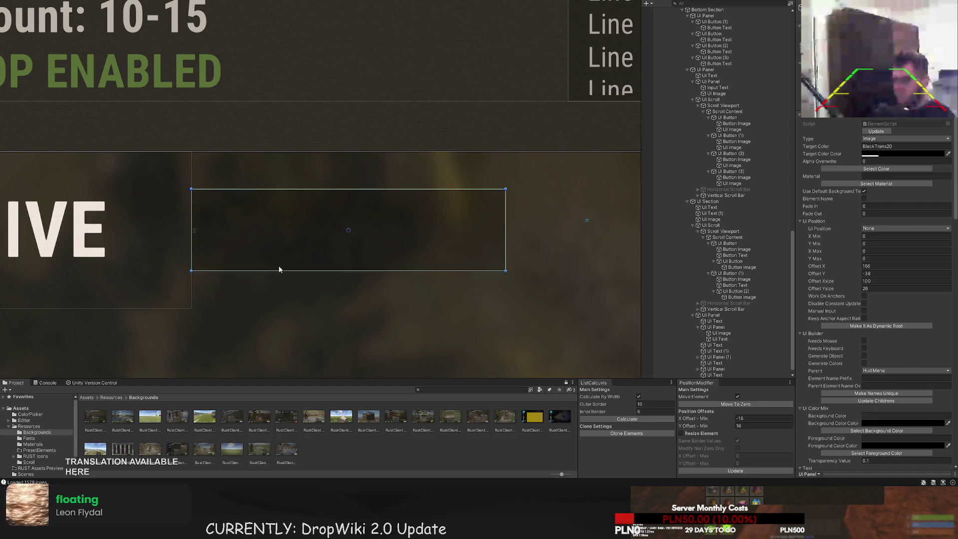
scroll(267, 224, "down", 3)
scroll(269, 220, "up", 1)
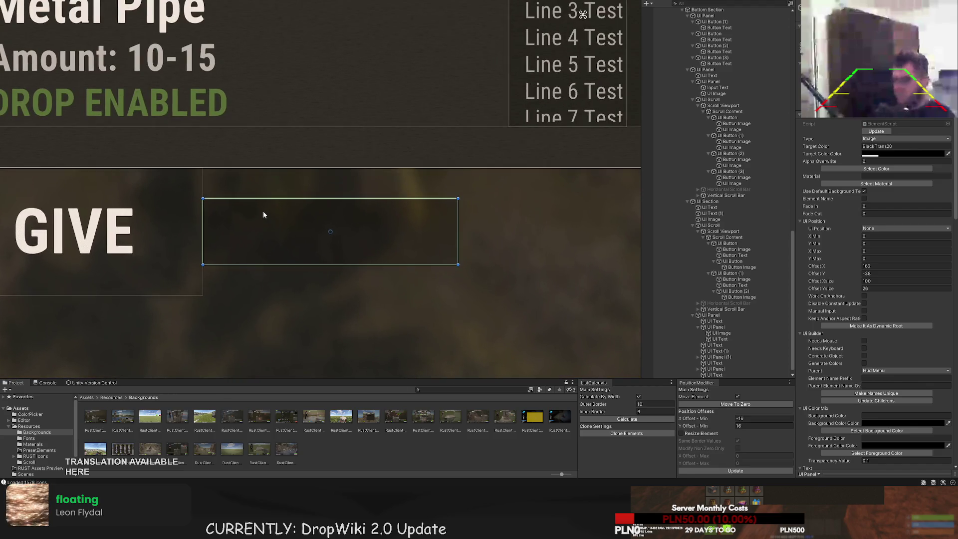
left_click(266, 194)
scroll(268, 196, "down", 5)
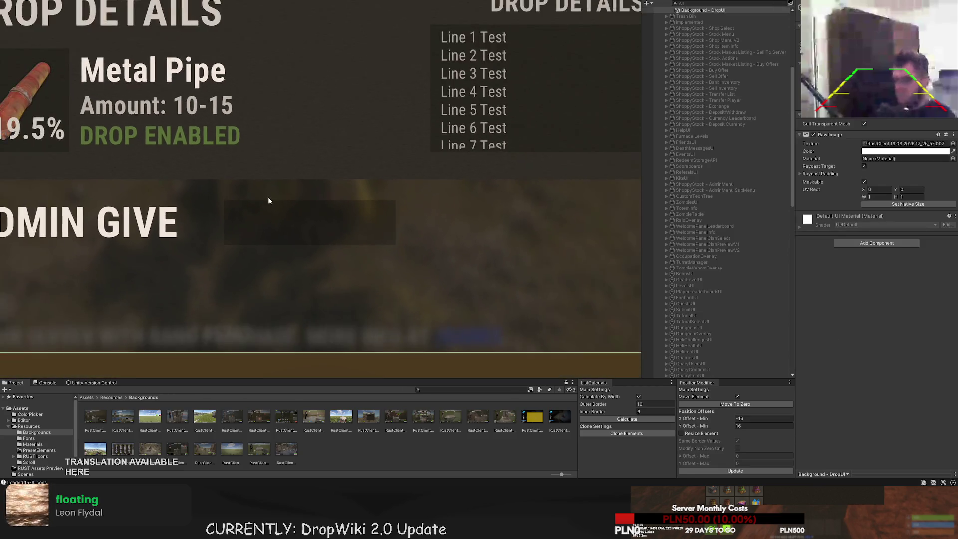
Narrow the dark box to about 70 wide and make it slightly taller
left_click(283, 212)
scroll(304, 213, "up", 3)
scroll(233, 213, "down", 1)
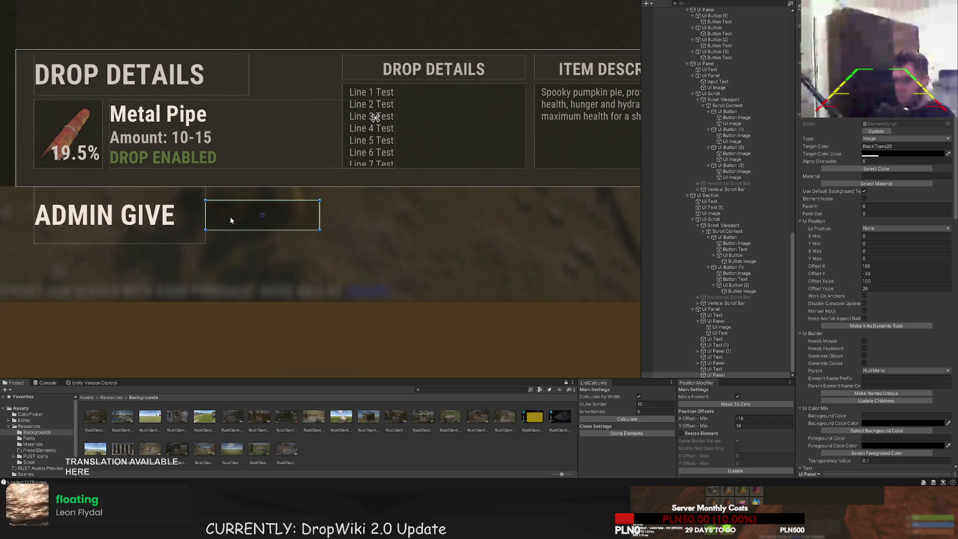
left_click_drag(284, 220, 185, 218)
key("ctrl+z")
key("t")
left_click_drag(319, 211, 283, 211)
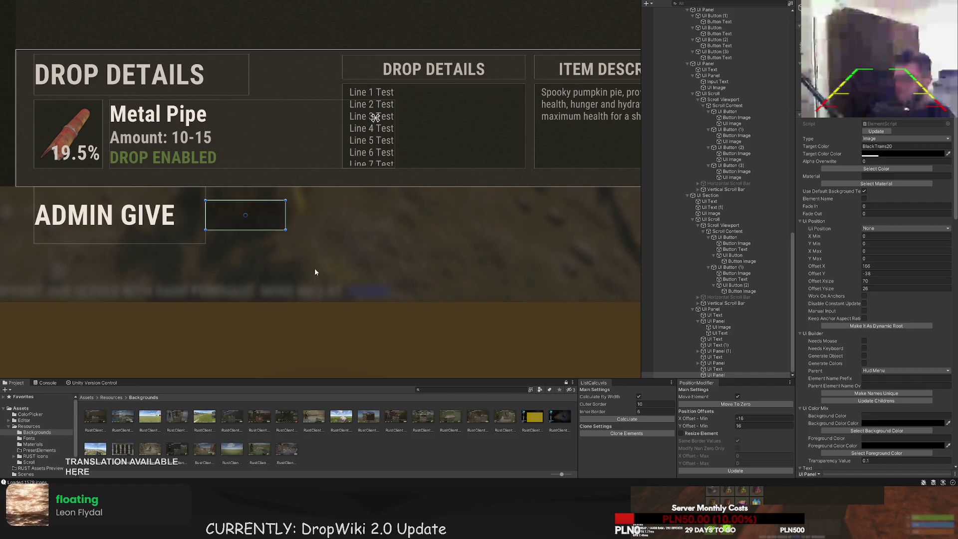
scroll(314, 270, "down", 2)
left_click(327, 261)
scroll(327, 261, "down", 4)
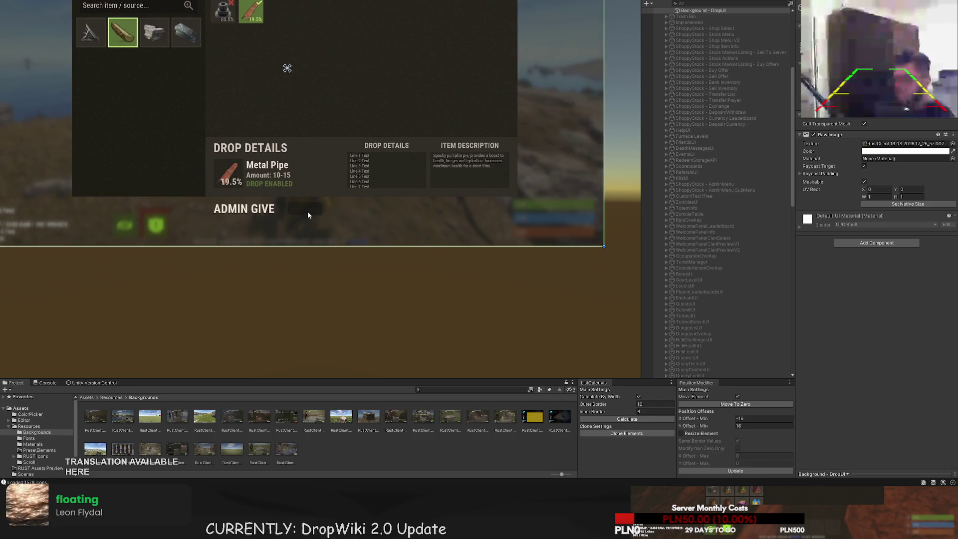
left_click(308, 214)
scroll(309, 209, "up", 5)
left_click_drag(320, 204, 319, 201)
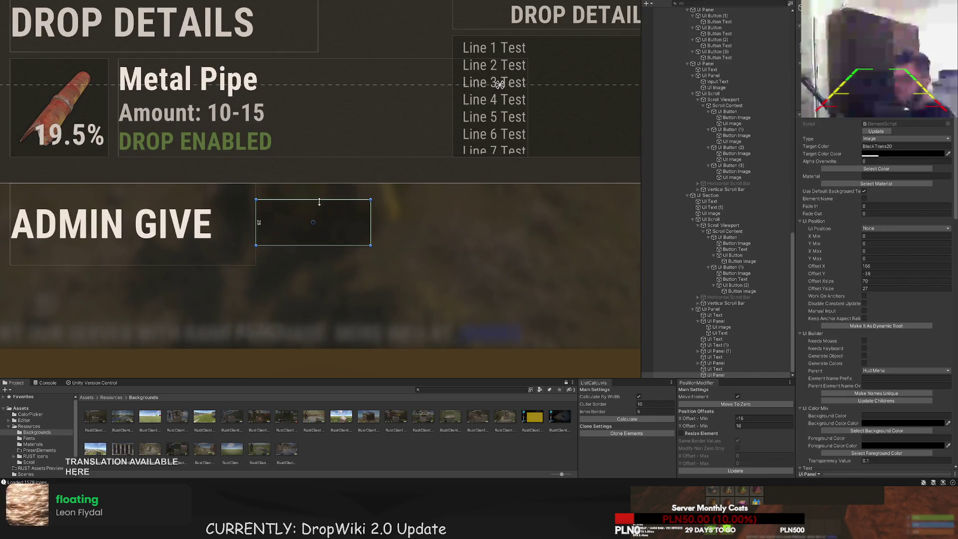